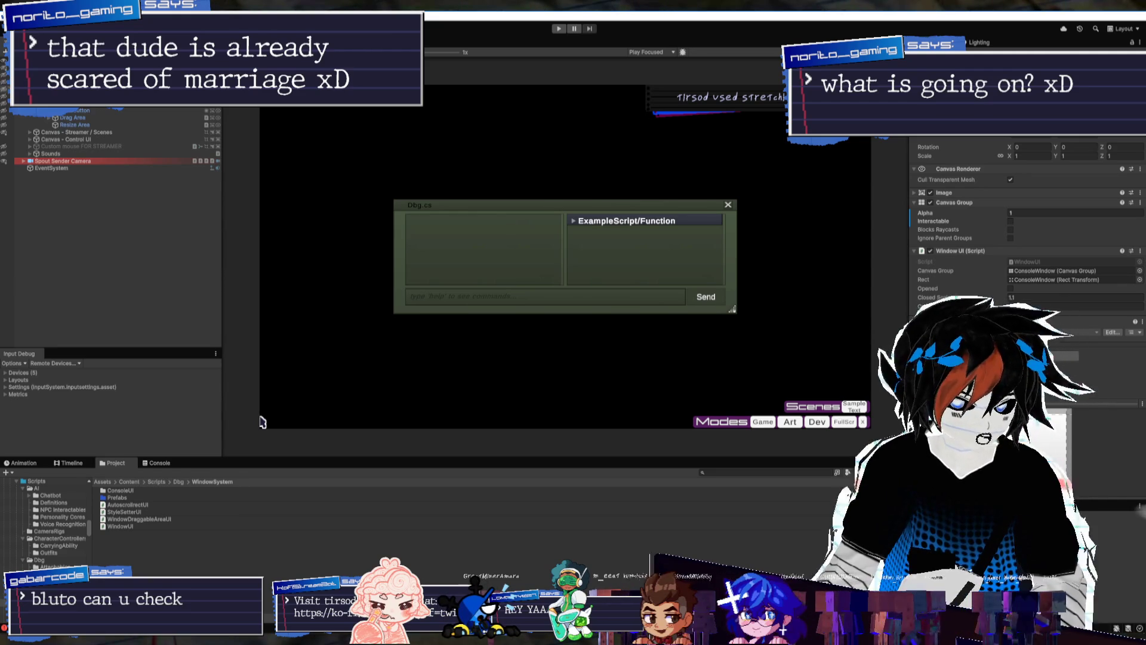
Compare the canvas and console-script objects, then collapse their Inspector component details
{"action": "key", "text": "Left"}
{"action": "key", "text": "Left"}
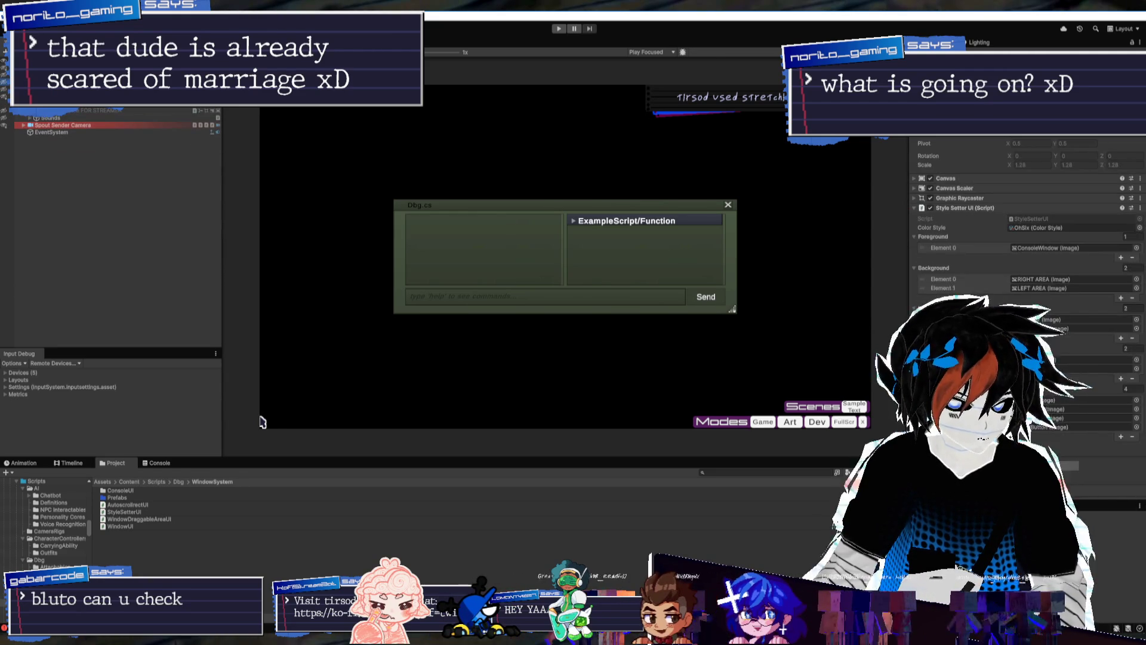
{"action": "key", "text": "Down"}
{"action": "key", "text": "Down"}
{"action": "key", "text": "Down"}
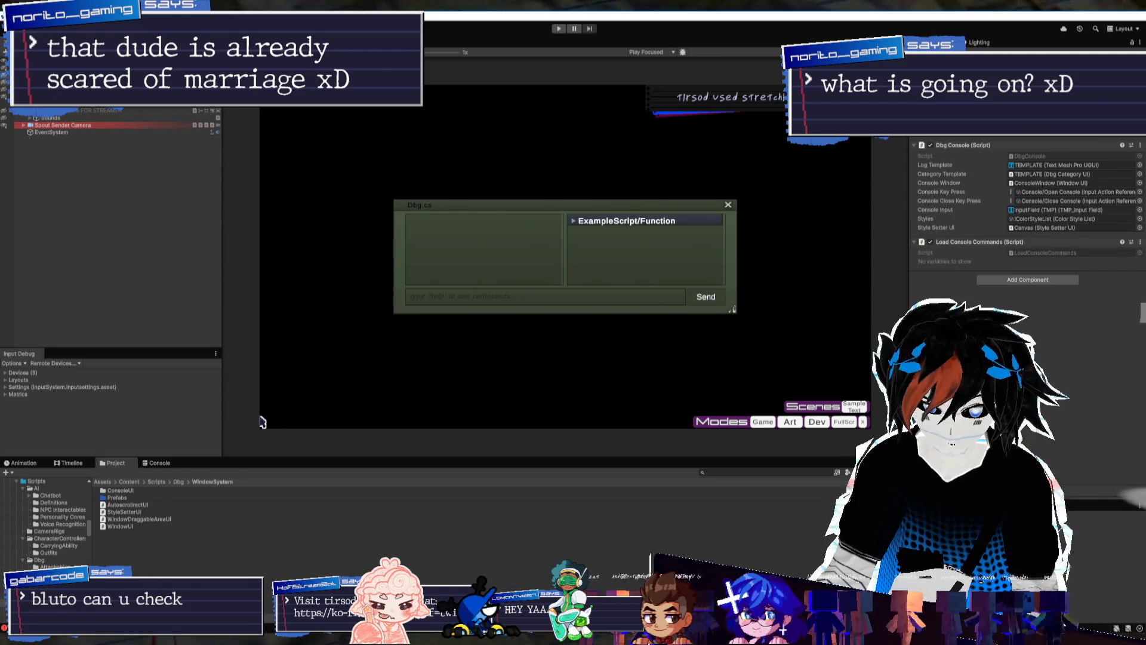
{"action": "key", "text": "Up"}
{"action": "key", "text": "Down"}
{"action": "key", "text": "Up"}
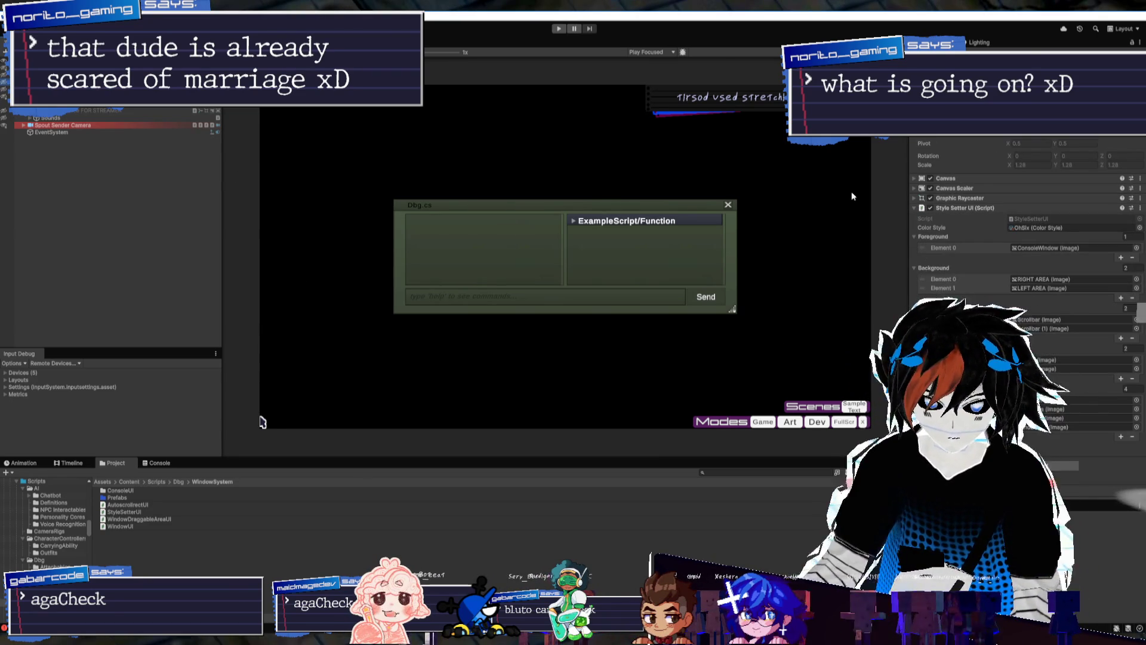
{"action": "left_click", "coordinate": [965, 208]}
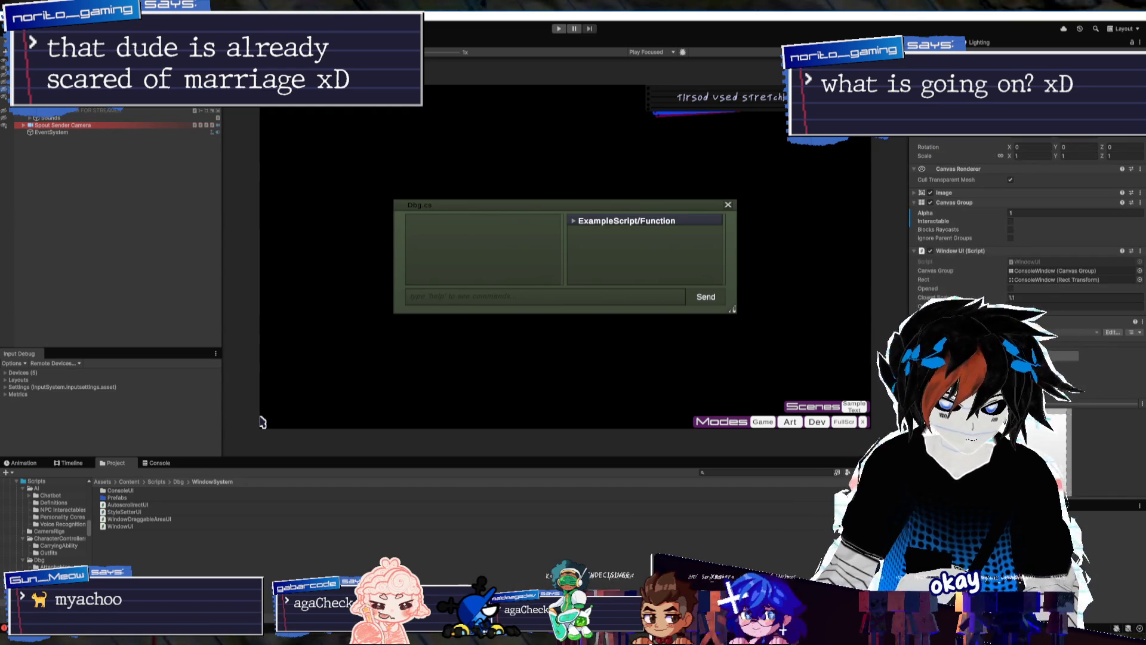
{"action": "left_click", "coordinate": [966, 203]}
{"action": "left_click", "coordinate": [963, 210]}
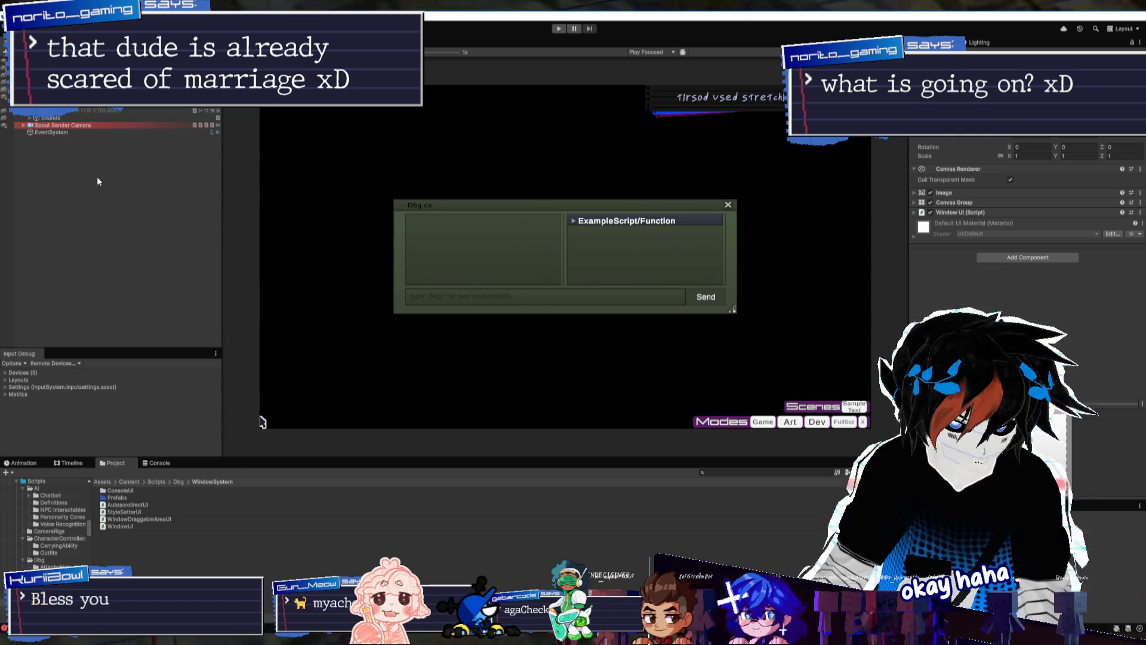
Create a new folder named WindowSystem inside Assets/Content
{"action": "left_click", "coordinate": [136, 481]}
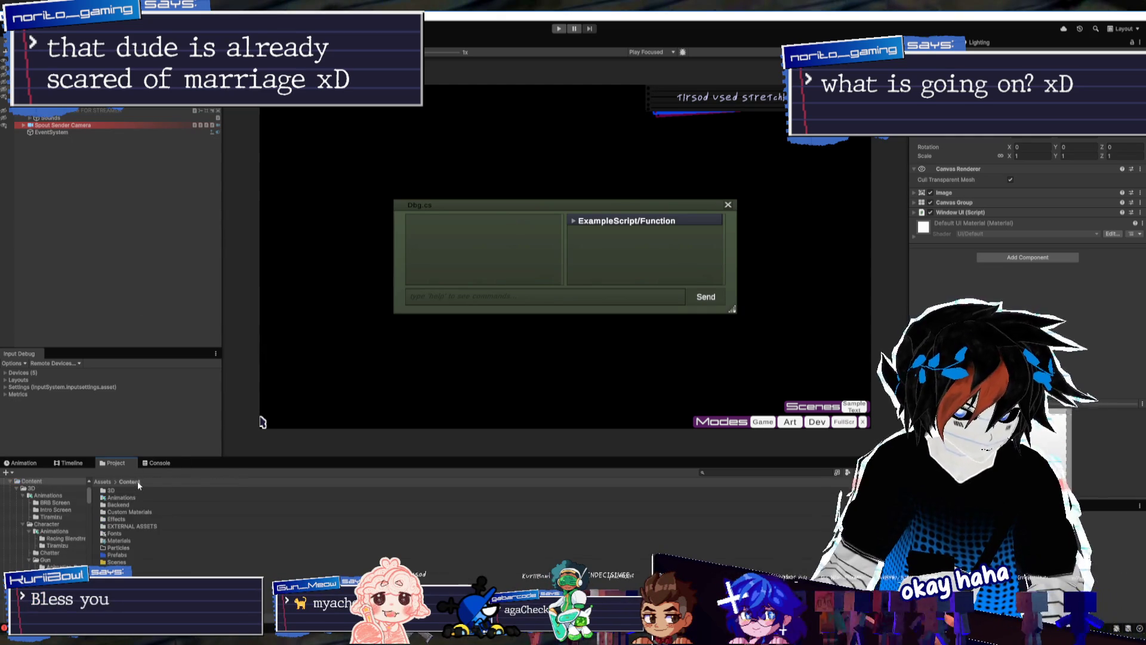
{"action": "left_click", "coordinate": [118, 555]}
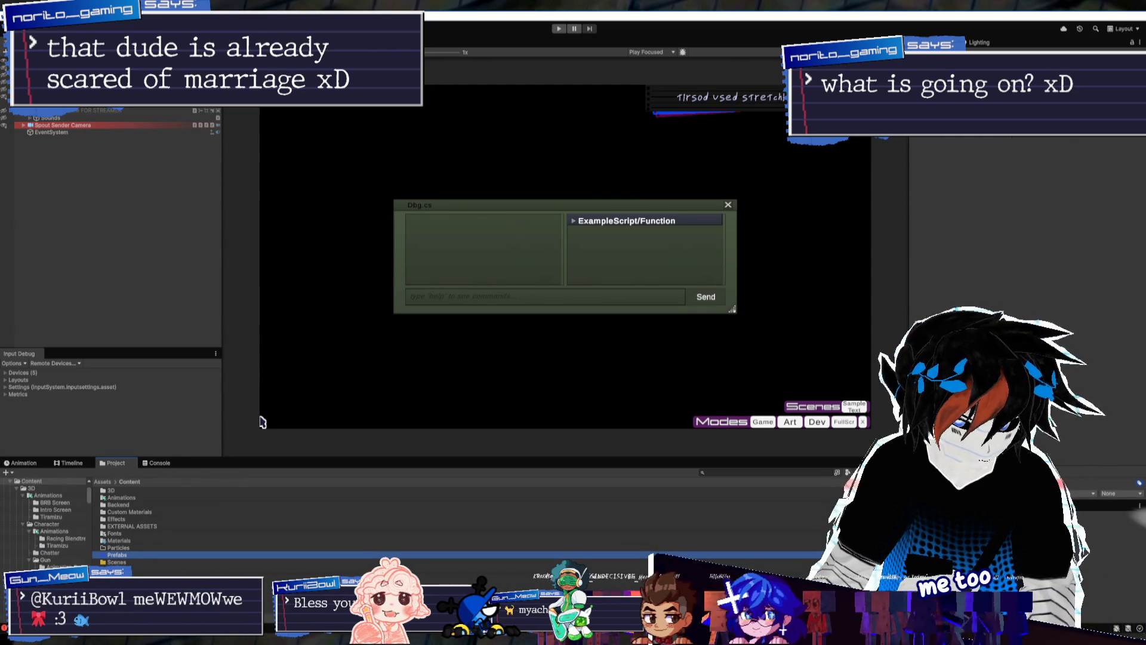
{"action": "mouse_move", "coordinate": [235, 456]}
{"action": "left_mouse_down"}
{"action": "mouse_move", "coordinate": [256, 396]}
{"action": "mouse_move", "coordinate": [251, 367]}
{"action": "left_mouse_up"}
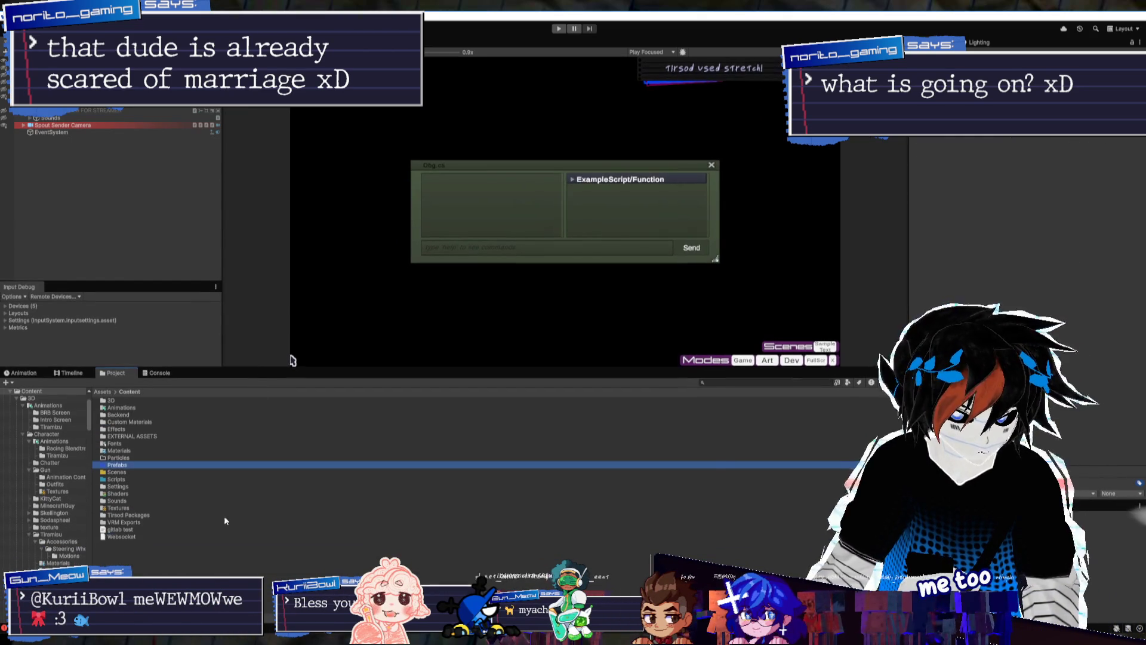
{"action": "right_click", "coordinate": [185, 589]}
{"action": "mouse_move", "coordinate": [263, 326]}
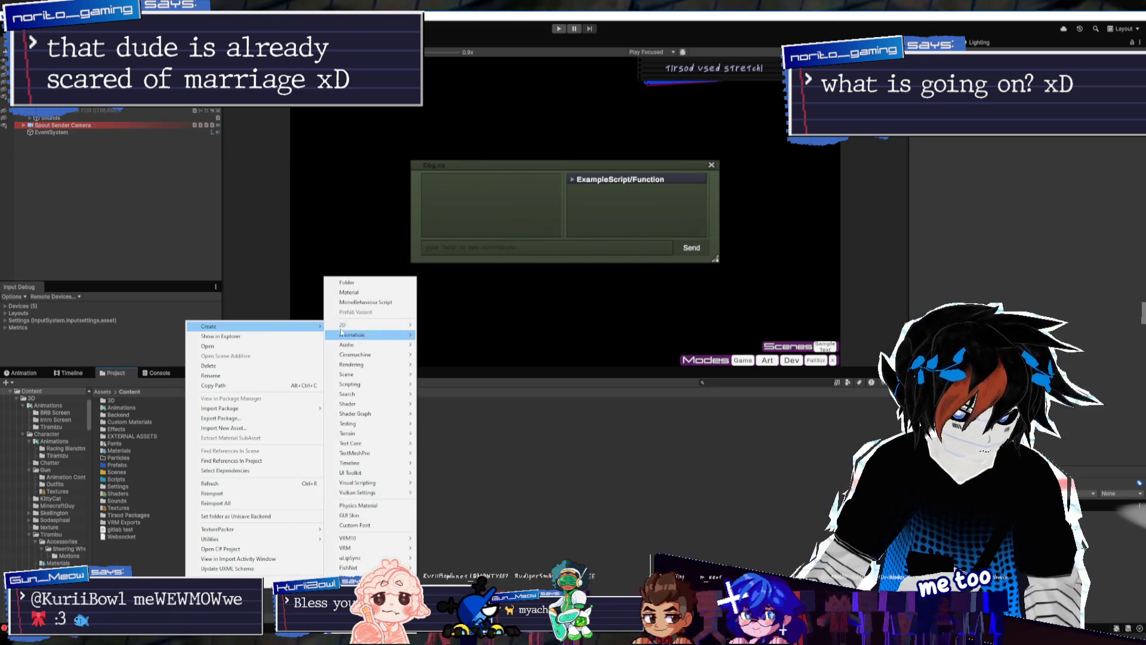
{"action": "left_click", "coordinate": [350, 285]}
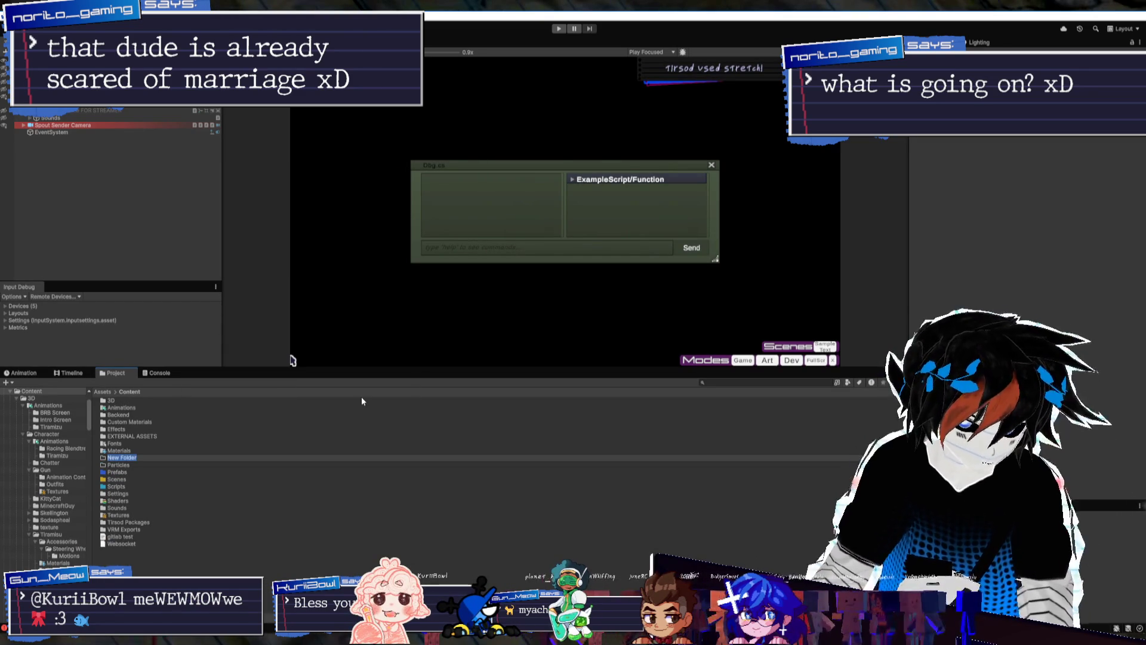
{"action": "type", "text": "WindowSystem"}
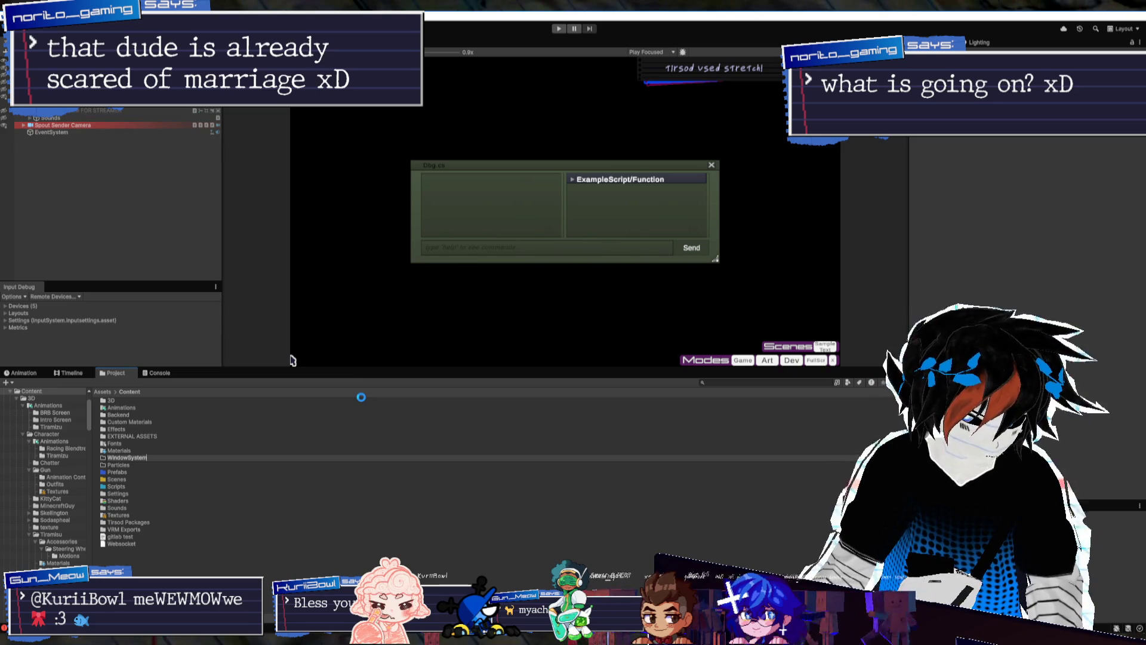
{"action": "key", "text": "Return"}
{"action": "key", "text": "Return"}
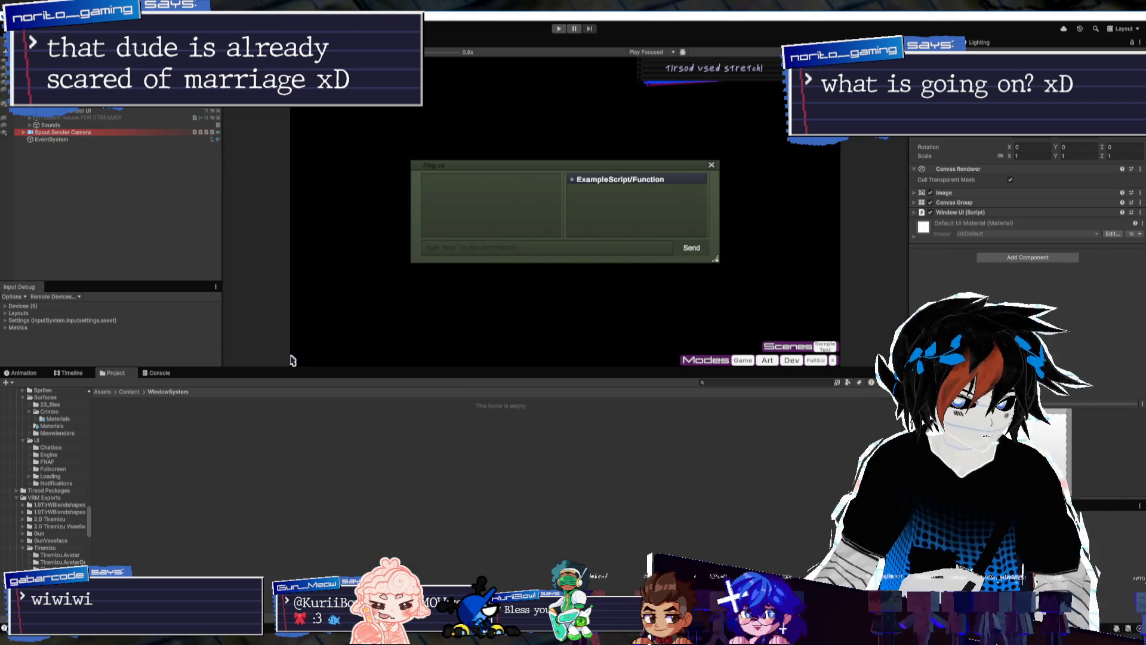
Enlarge the Game view and inspect the console window's layout and Input element settings
{"action": "left_click_drag", "start_coordinate": [361, 371], "coordinate": [366, 433]}
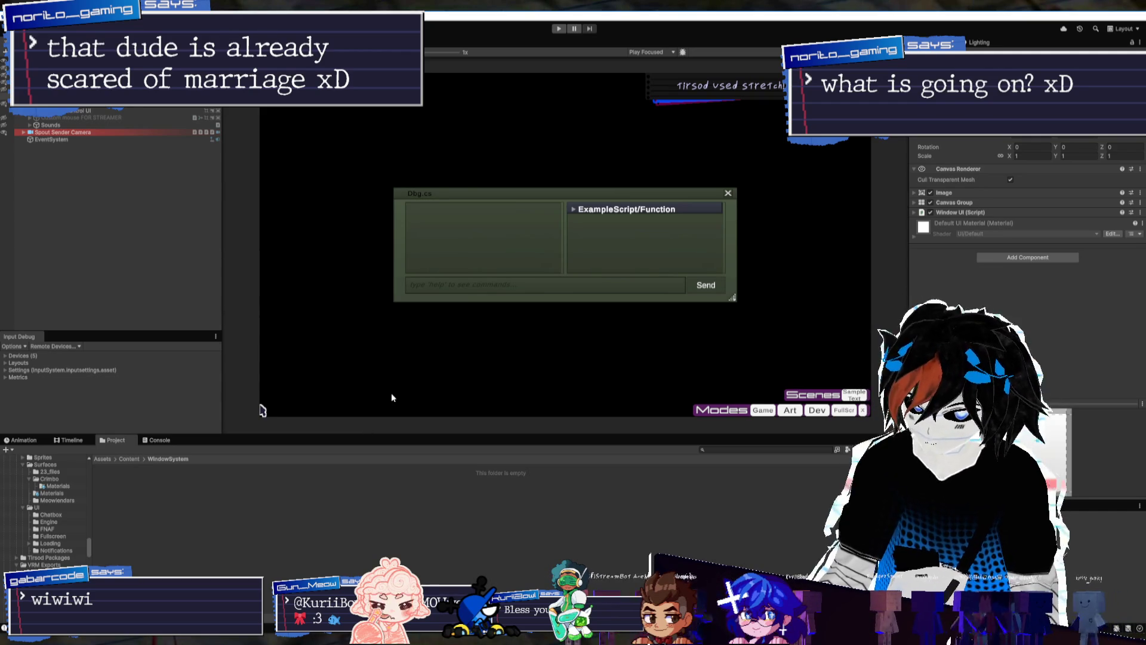
{"action": "scroll", "coordinate": [113, 149], "scroll_direction": "up", "scroll_amount": 3}
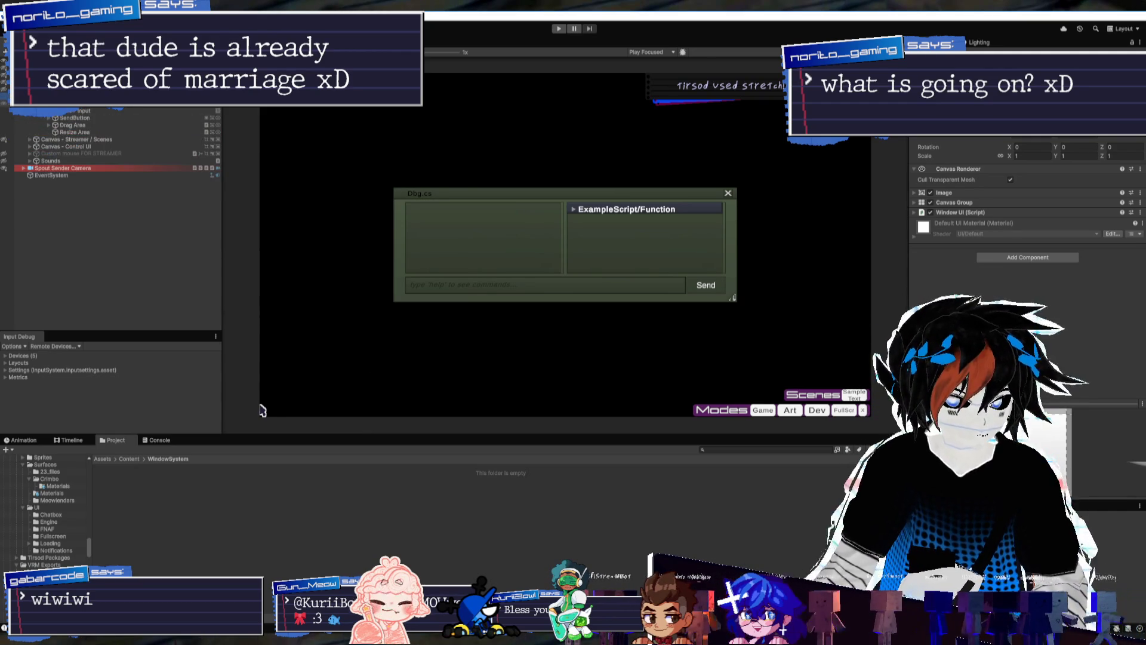
{"action": "left_click", "coordinate": [78, 103]}
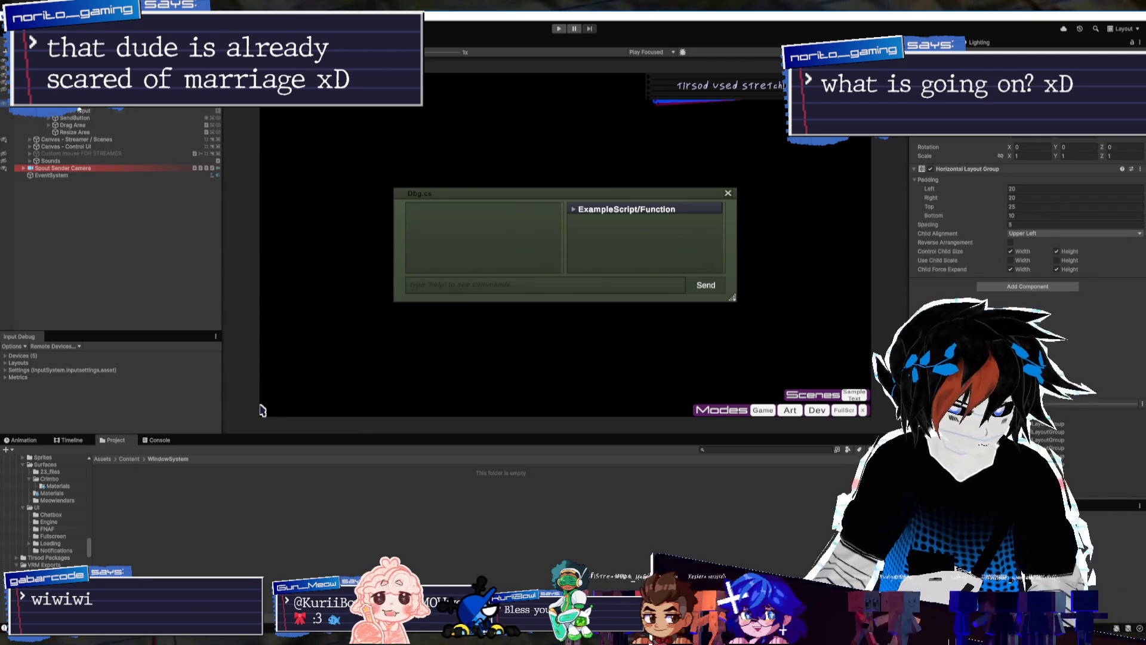
{"action": "left_click", "coordinate": [83, 110]}
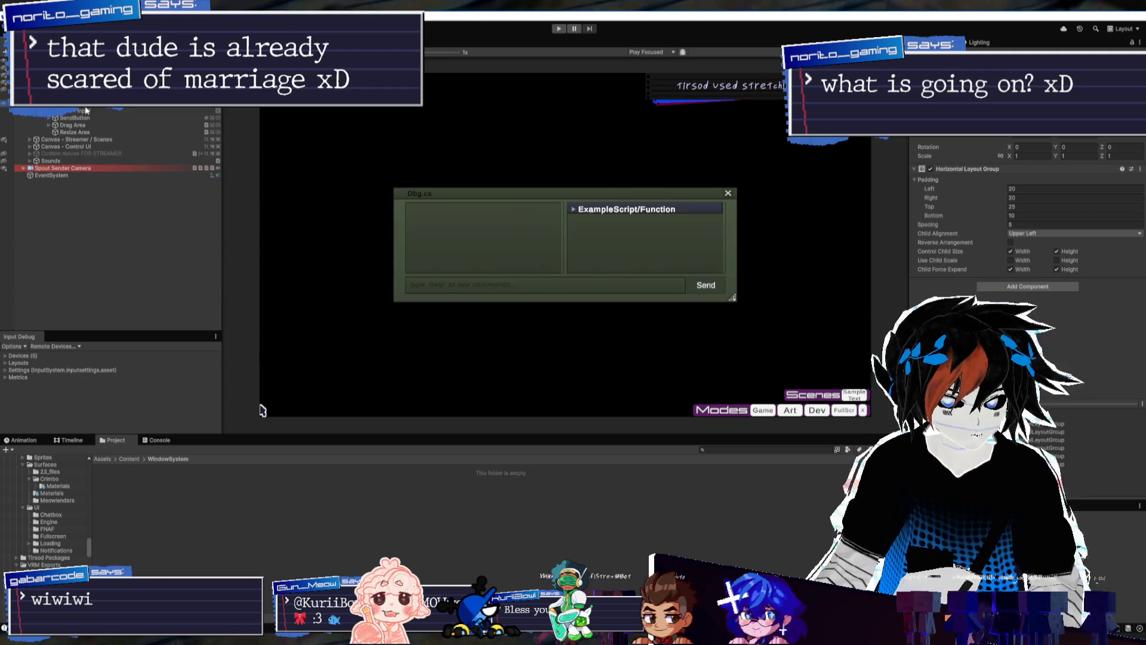
{"action": "left_click", "coordinate": [89, 110]}
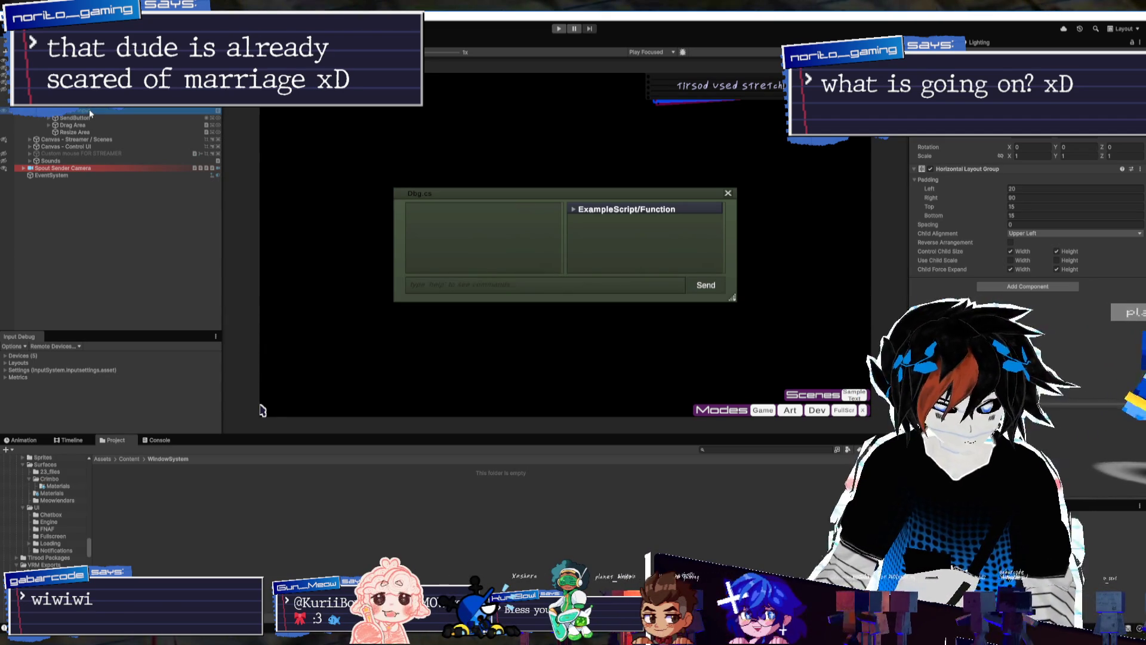
{"action": "left_click", "coordinate": [88, 111]}
{"action": "left_click", "coordinate": [83, 104]}
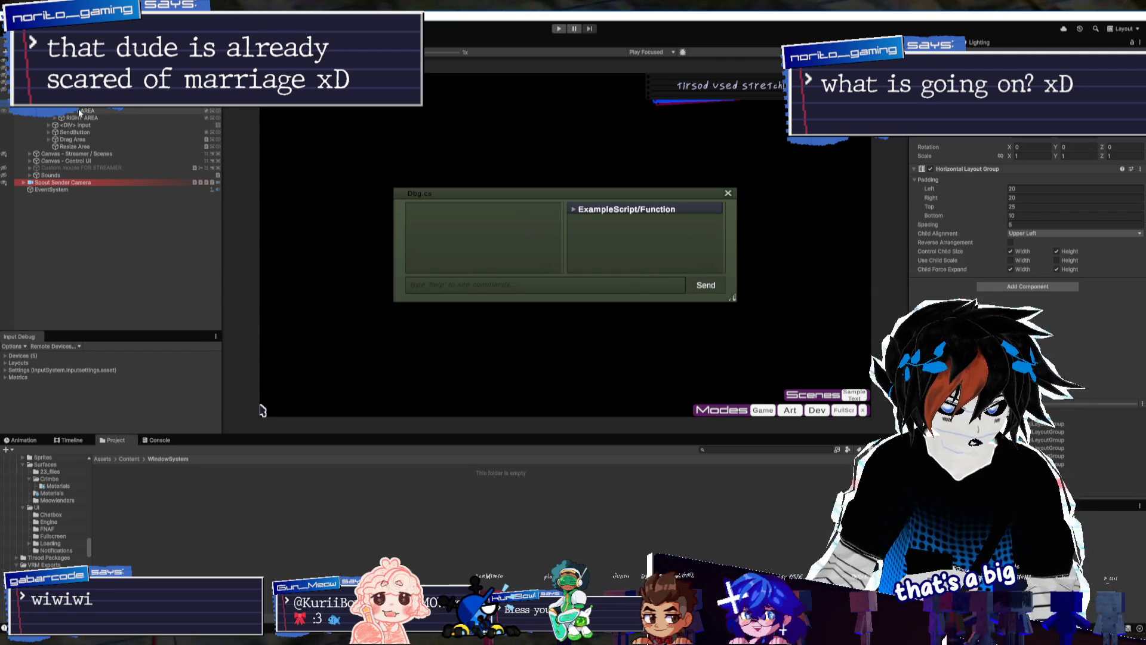
Inspect AREA and RIGHT AREA, expanding RIGHT AREA to show its children
{"action": "left_click", "coordinate": [83, 111]}
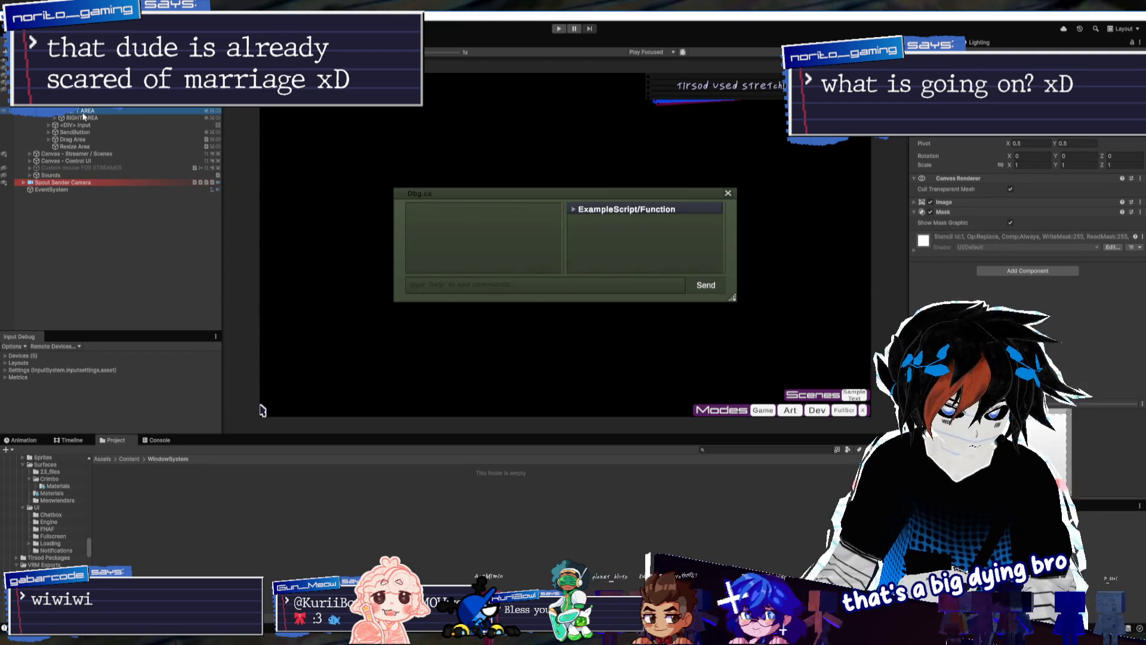
{"action": "left_click", "coordinate": [87, 118]}
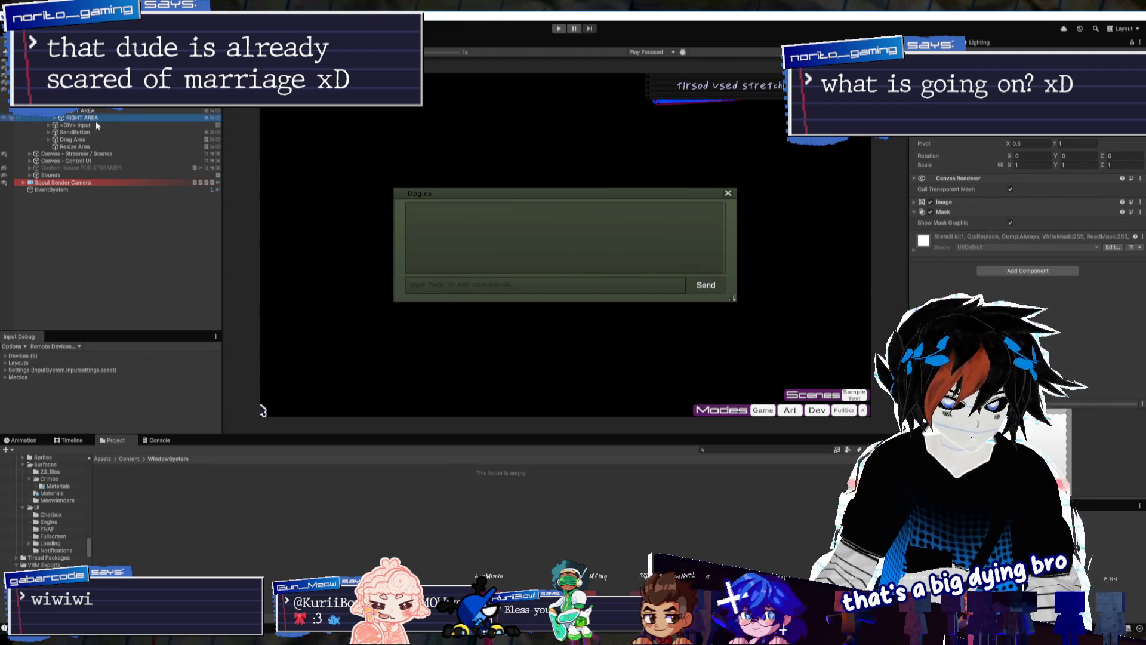
{"action": "left_click", "coordinate": [56, 118]}
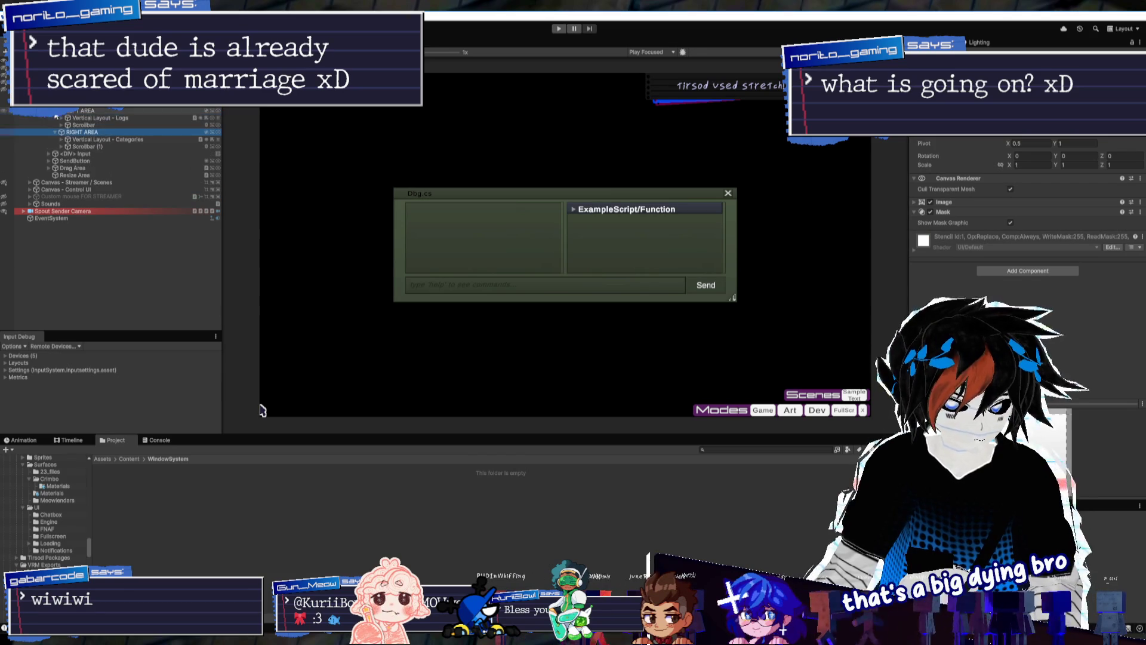
{"action": "mouse_move", "coordinate": [186, 329]}
{"action": "left_mouse_down"}
{"action": "mouse_move", "coordinate": [197, 397]}
{"action": "mouse_move", "coordinate": [215, 360]}
{"action": "mouse_move", "coordinate": [260, 338]}
{"action": "left_mouse_up"}
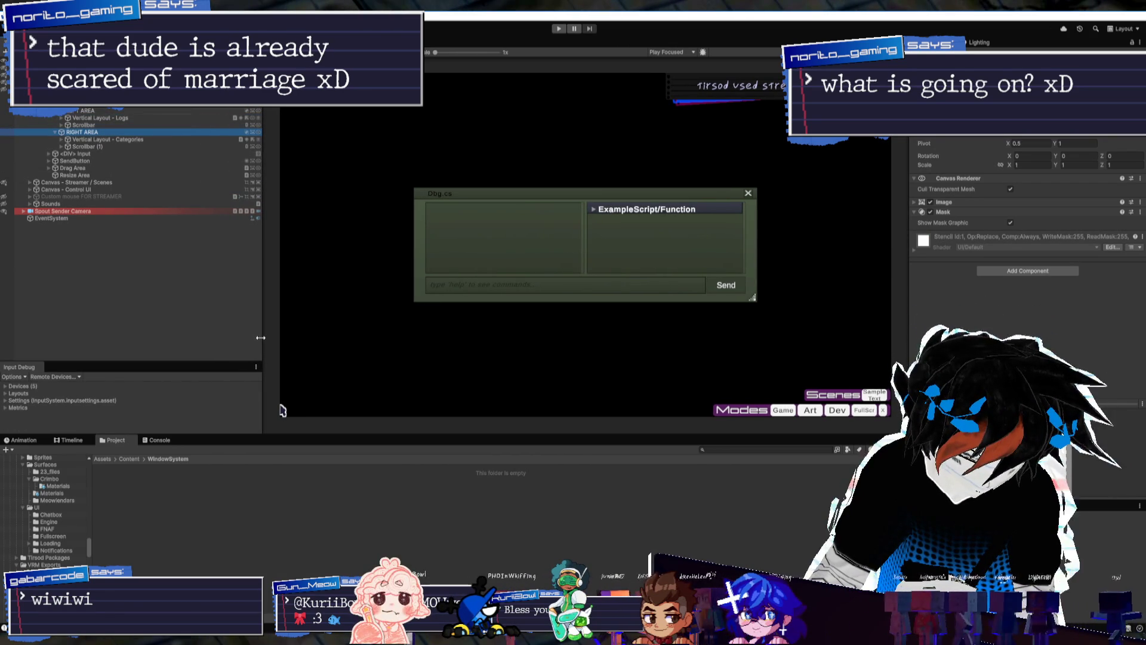
Resize the panels to enlarge the Hierarchy and Game view, then select LEFT AREA
{"action": "left_click_drag", "start_coordinate": [309, 436], "coordinate": [309, 466]}
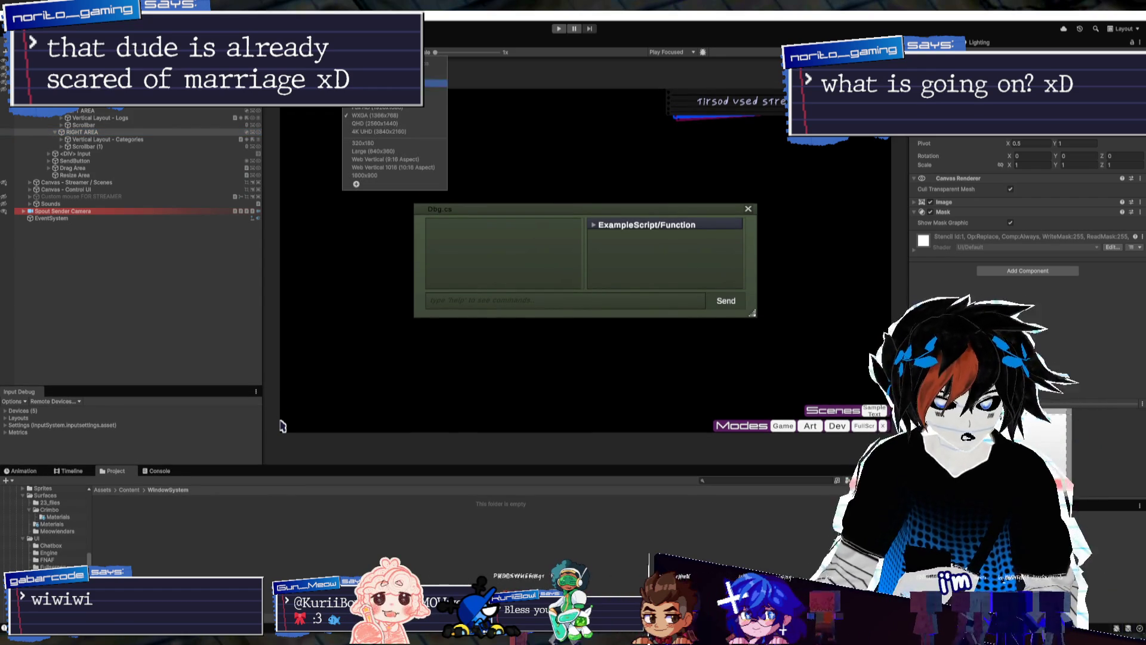
{"action": "mouse_move", "coordinate": [910, 267]}
{"action": "left_mouse_down"}
{"action": "mouse_move", "coordinate": [979, 275]}
{"action": "mouse_move", "coordinate": [602, 280]}
{"action": "mouse_move", "coordinate": [942, 290]}
{"action": "mouse_move", "coordinate": [893, 290]}
{"action": "left_mouse_up"}
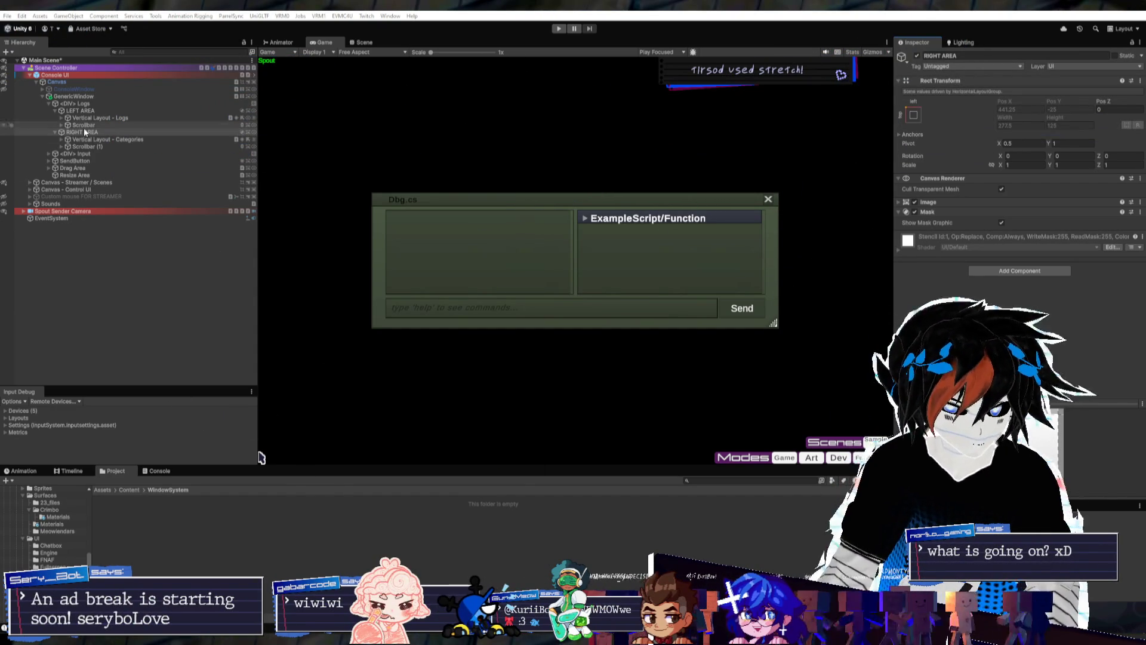
{"action": "left_click", "coordinate": [61, 113]}
Collapse LEFT AREA and RIGHT AREA, then view GenericWindow's window script settings
{"action": "key", "text": "Left"}
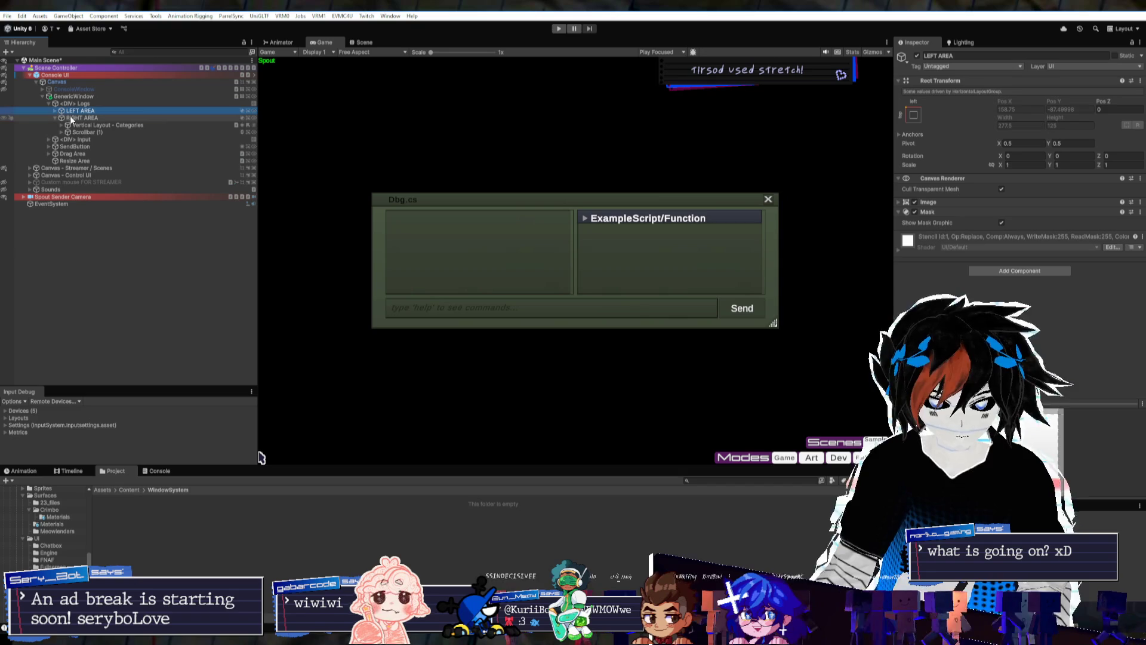
{"action": "left_click", "coordinate": [58, 118]}
{"action": "key", "text": "Left"}
{"action": "left_click", "coordinate": [72, 97]}
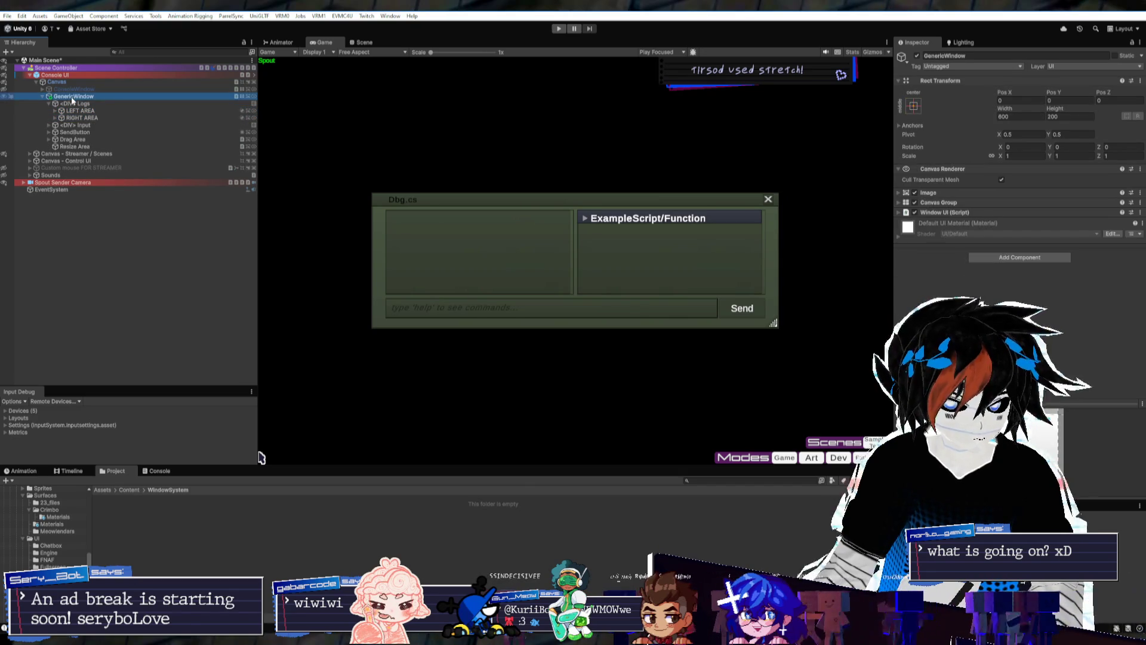
{"action": "left_click", "coordinate": [1015, 212]}
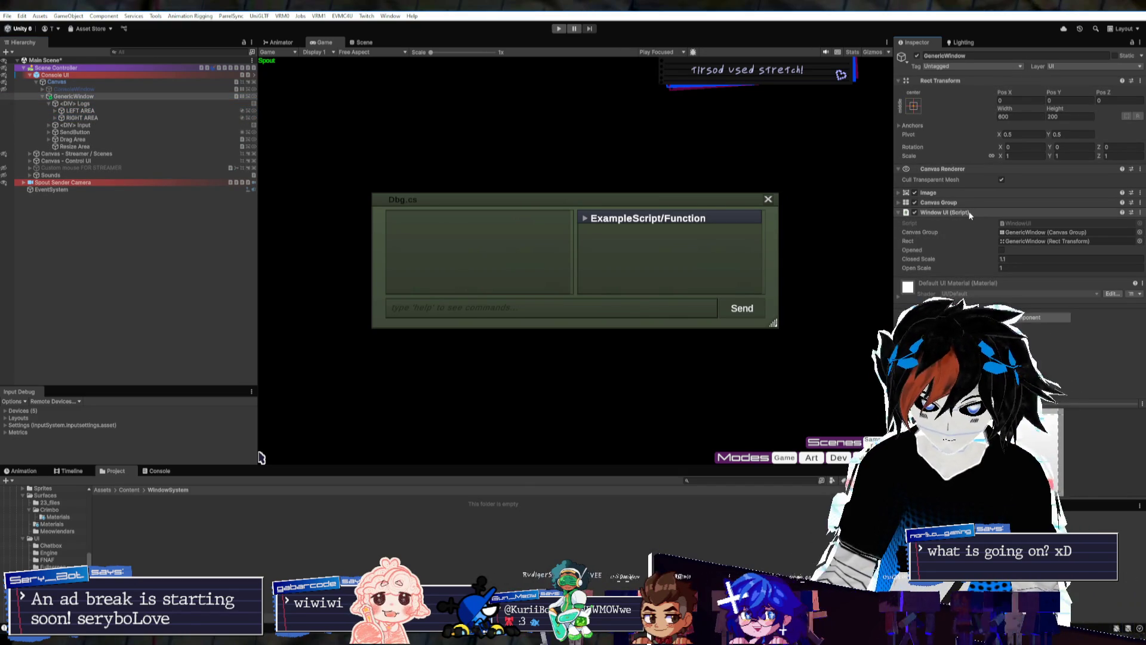
Locate WindowUI.cs in the project and briefly open it in Rider
{"action": "left_click", "coordinate": [1031, 224]}
{"action": "double_click", "coordinate": [122, 534]}
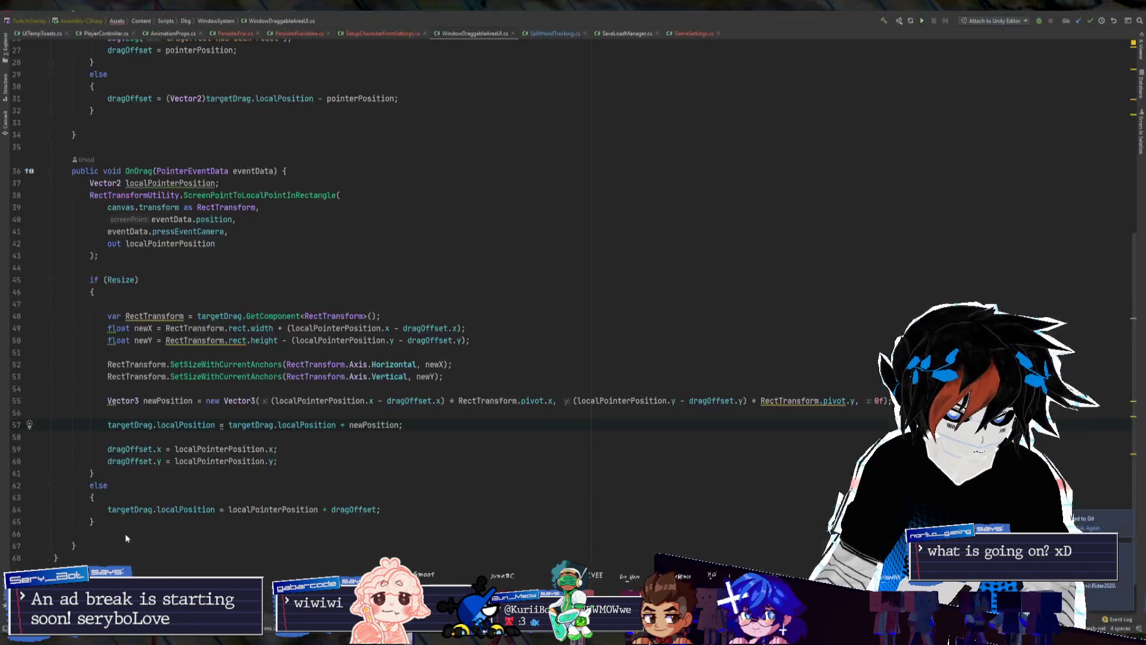
{"action": "key", "text": "alt+Tab"}
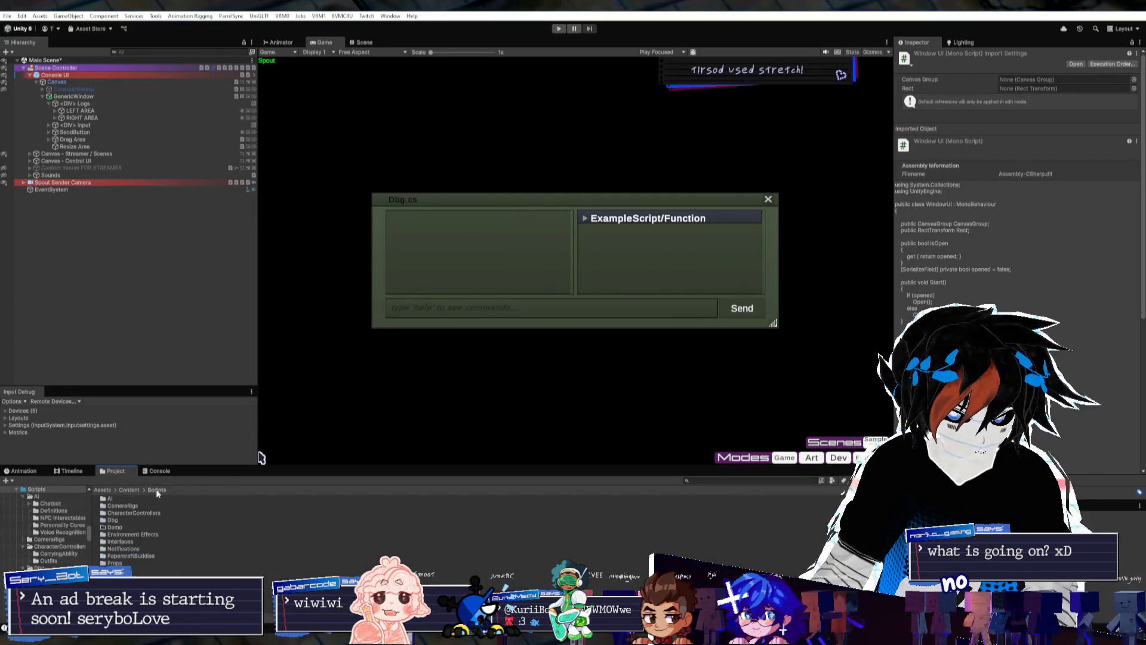
{"action": "scroll", "coordinate": [127, 556], "scroll_direction": "down", "scroll_amount": 5}
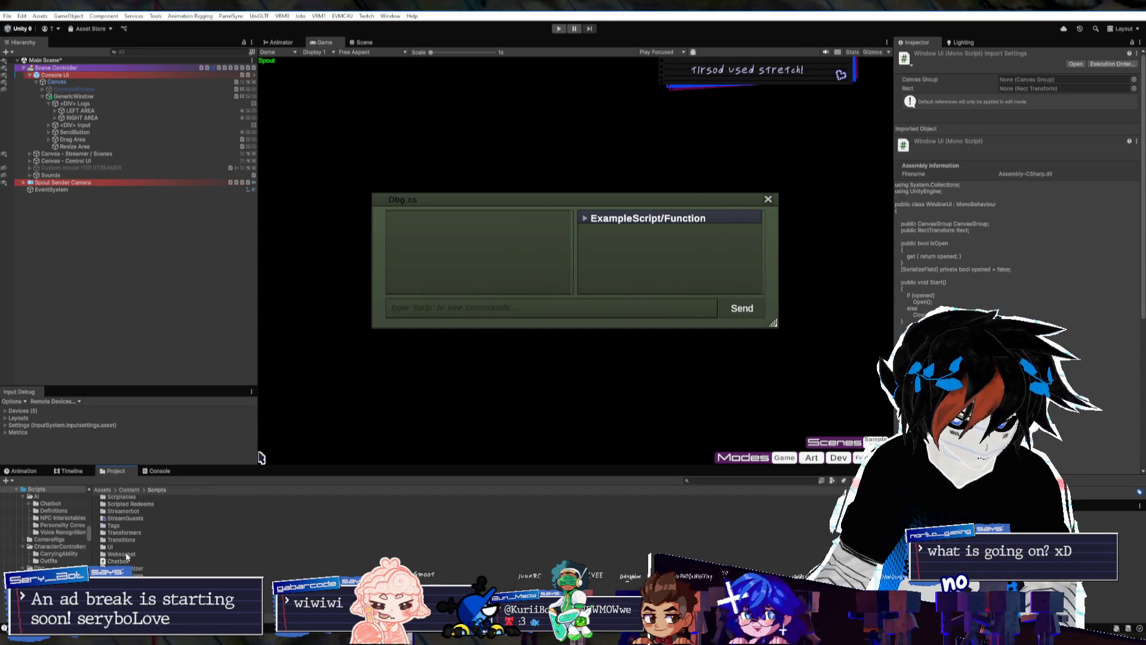
{"action": "scroll", "coordinate": [138, 528], "scroll_direction": "up", "scroll_amount": 3}
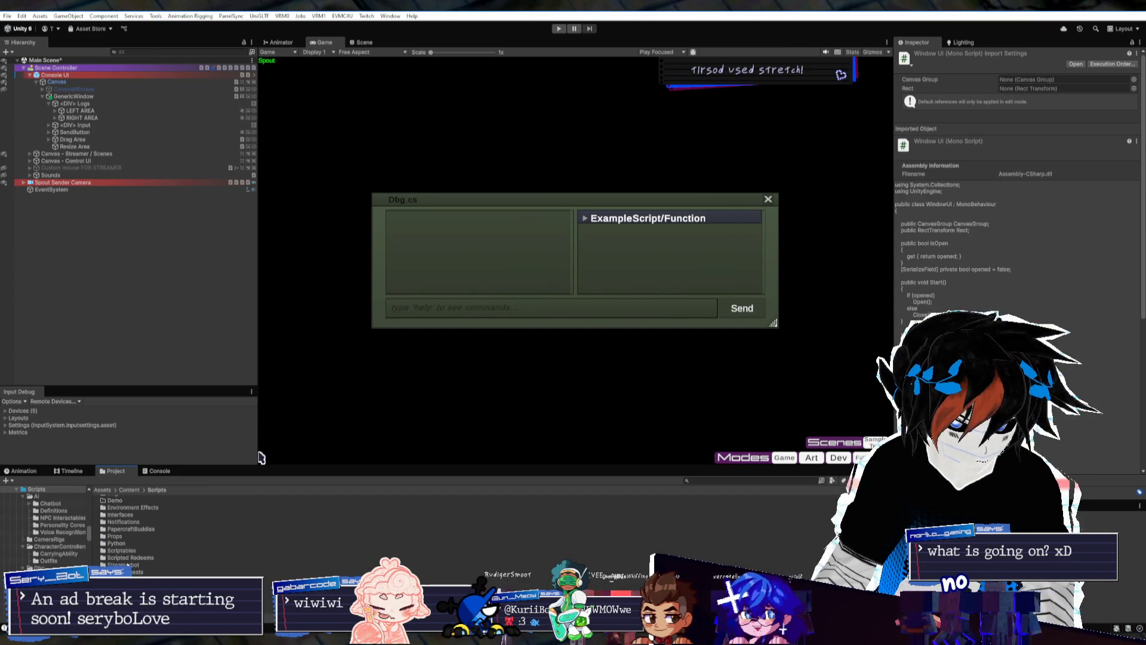
Browse to the Scripts/Dbg/WindowSystem folder and reselect GenericWindow in the Hierarchy
{"action": "double_click", "coordinate": [122, 549]}
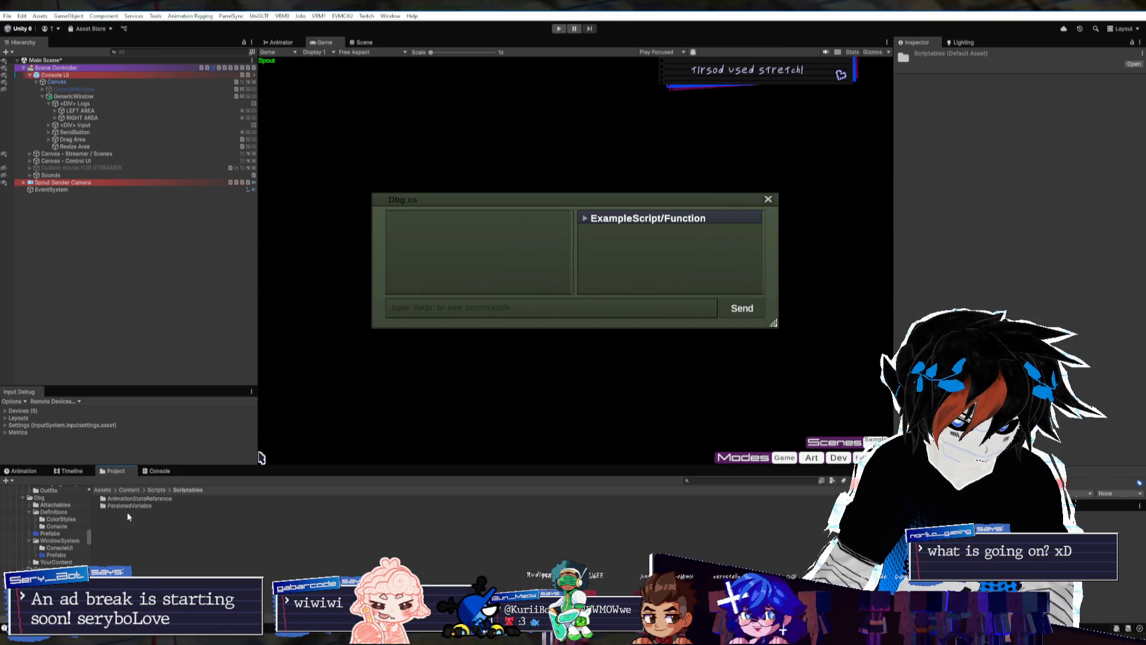
{"action": "left_click", "coordinate": [156, 489]}
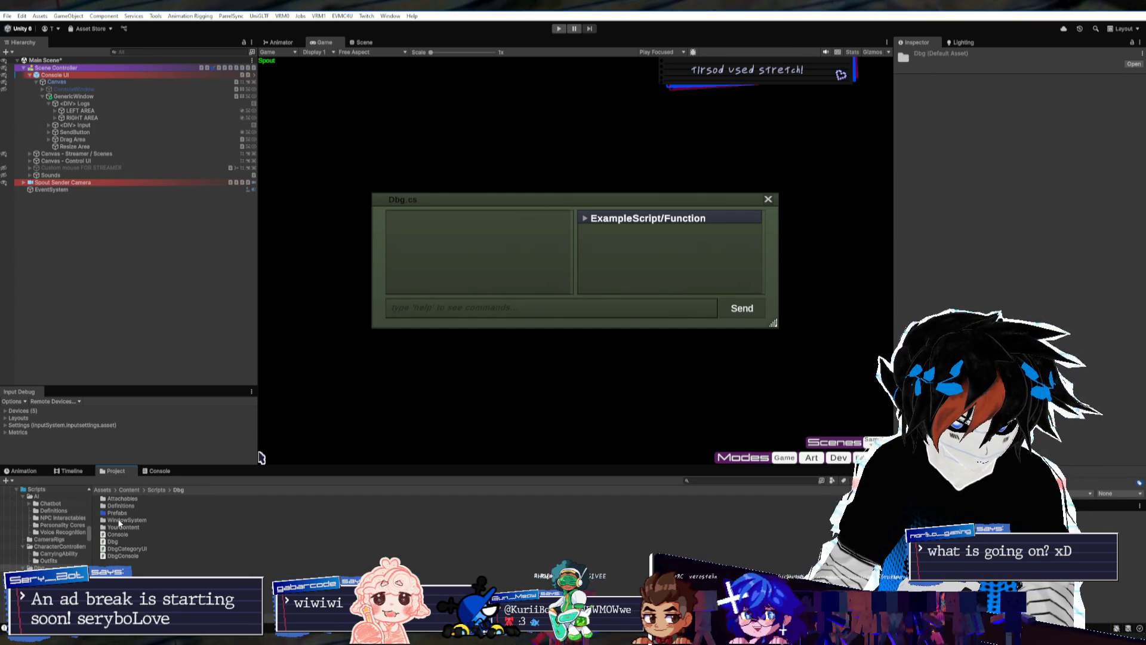
{"action": "double_click", "coordinate": [114, 520]}
{"action": "double_click", "coordinate": [123, 506]}
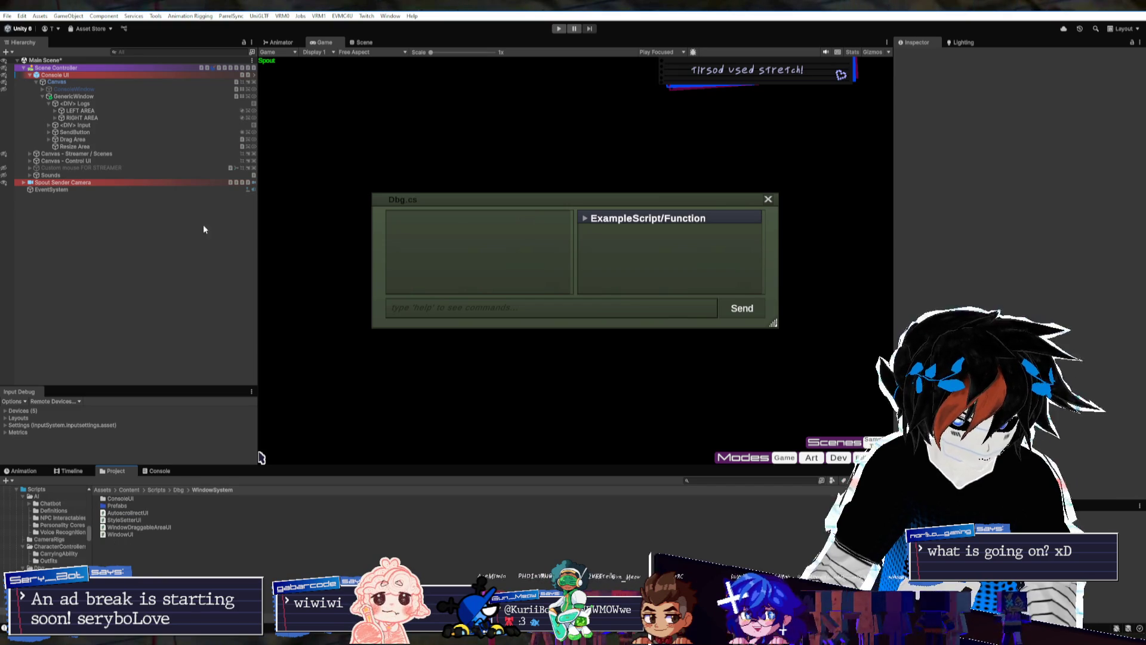
{"action": "scroll", "coordinate": [169, 572], "scroll_direction": "down", "scroll_amount": 5}
{"action": "scroll", "coordinate": [168, 572], "scroll_direction": "up", "scroll_amount": 10}
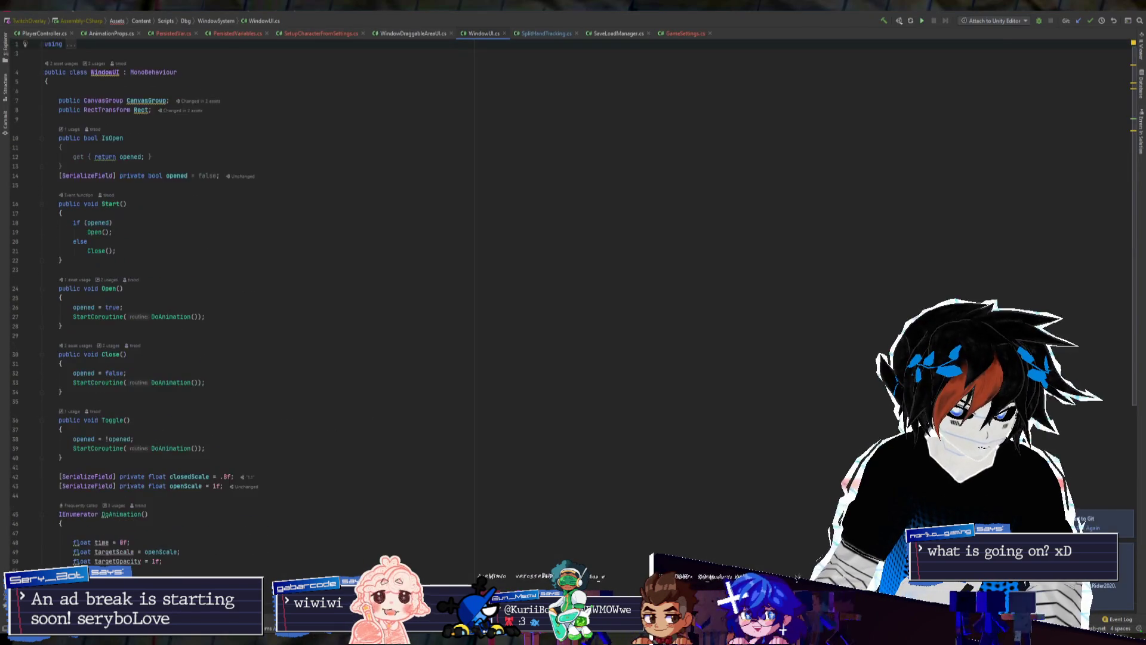
{"action": "key", "text": "alt+Tab"}
{"action": "left_click", "coordinate": [74, 97]}
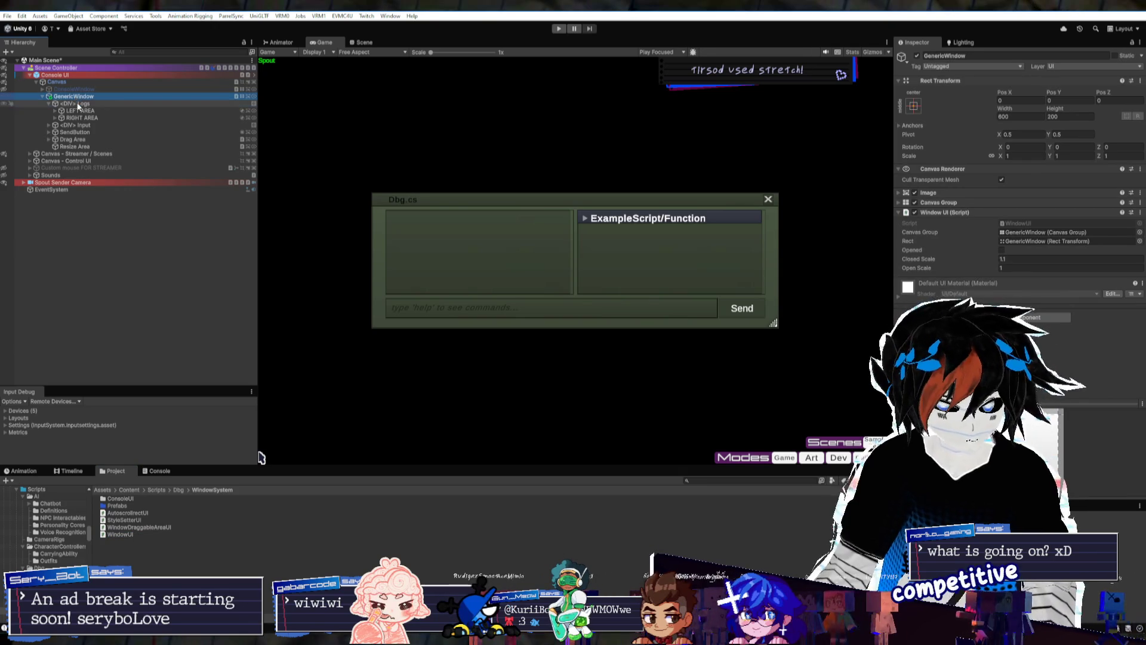
{"action": "left_click", "coordinate": [43, 99]}
{"action": "left_click", "coordinate": [43, 99]}
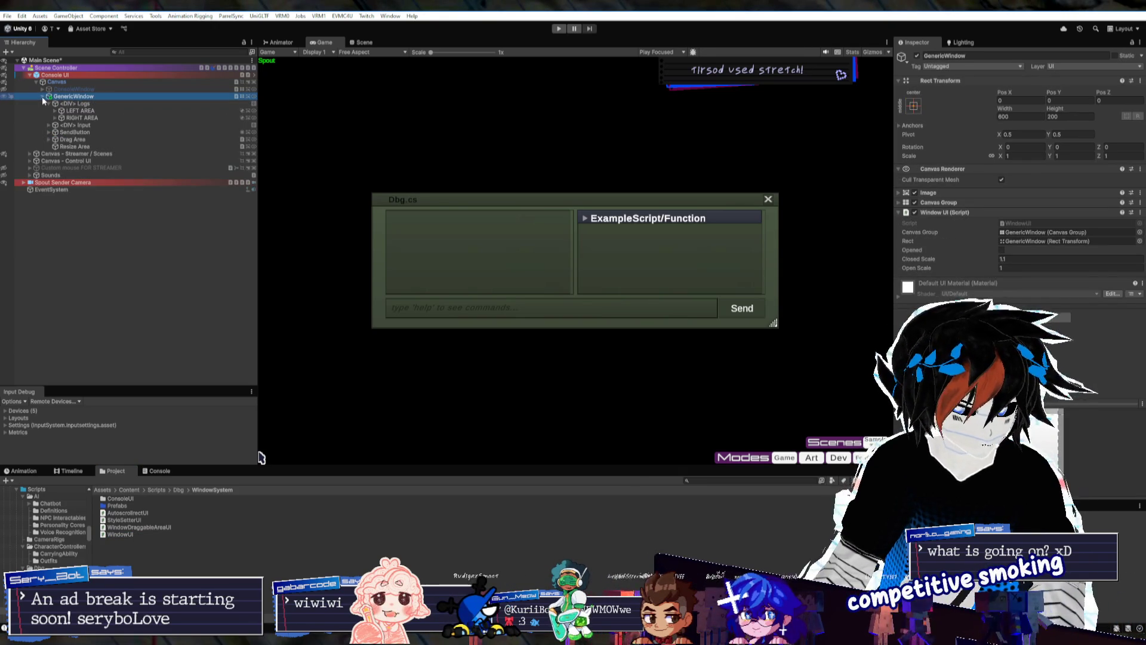
{"action": "left_click", "coordinate": [73, 111]}
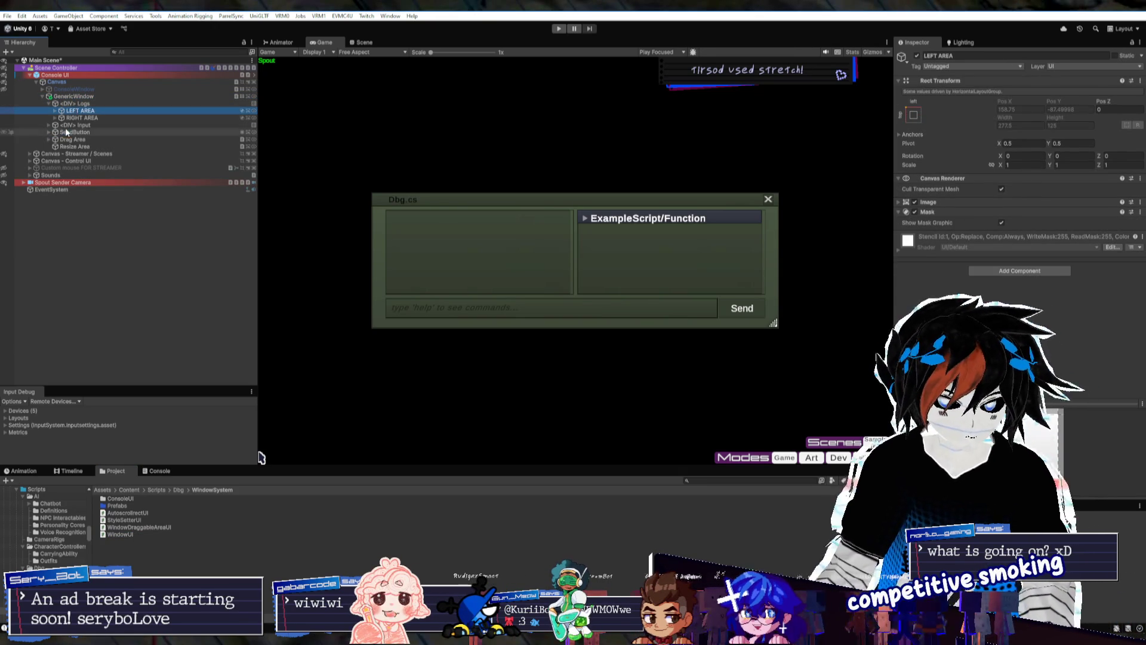
{"action": "left_click", "coordinate": [66, 130]}
{"action": "left_click", "coordinate": [48, 133]}
{"action": "left_click", "coordinate": [48, 132]}
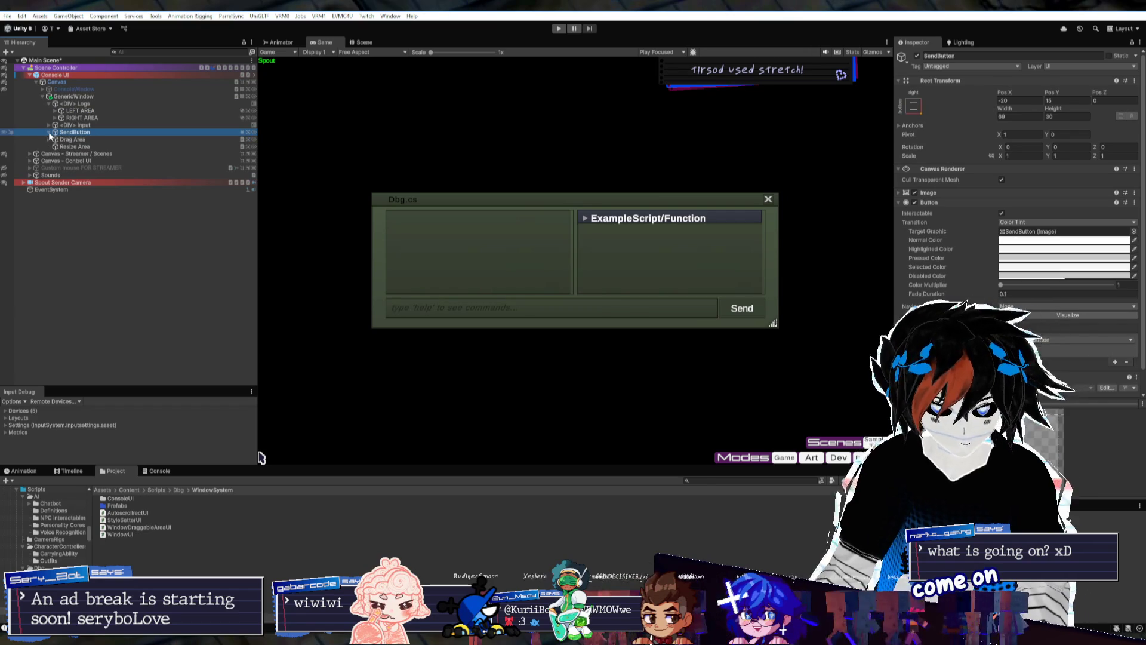
{"action": "left_click", "coordinate": [70, 103]}
{"action": "left_click", "coordinate": [73, 96]}
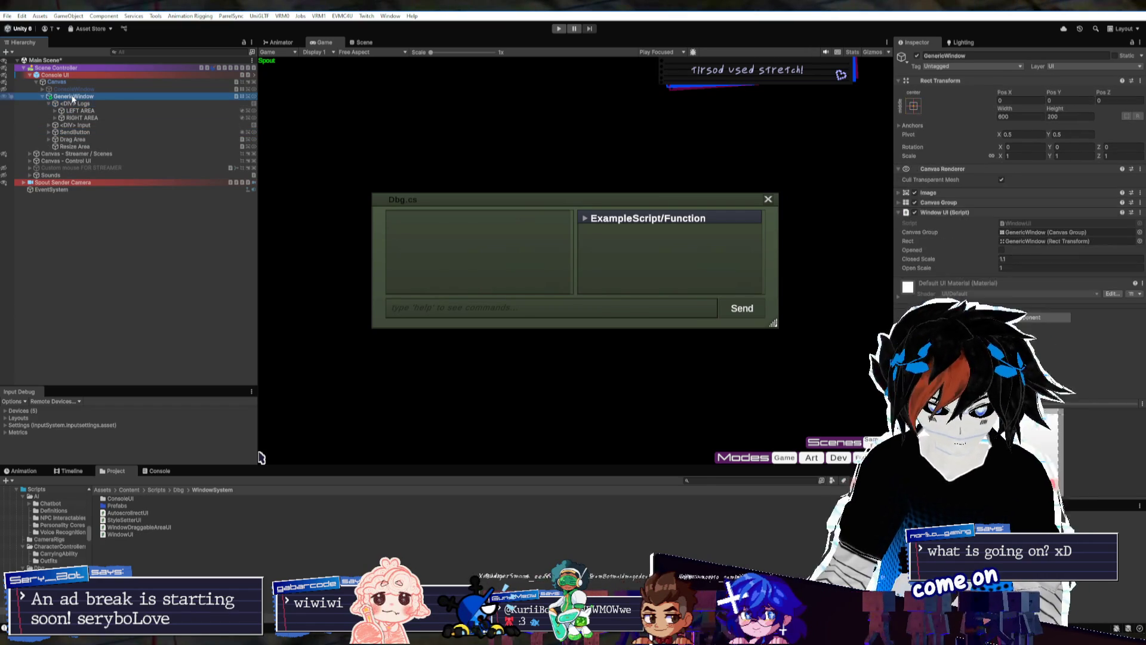
{"action": "left_click", "coordinate": [71, 132]}
{"action": "left_click", "coordinate": [75, 125]}
{"action": "left_click", "coordinate": [48, 125]}
{"action": "left_click", "coordinate": [65, 132]}
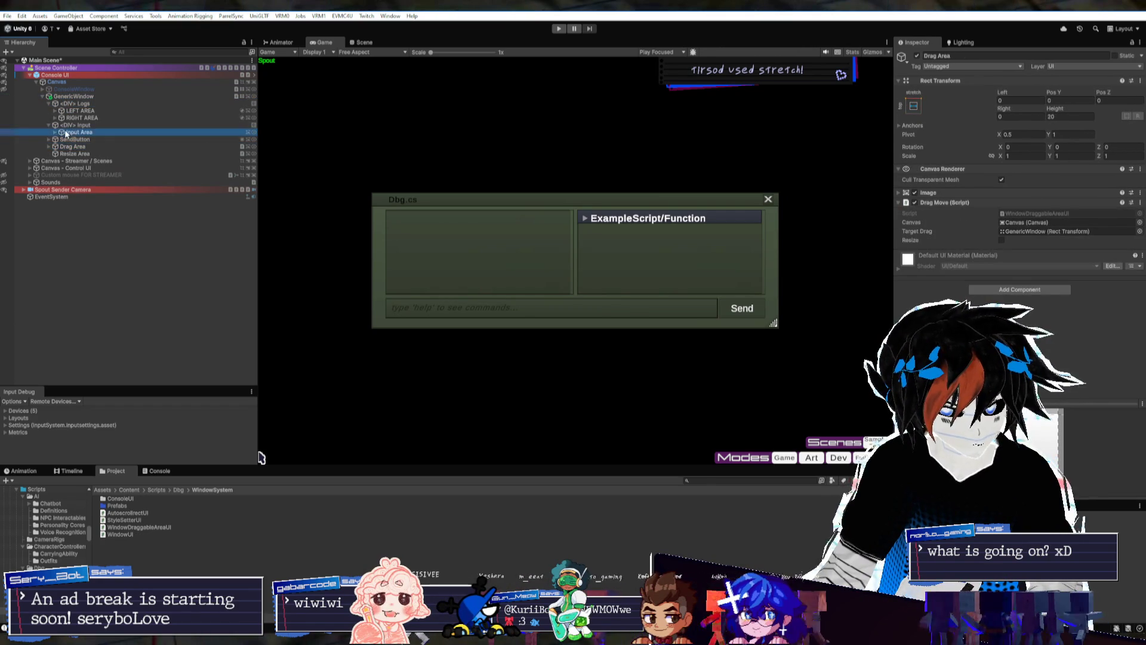
{"action": "left_click", "coordinate": [64, 125]}
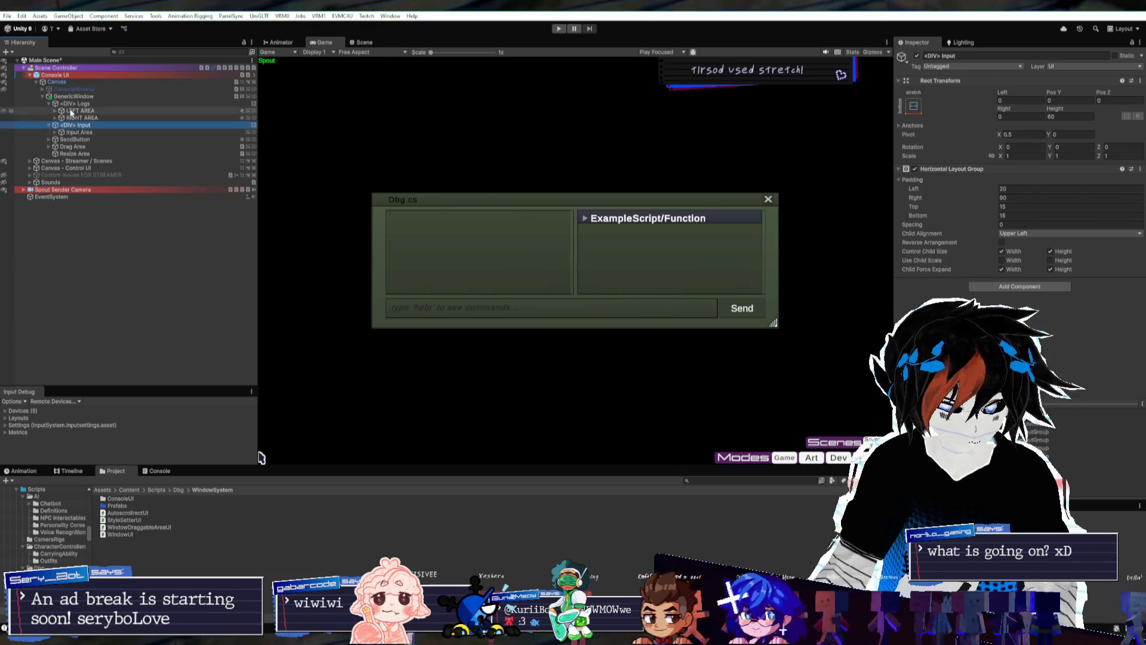
{"action": "left_click", "coordinate": [78, 111]}
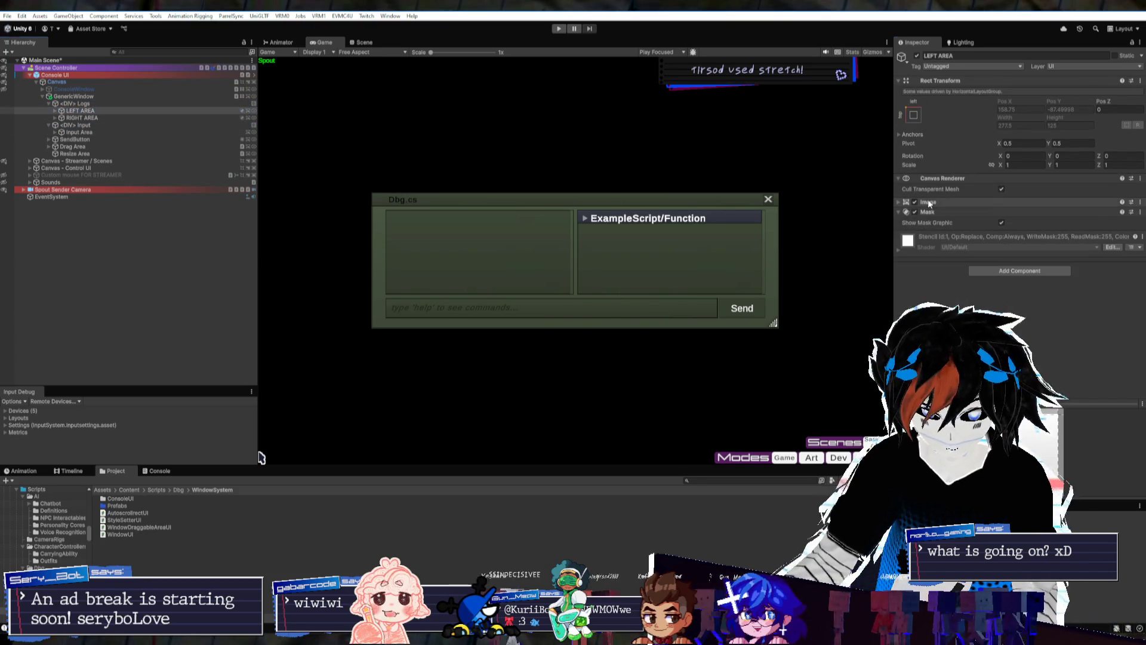
{"action": "left_click", "coordinate": [929, 202]}
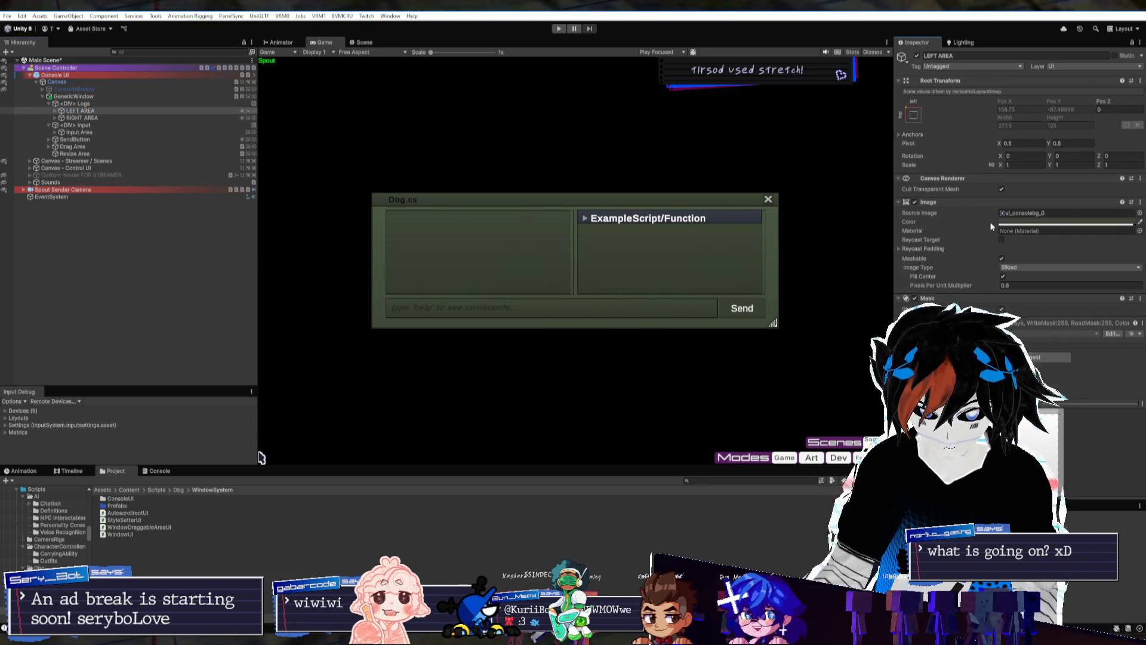
{"action": "left_click", "coordinate": [1044, 227]}
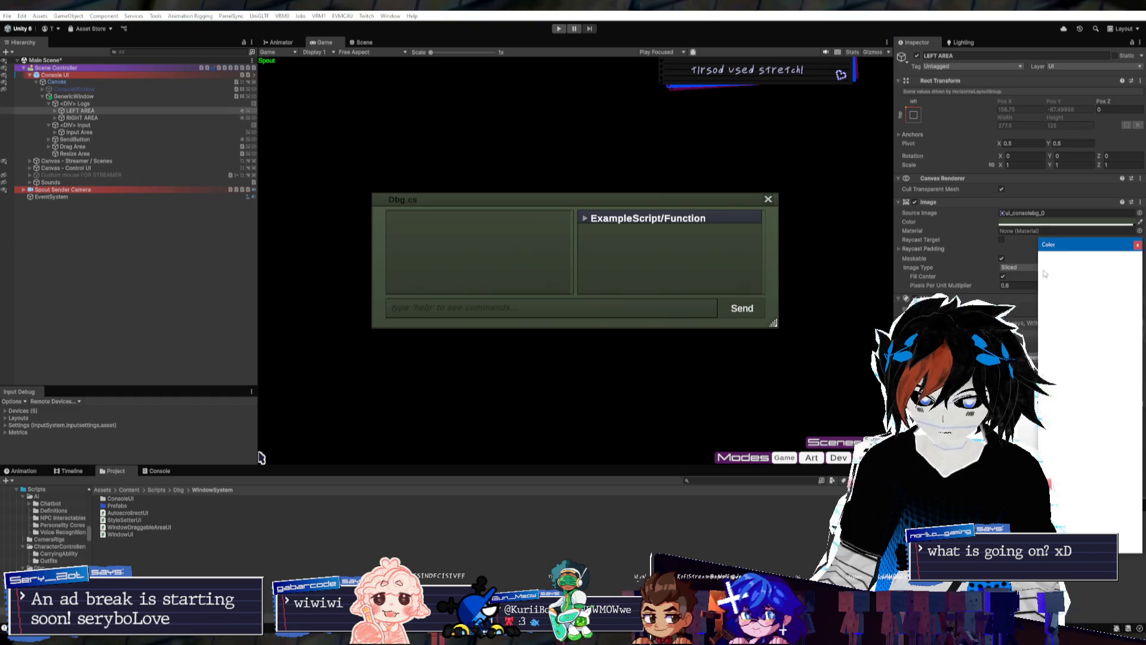
{"action": "left_click", "coordinate": [1068, 299]}
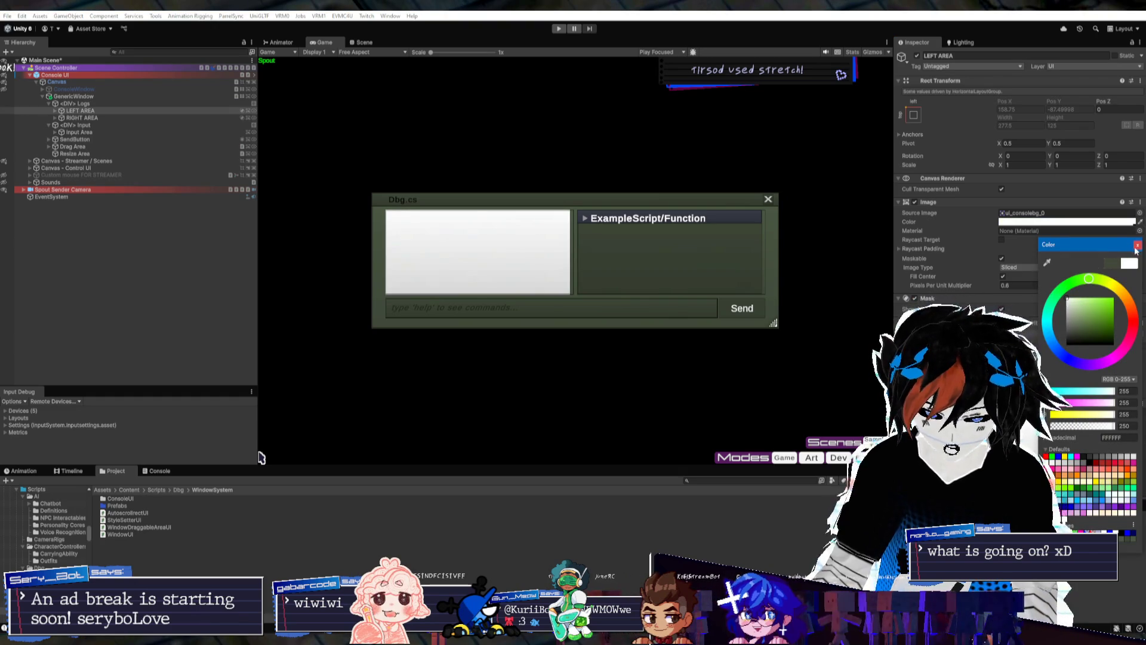
{"action": "key", "text": "Escape"}
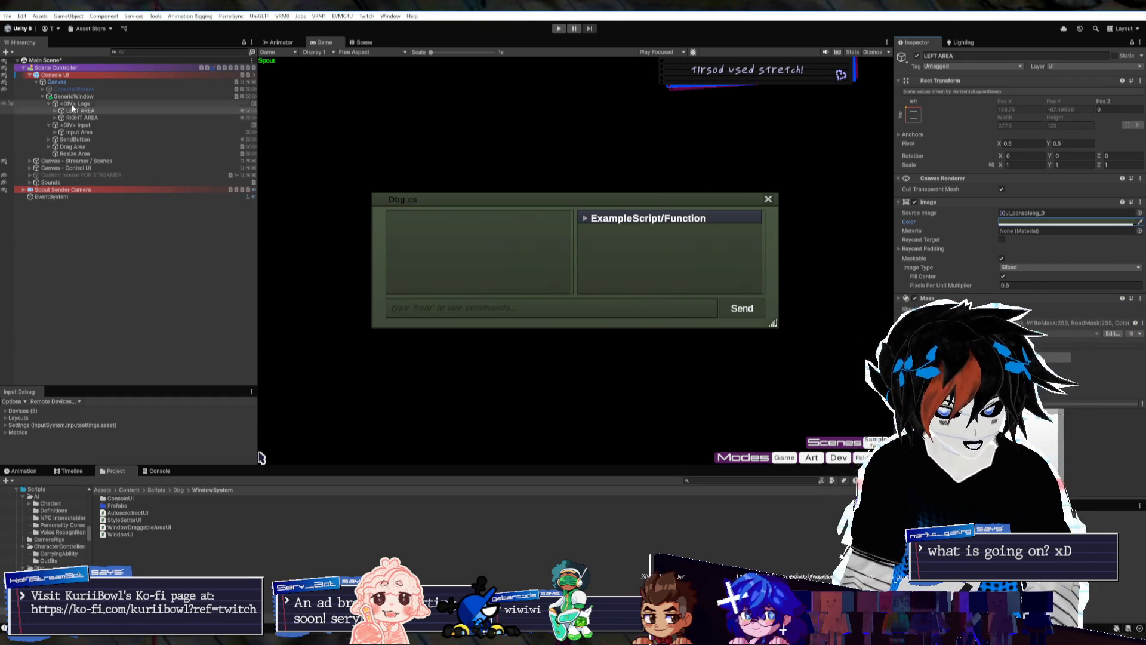
{"action": "left_click", "coordinate": [75, 103]}
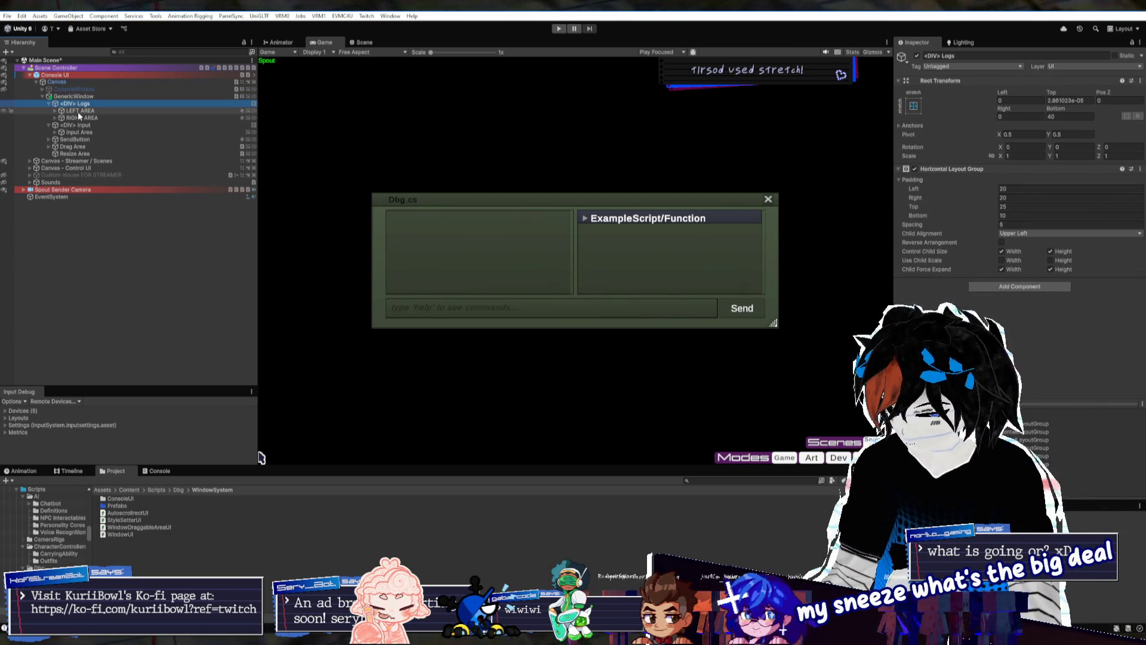
{"action": "left_click", "coordinate": [79, 112]}
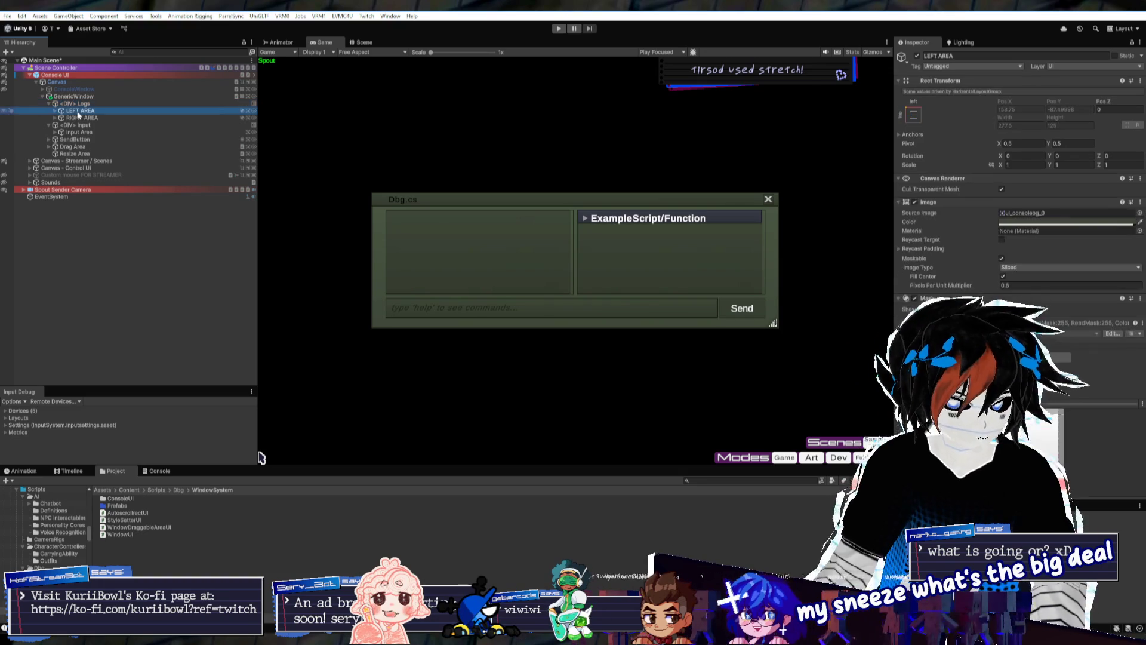
Activate the RIGHT AREA panel of the console window
{"action": "left_click", "coordinate": [49, 104]}
{"action": "left_click", "coordinate": [81, 105]}
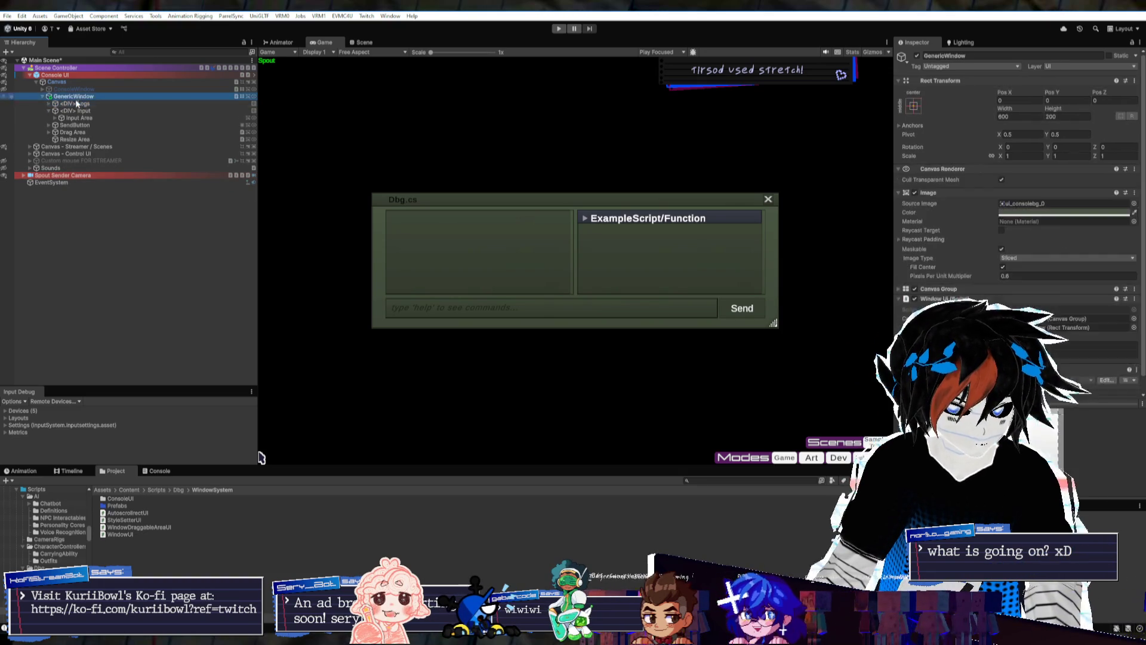
{"action": "left_click", "coordinate": [78, 111]}
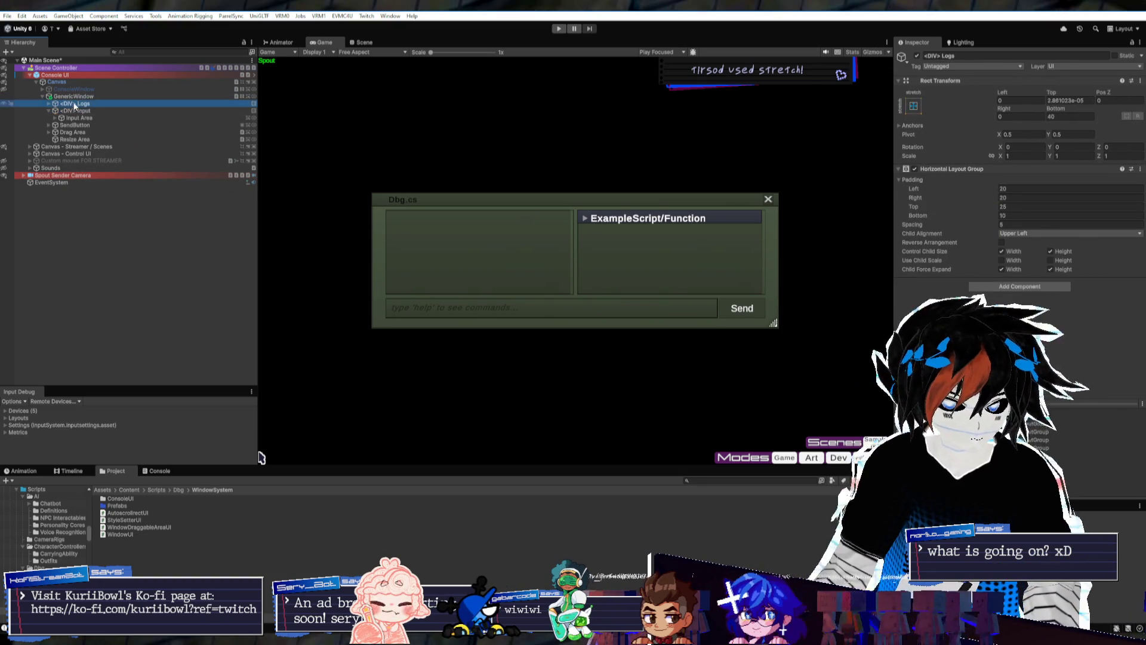
{"action": "left_click", "coordinate": [49, 111]}
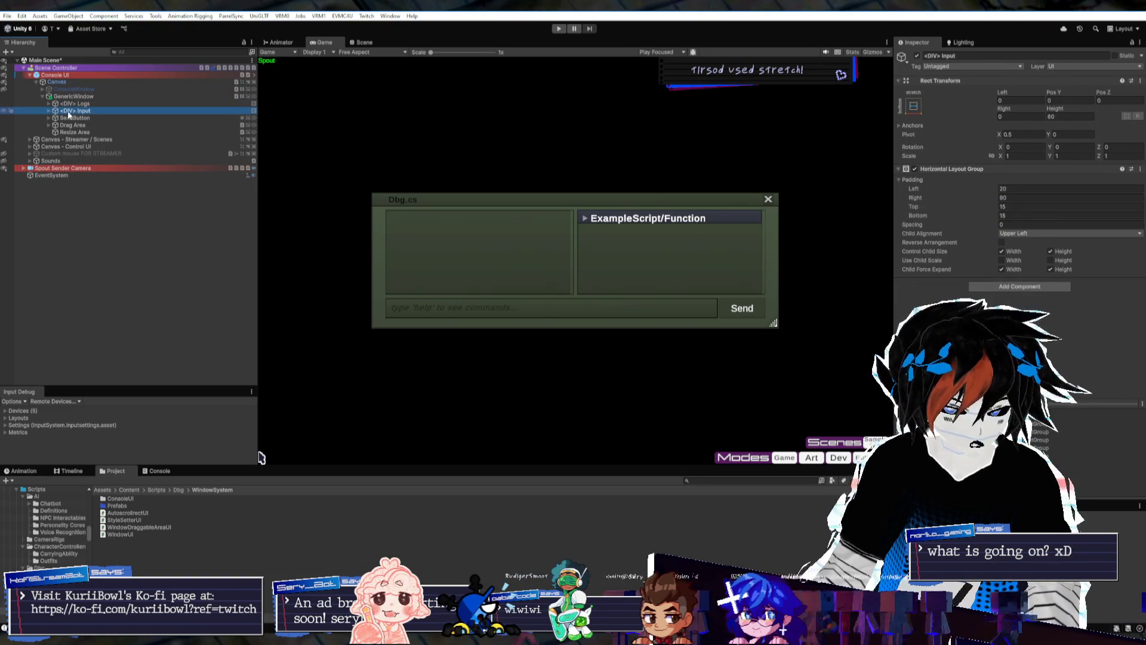
{"action": "left_click", "coordinate": [72, 105]}
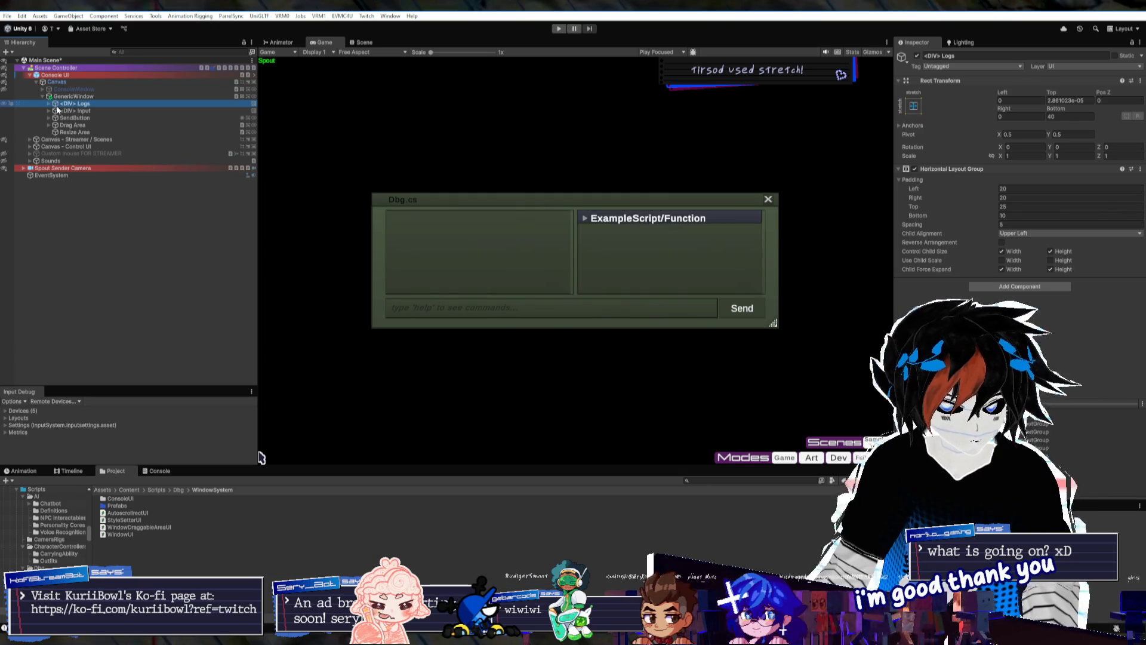
{"action": "key", "text": "Right"}
{"action": "left_click", "coordinate": [70, 111]}
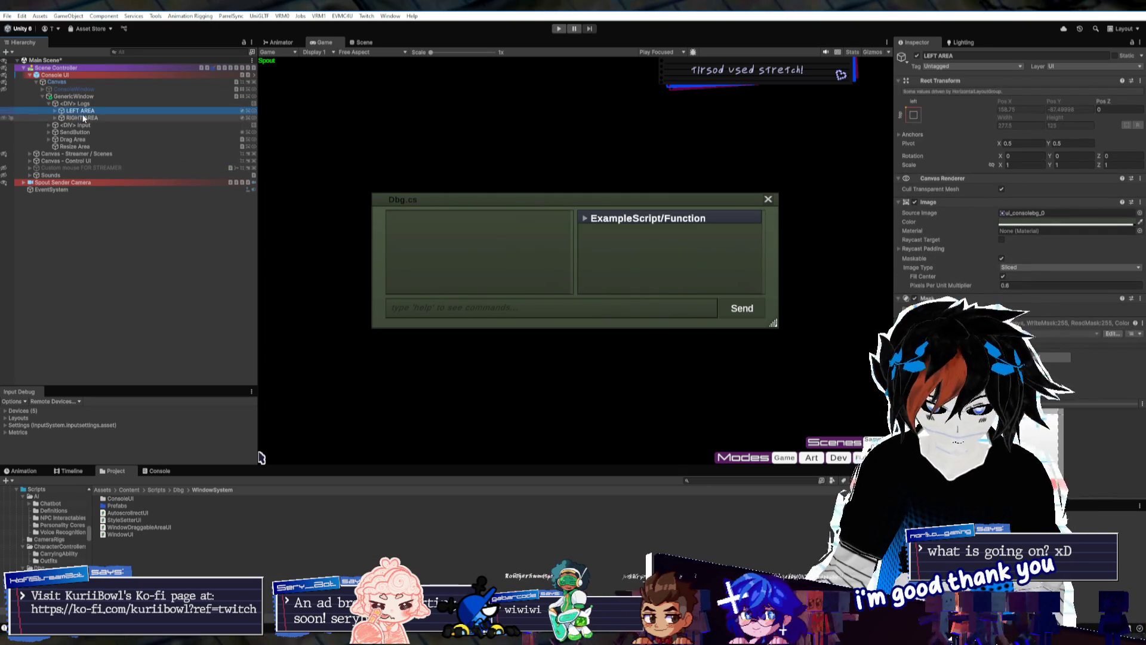
{"action": "left_click", "coordinate": [81, 117]}
{"action": "key", "text": "alt+shift+a"}
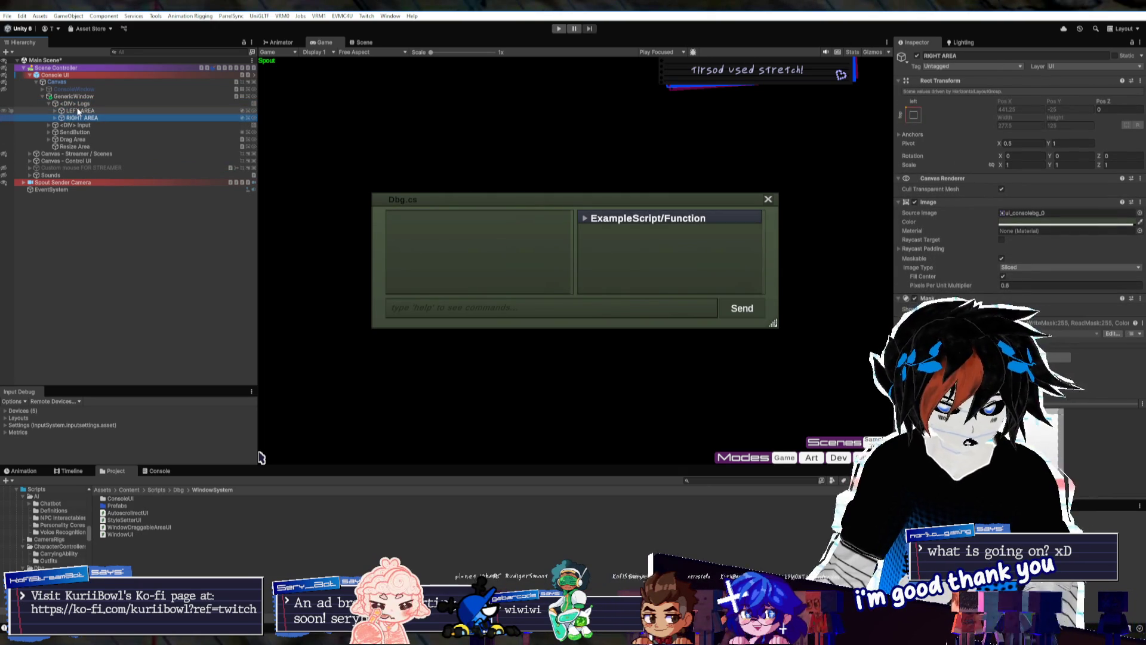
Activate the SendButton so the Send label appears
{"action": "key", "text": "Left"}
{"action": "key", "text": "Left"}
{"action": "left_click", "coordinate": [71, 111]}
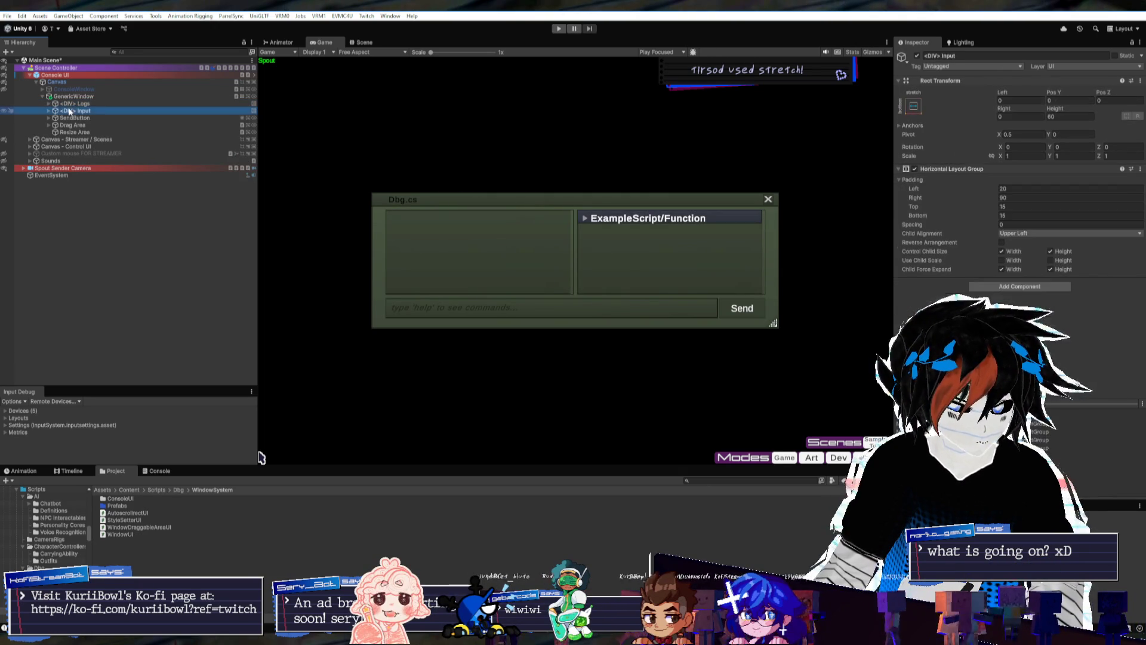
{"action": "left_click", "coordinate": [74, 117]}
{"action": "key", "text": "Right"}
{"action": "key", "text": "alt+shift+a"}
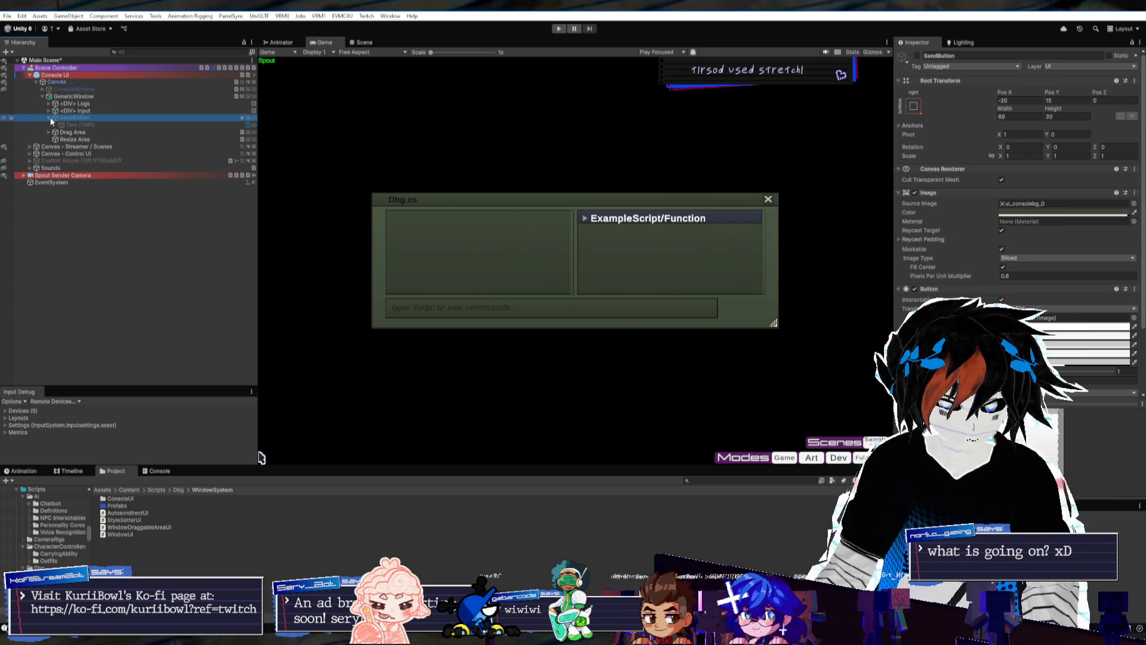
Deactivate <DIV> Logs, <DIV> Input and SendButton together
{"action": "left_click", "coordinate": [49, 119]}
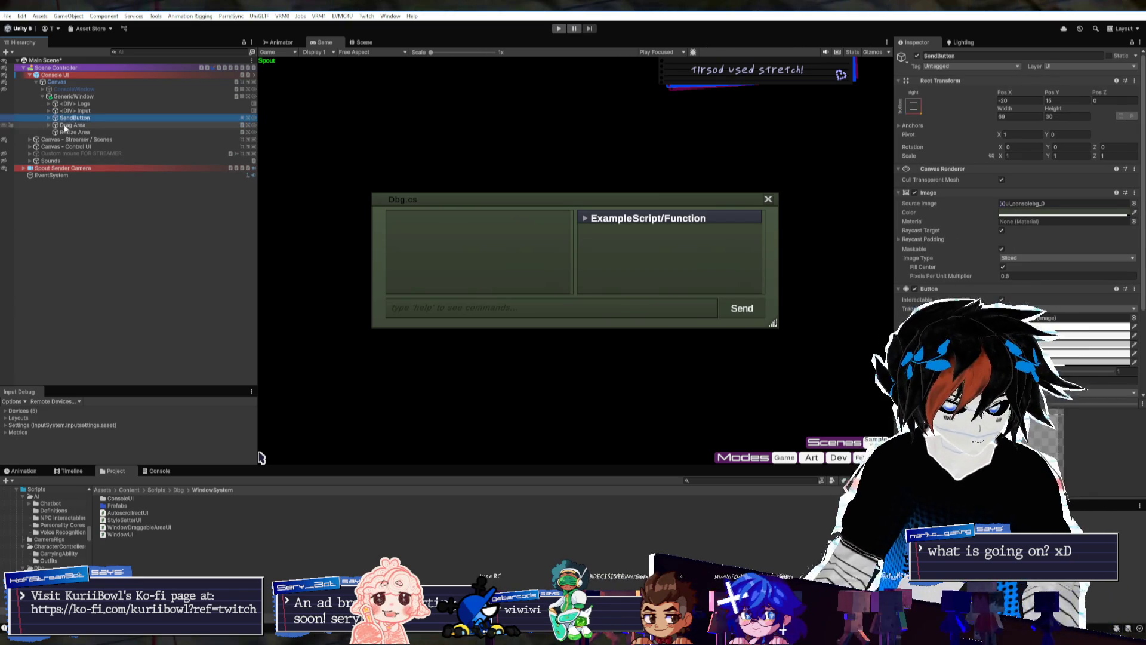
{"action": "left_click", "coordinate": [66, 125]}
{"action": "left_click", "coordinate": [50, 126]}
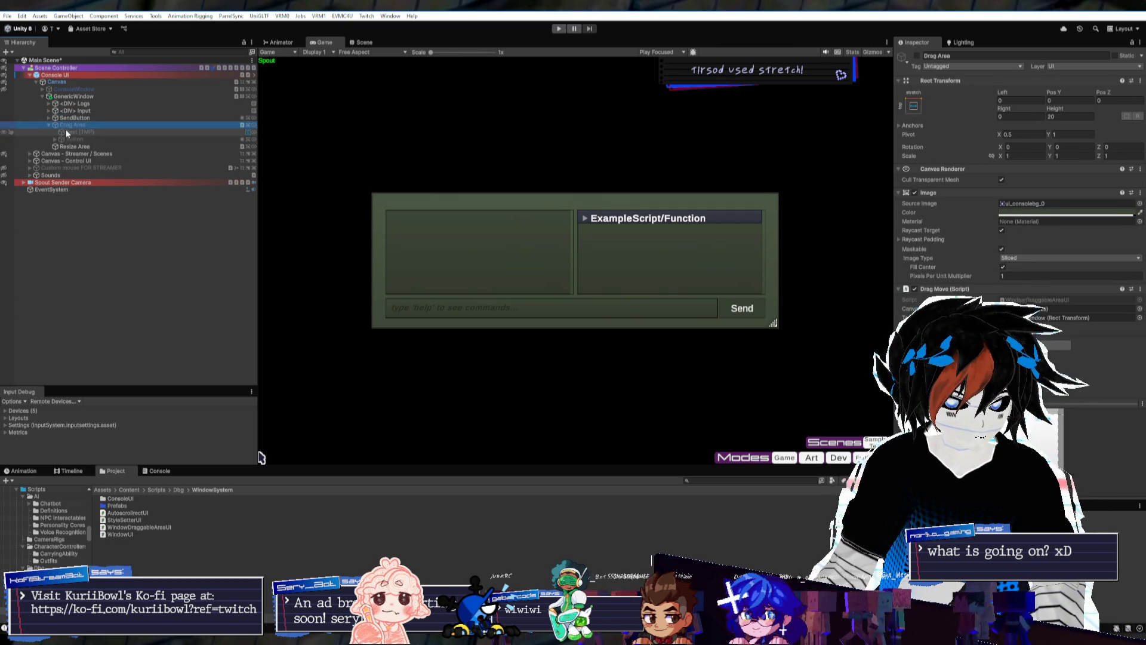
{"action": "left_click", "coordinate": [75, 104]}
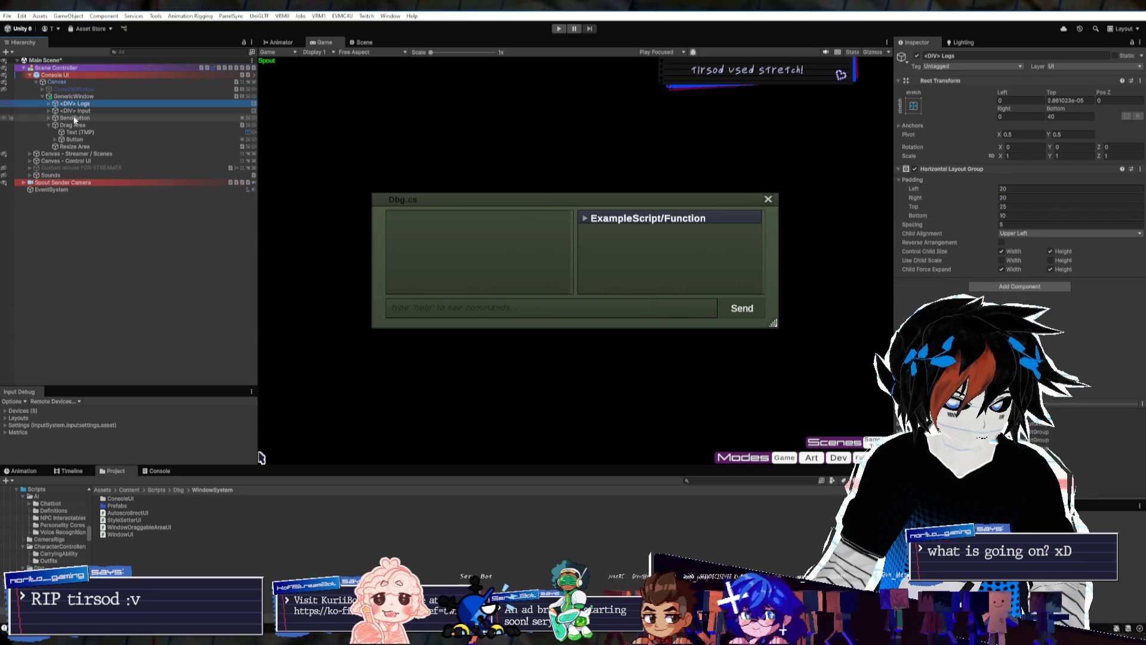
{"action": "left_click", "coordinate": [74, 118], "text": "shift"}
{"action": "key", "text": "alt+shift+a"}
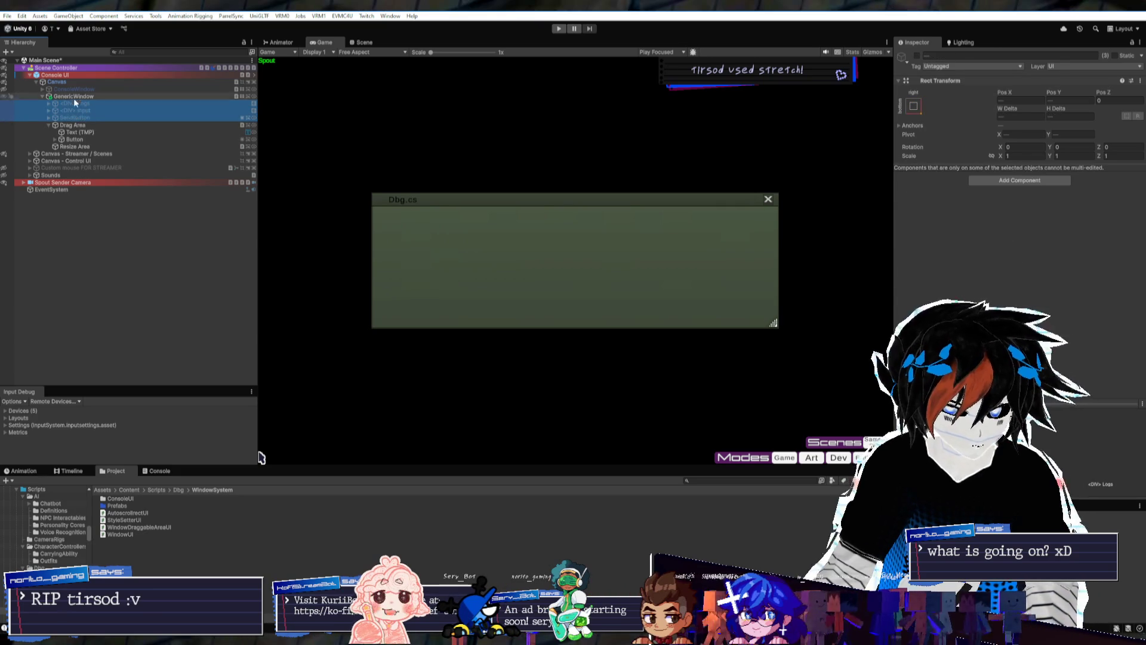
Review Drag Area, GenericWindow and Resize Area, collapsing the Image and Window UI components
{"action": "key", "text": "Left"}
{"action": "left_click", "coordinate": [49, 125]}
{"action": "left_click", "coordinate": [63, 125]}
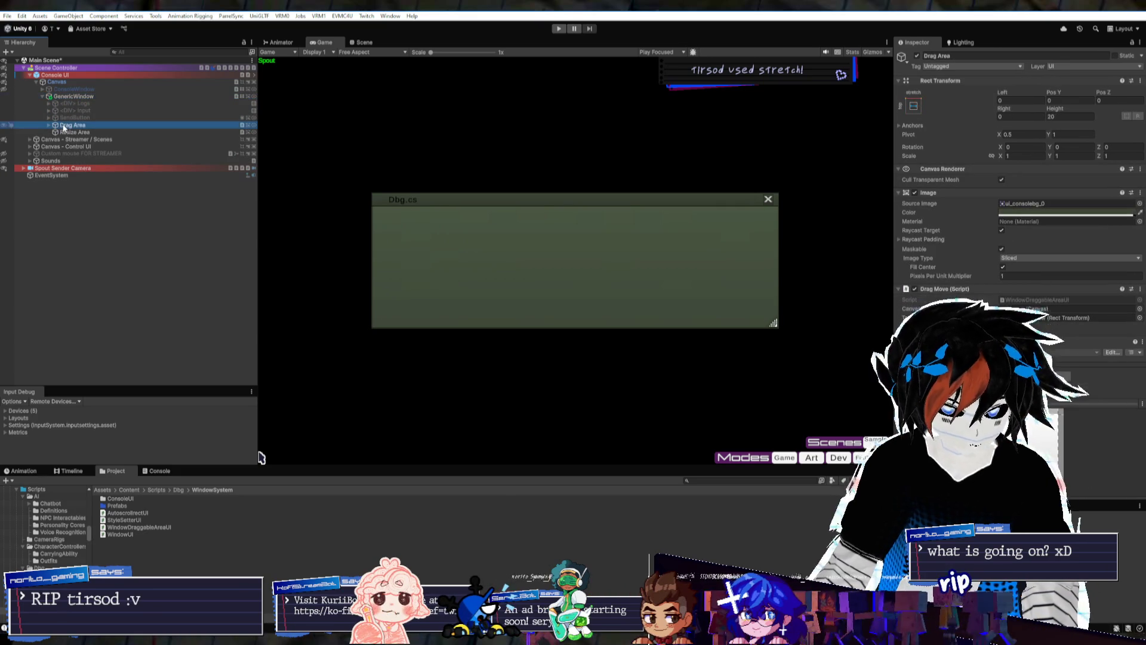
{"action": "left_click", "coordinate": [66, 98]}
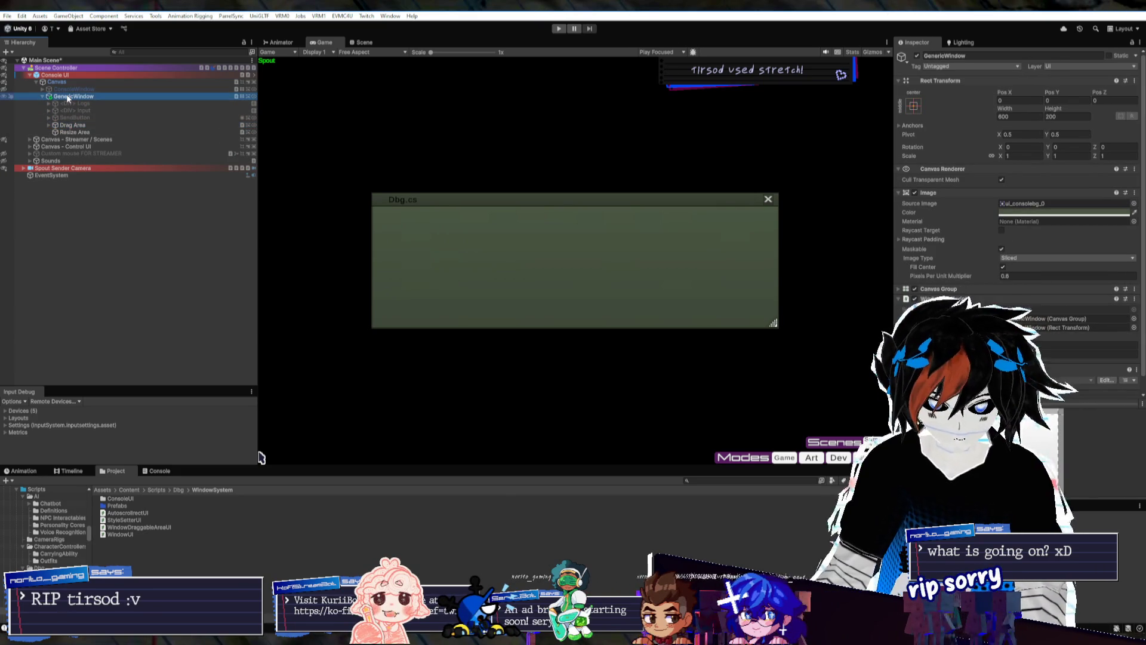
{"action": "left_click", "coordinate": [949, 192]}
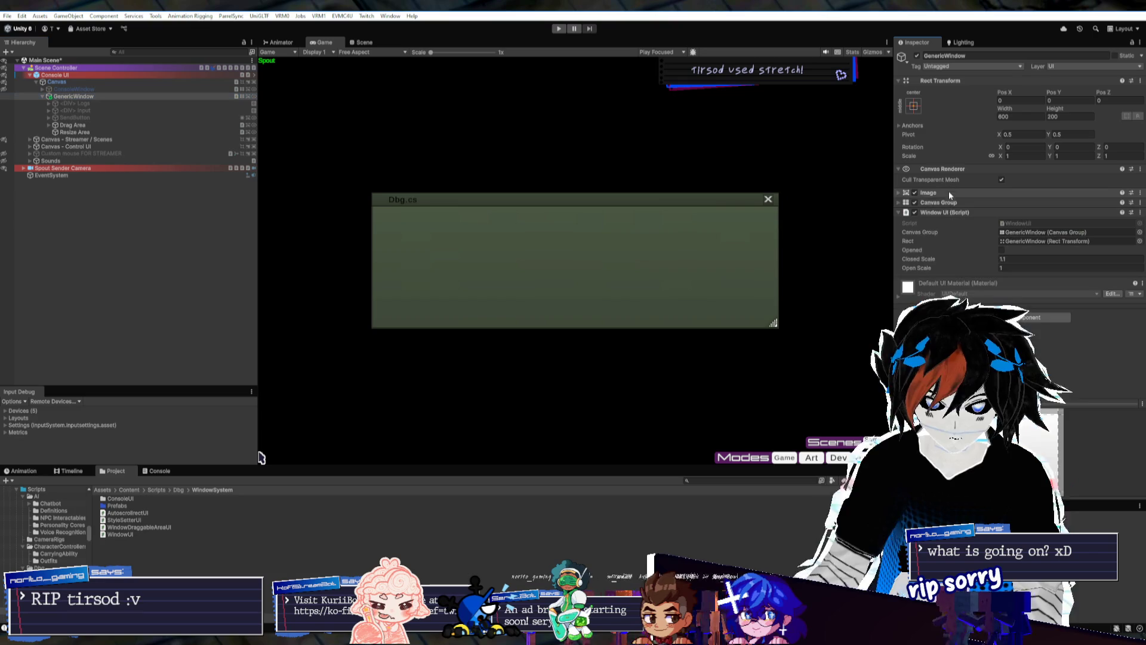
{"action": "left_click", "coordinate": [948, 213]}
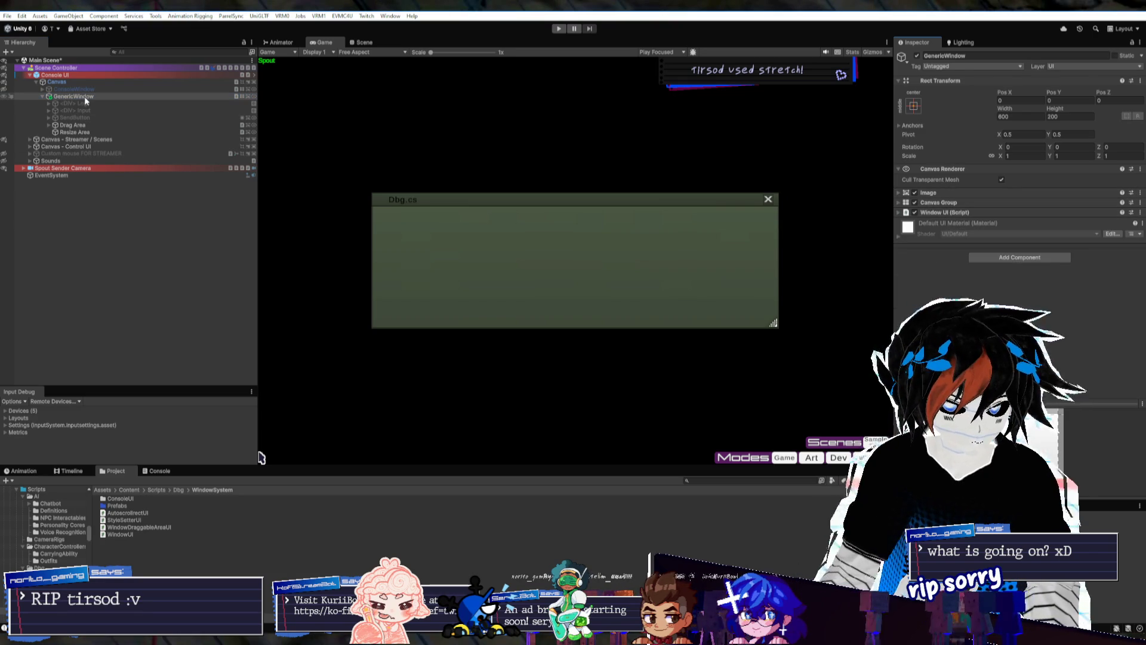
{"action": "left_click", "coordinate": [73, 126]}
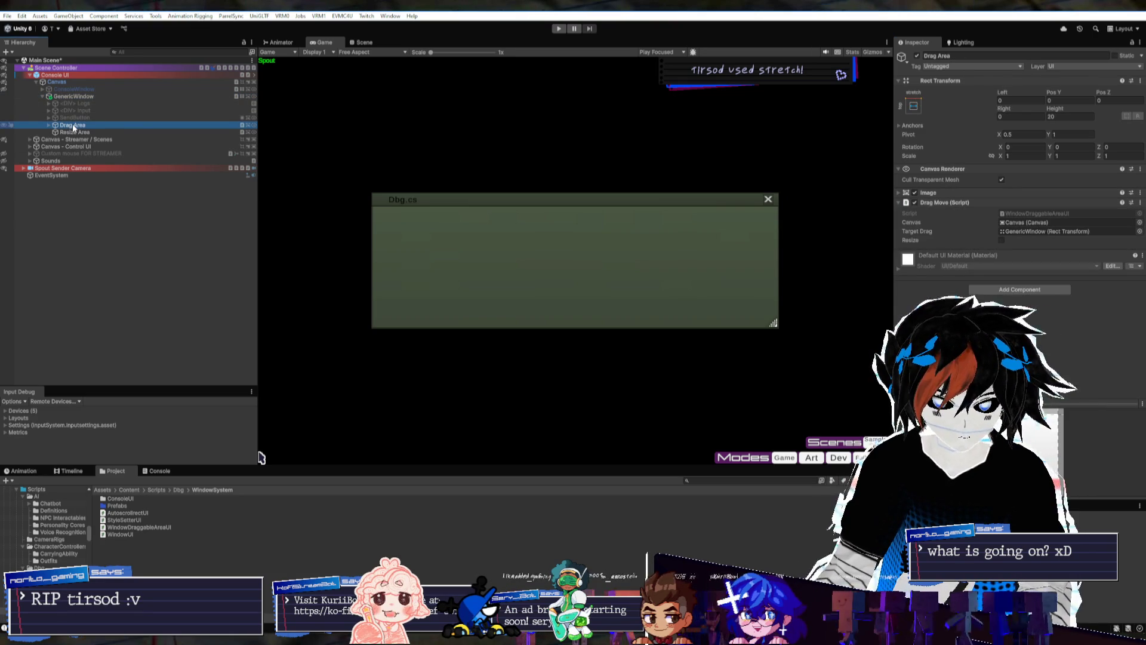
{"action": "left_click", "coordinate": [83, 132]}
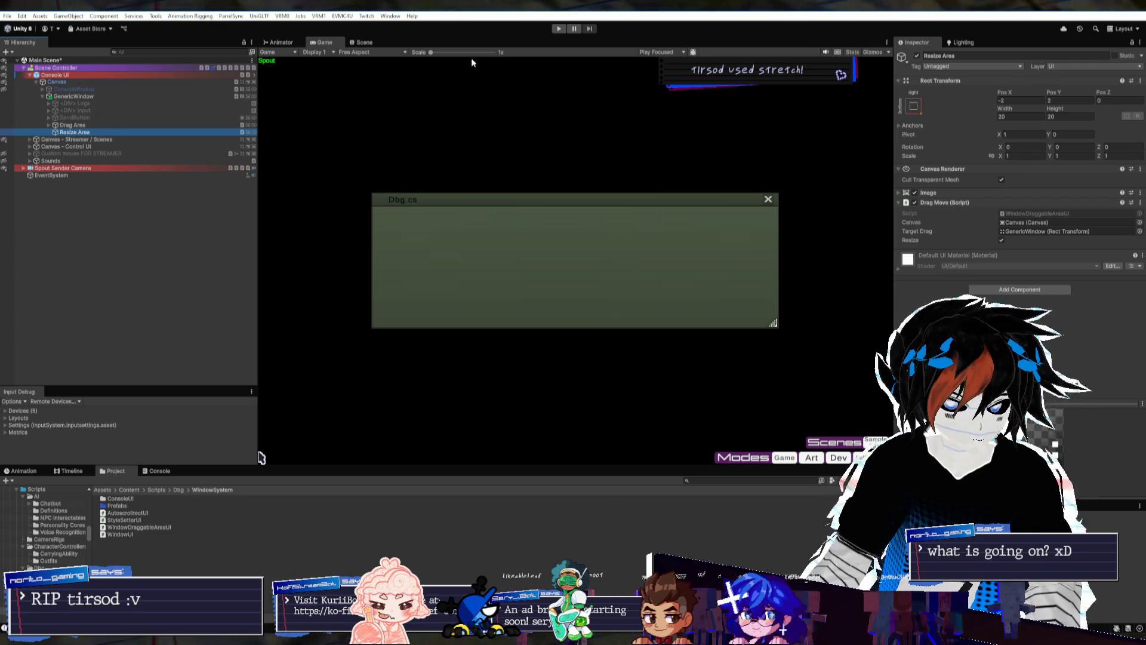
Run the scene in Play mode, then select the Drag Area's Text (TMP) title
{"action": "left_click", "coordinate": [560, 29]}
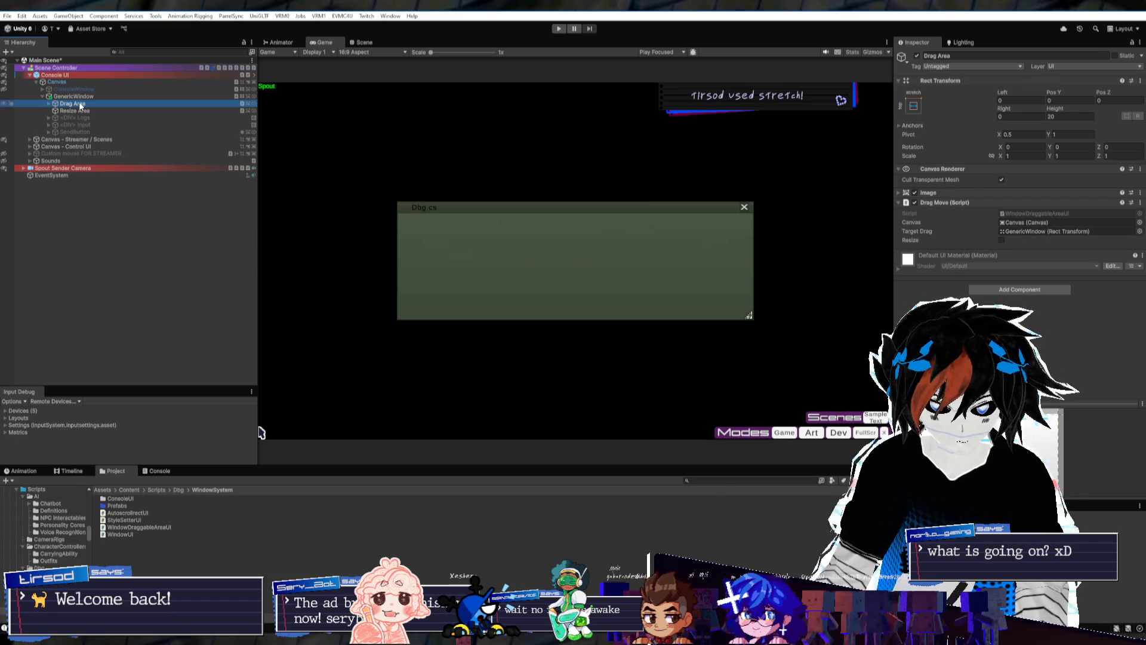
{"action": "left_click", "coordinate": [49, 104]}
{"action": "left_click", "coordinate": [72, 112]}
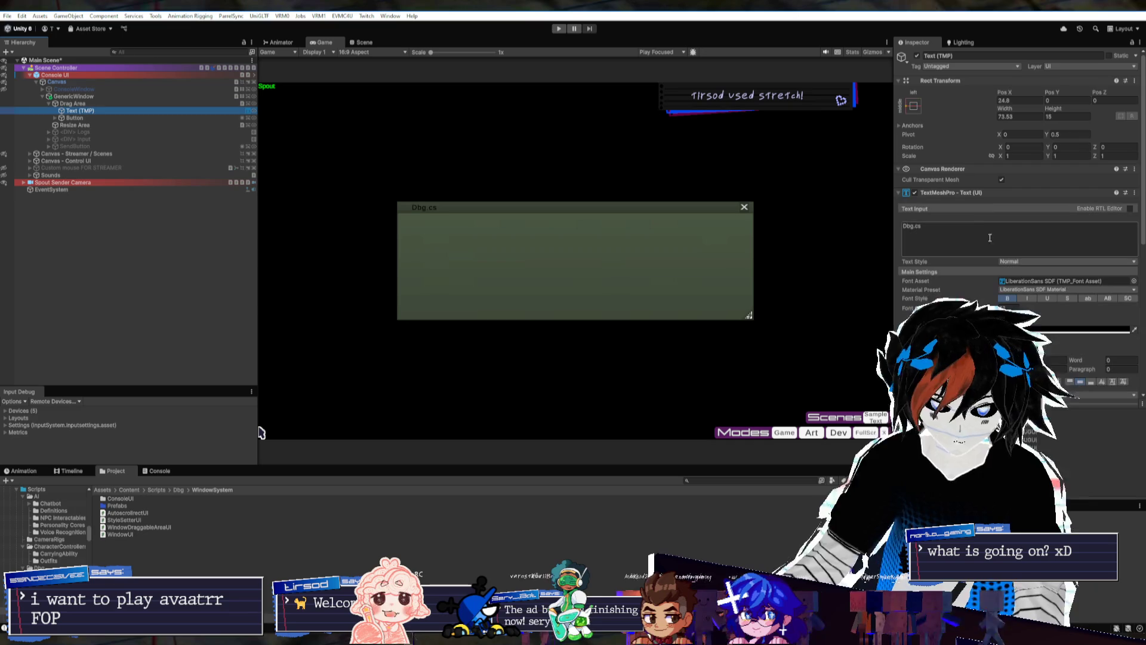
Change the title text to 'Window Title Here' and frame it in the Scene view
{"action": "type", "text": "Window "}
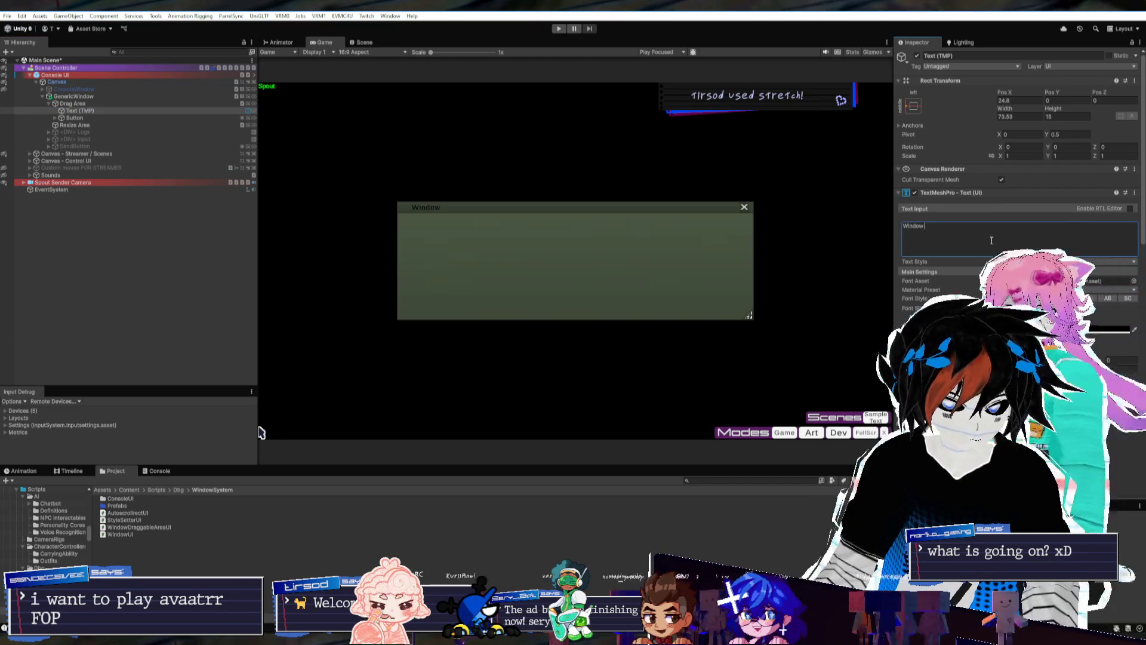
{"action": "type", "text": "Title Here"}
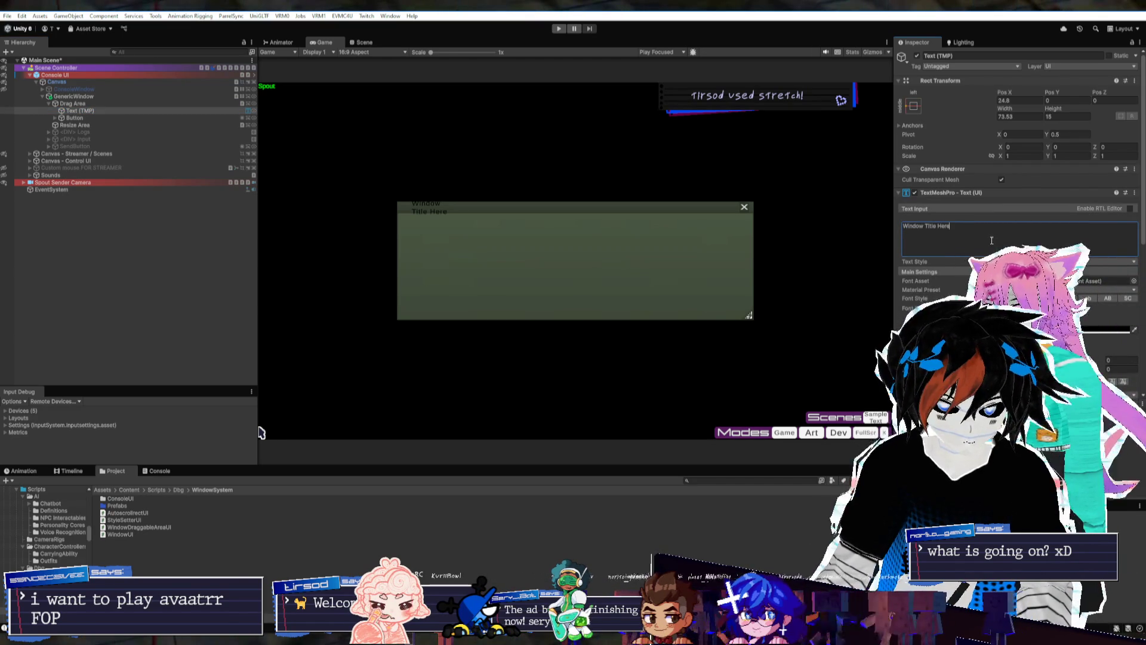
{"action": "left_click", "coordinate": [364, 42]}
{"action": "double_click", "coordinate": [80, 111]}
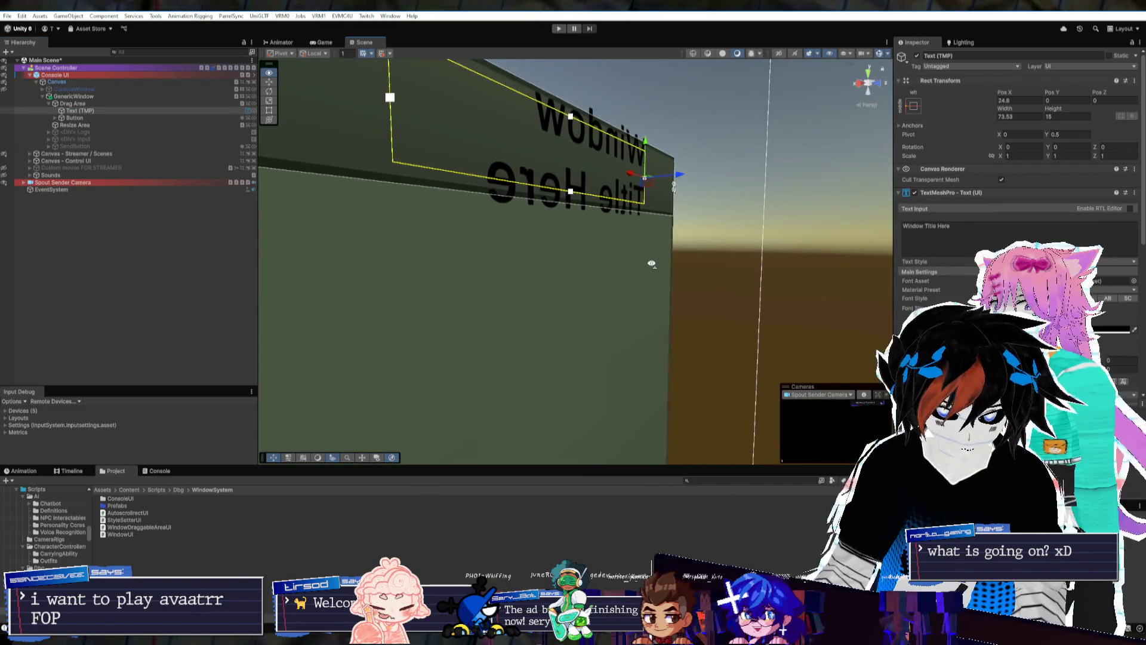
{"action": "scroll", "coordinate": [650, 260], "scroll_direction": "up", "scroll_amount": 5}
{"action": "scroll", "coordinate": [664, 266], "scroll_direction": "up", "scroll_amount": 2}
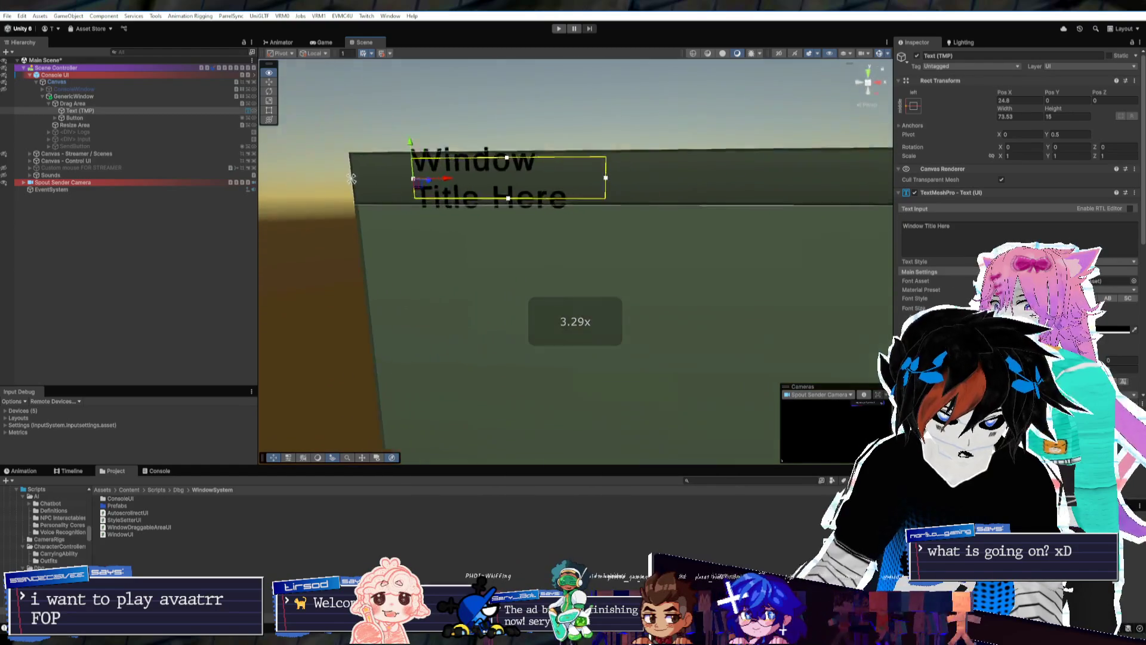
Resize the title text box so the title sits on one line
{"action": "mouse_move", "coordinate": [447, 215]}
{"action": "left_mouse_down"}
{"action": "mouse_move", "coordinate": [662, 221]}
{"action": "mouse_move", "coordinate": [618, 222]}
{"action": "left_mouse_up"}
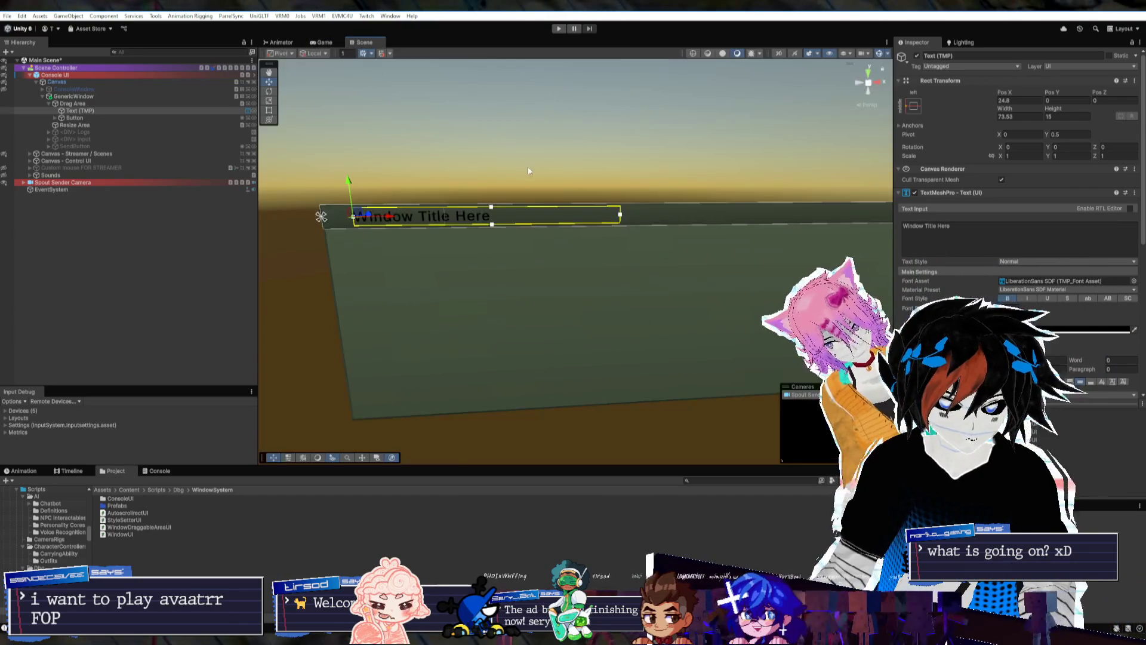
{"action": "scroll", "coordinate": [568, 241], "scroll_direction": "down", "scroll_amount": 5}
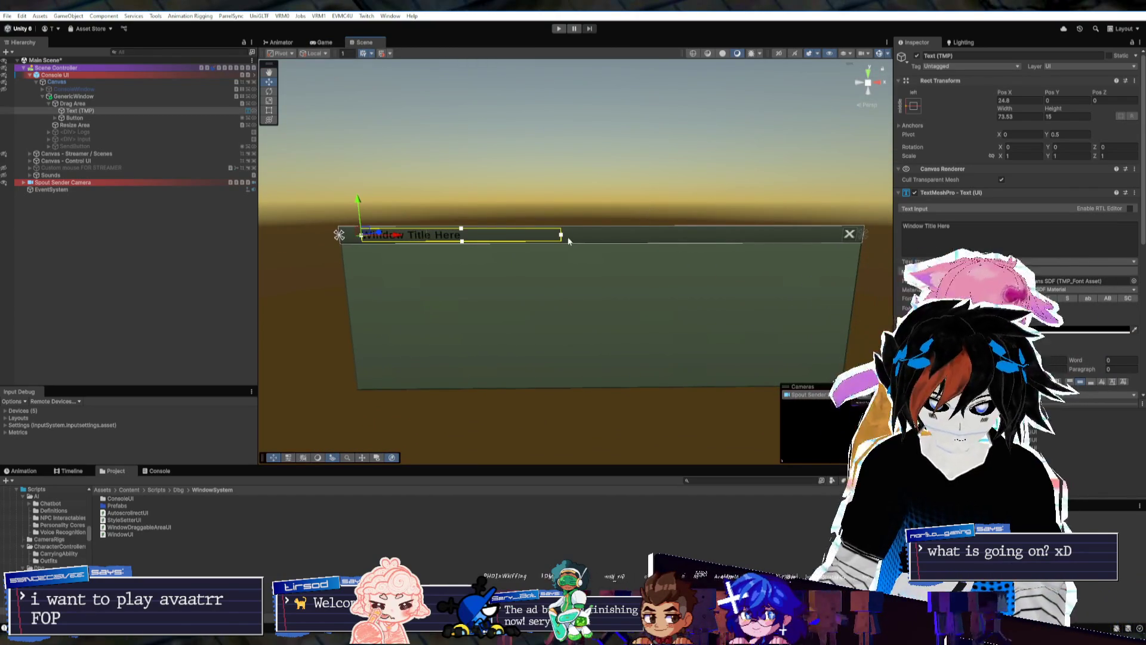
{"action": "left_click_drag", "start_coordinate": [837, 238], "coordinate": [464, 239]}
{"action": "left_click_drag", "start_coordinate": [560, 235], "coordinate": [609, 235]}
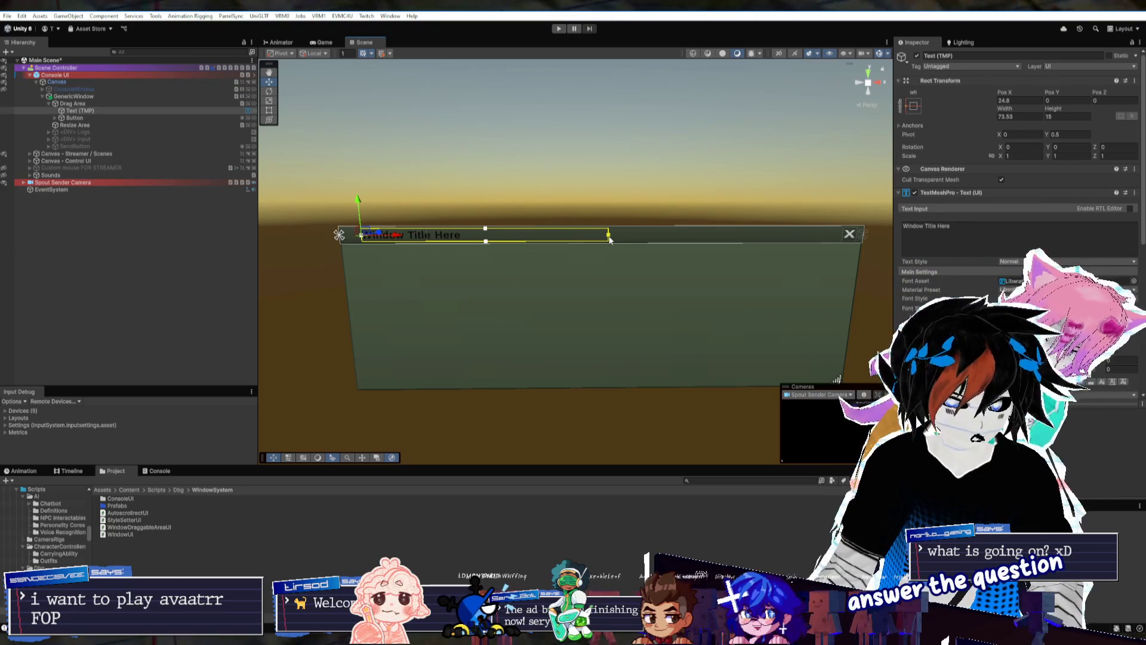
{"action": "left_click", "coordinate": [913, 107]}
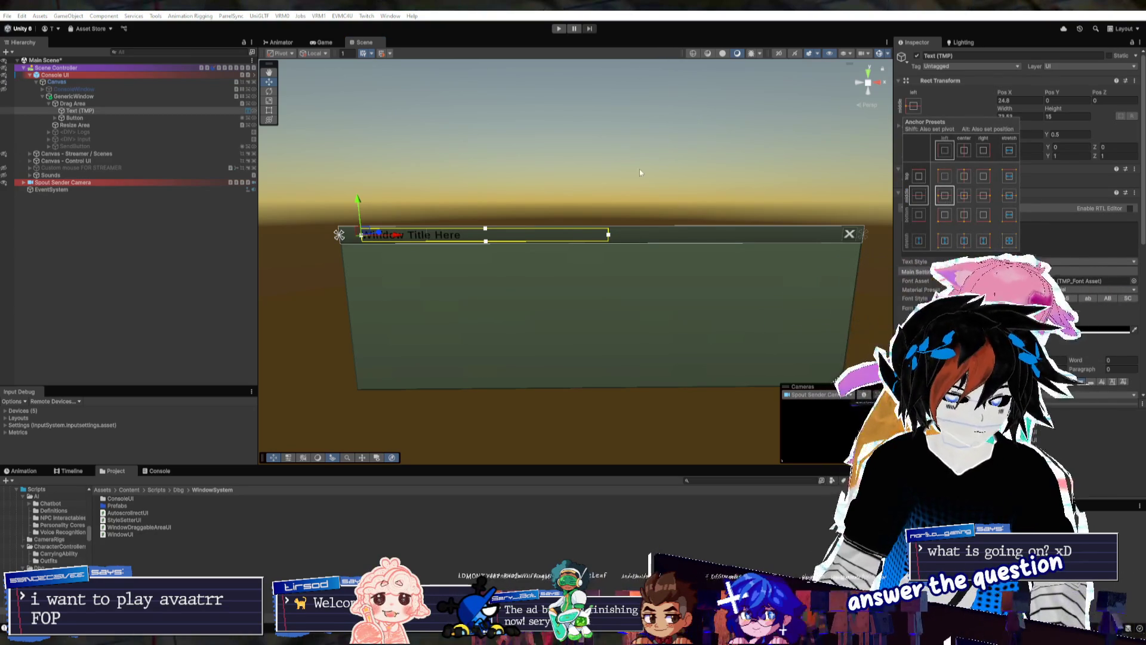
Stretch the Text (TMP) title across the whole title bar with an anchor preset
{"action": "left_click", "coordinate": [149, 104]}
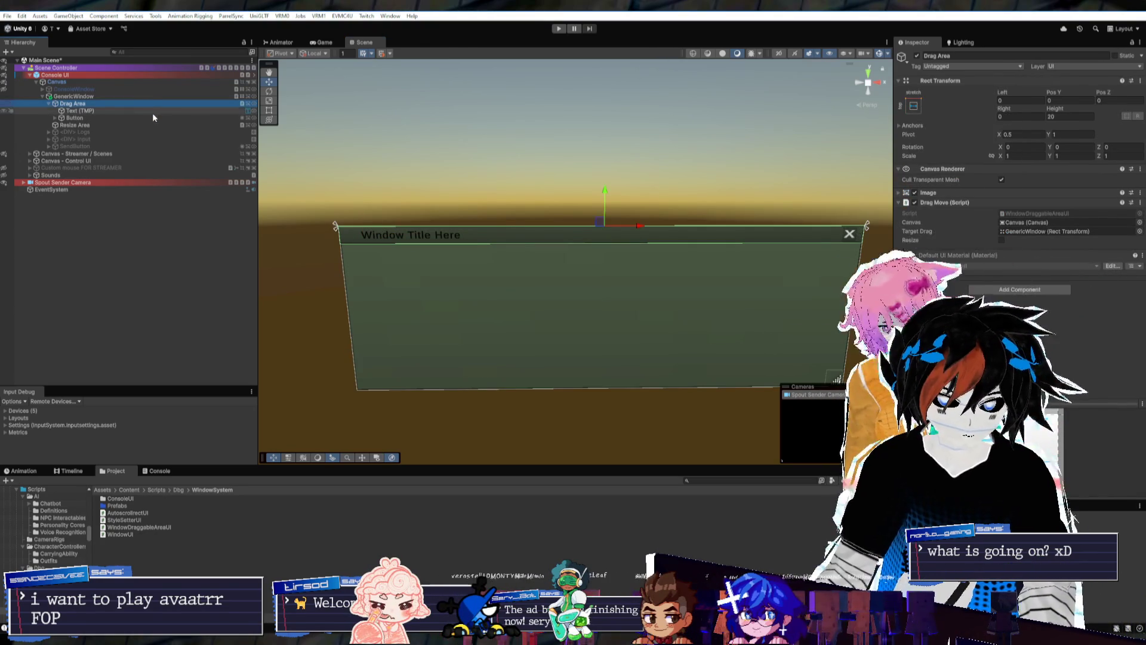
{"action": "left_click", "coordinate": [152, 111]}
{"action": "left_click", "coordinate": [914, 106]}
{"action": "left_click", "coordinate": [1011, 245], "text": "alt"}
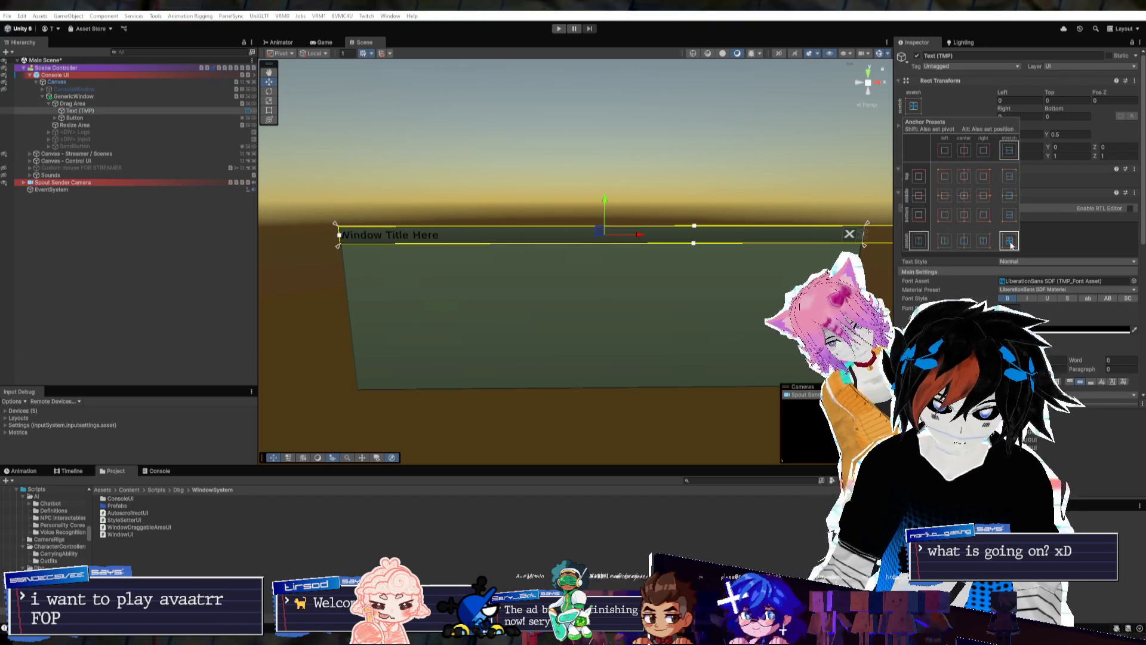
{"action": "left_click", "coordinate": [88, 105]}
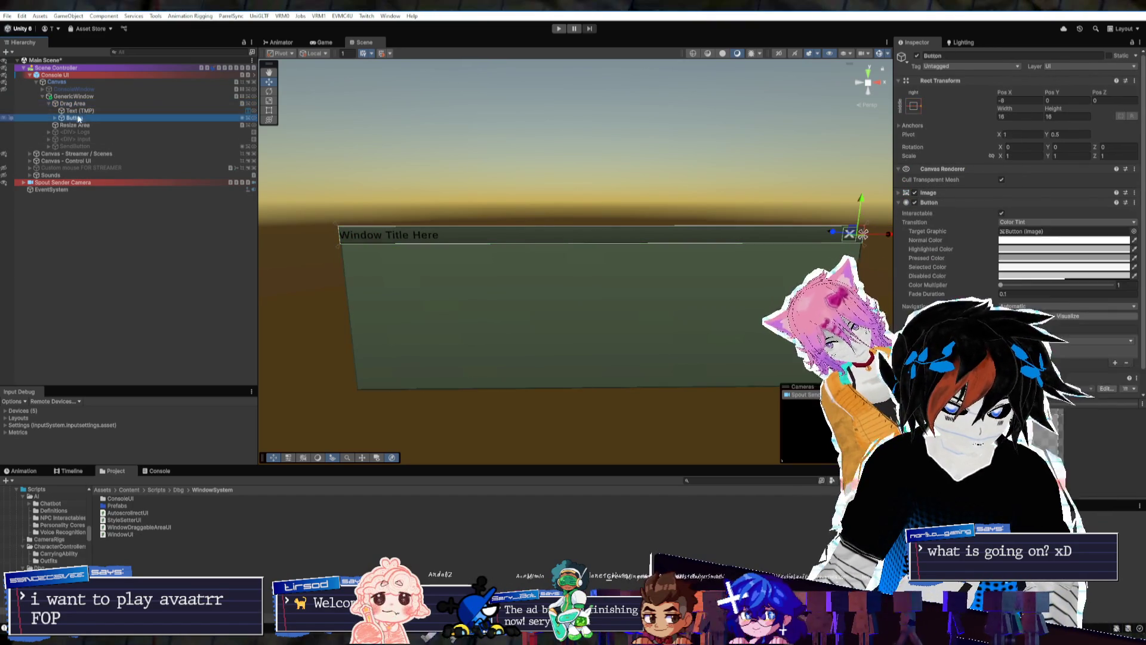
{"action": "left_click", "coordinate": [82, 111]}
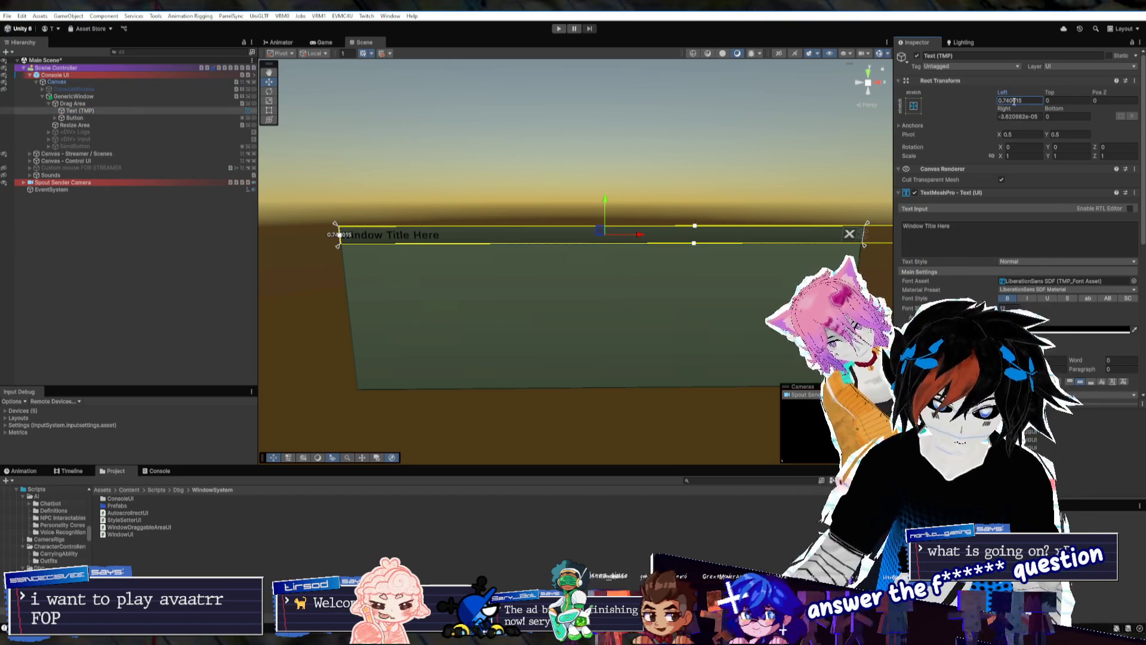
Set the title's bottom offset to -10.34 and stretch it both ways with a 32 offset
{"action": "left_click", "coordinate": [128, 104]}
{"action": "mouse_move", "coordinate": [507, 155]}
{"action": "left_mouse_down"}
{"action": "mouse_move", "coordinate": [611, 161]}
{"action": "mouse_move", "coordinate": [700, 140]}
{"action": "mouse_move", "coordinate": [776, 155]}
{"action": "left_mouse_up"}
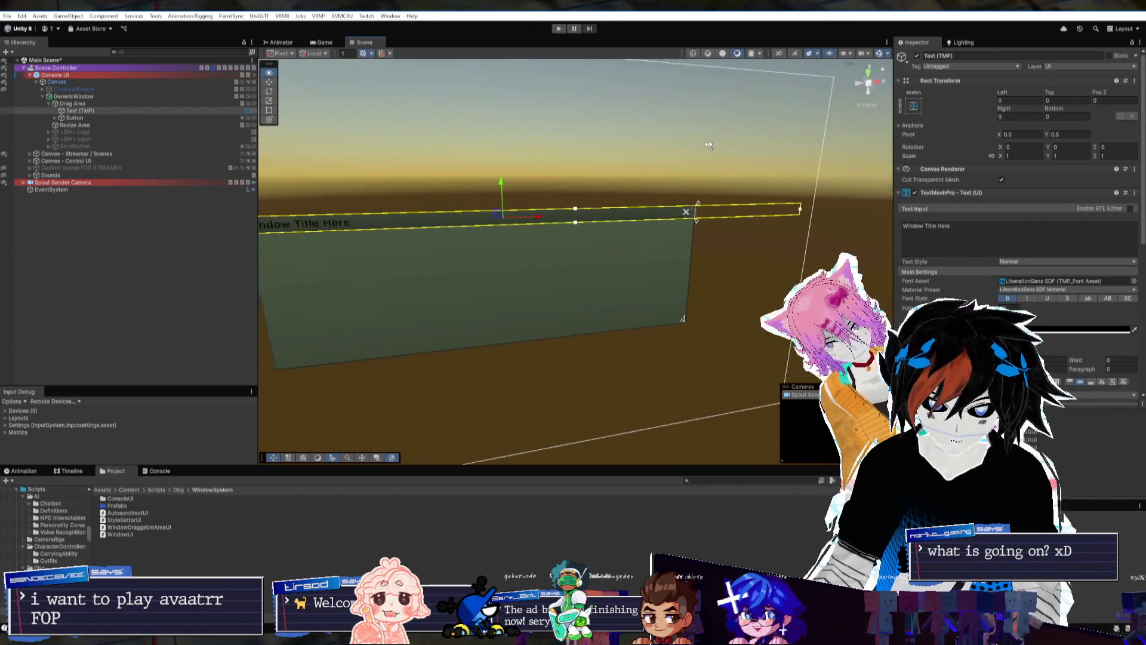
{"action": "scroll", "coordinate": [997, 267], "scroll_direction": "down", "scroll_amount": 3}
{"action": "scroll", "coordinate": [962, 278], "scroll_direction": "up", "scroll_amount": 3}
{"action": "left_click", "coordinate": [1068, 116]}
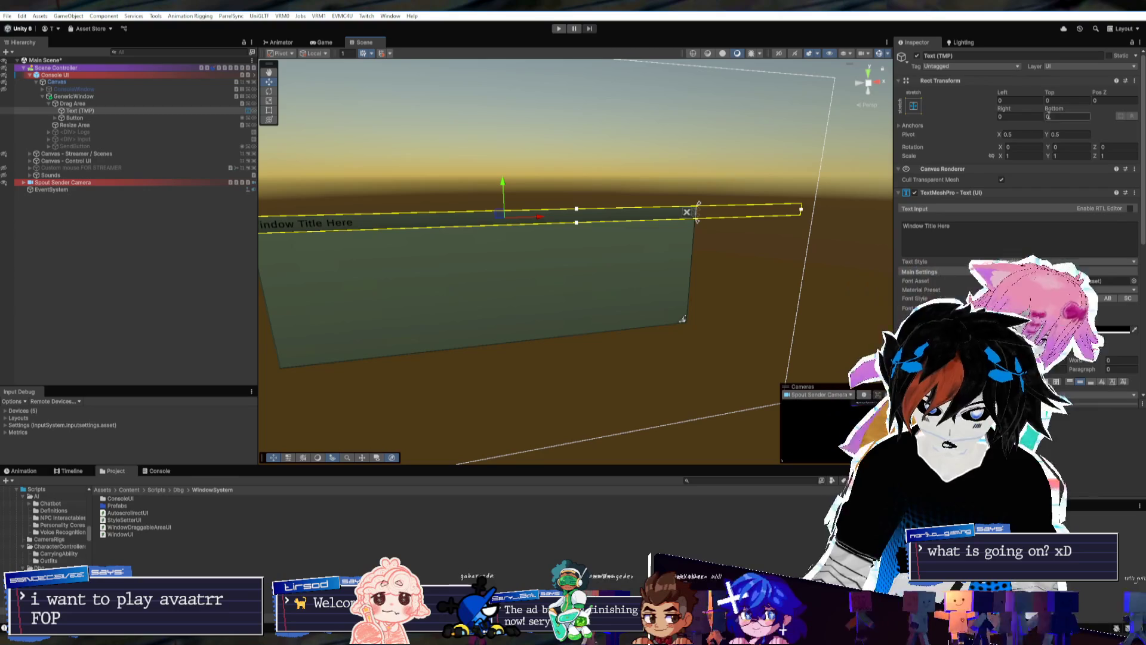
{"action": "type", "text": "-10.34"}
{"action": "left_click", "coordinate": [913, 107]}
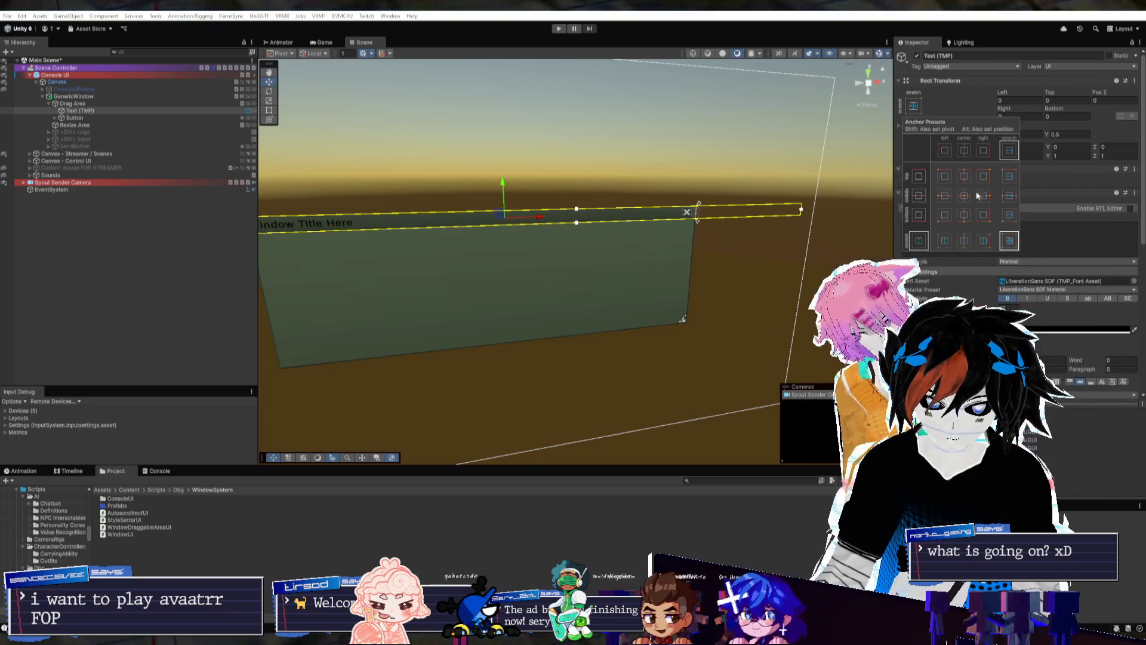
{"action": "left_click", "coordinate": [1009, 239]}
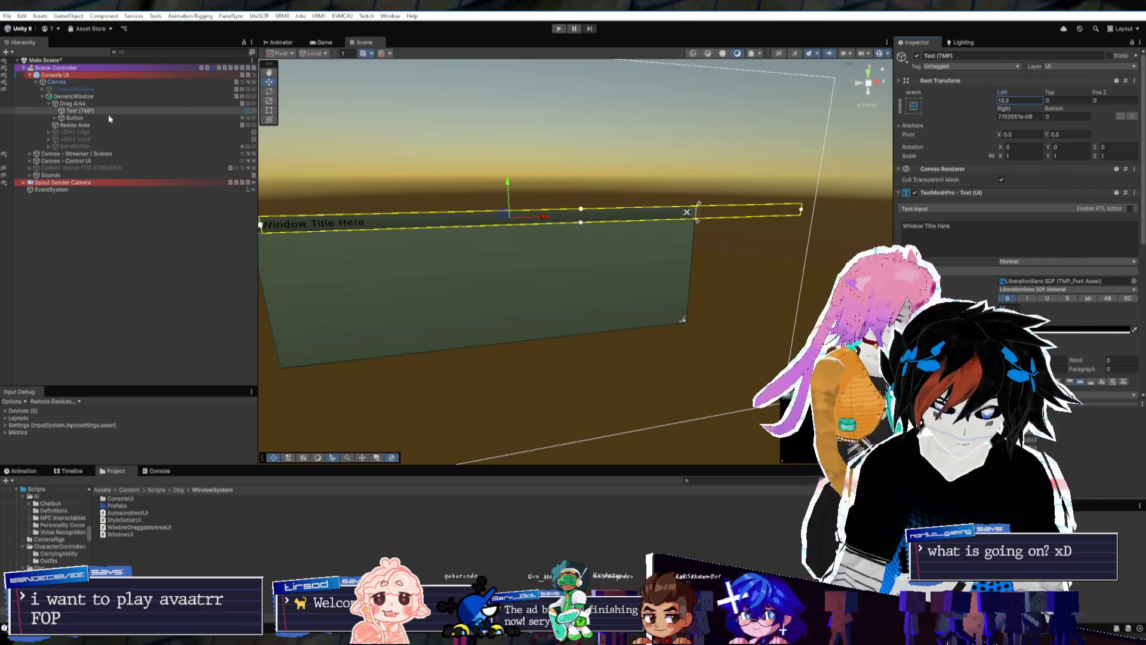
{"action": "type", "text": "3232"}
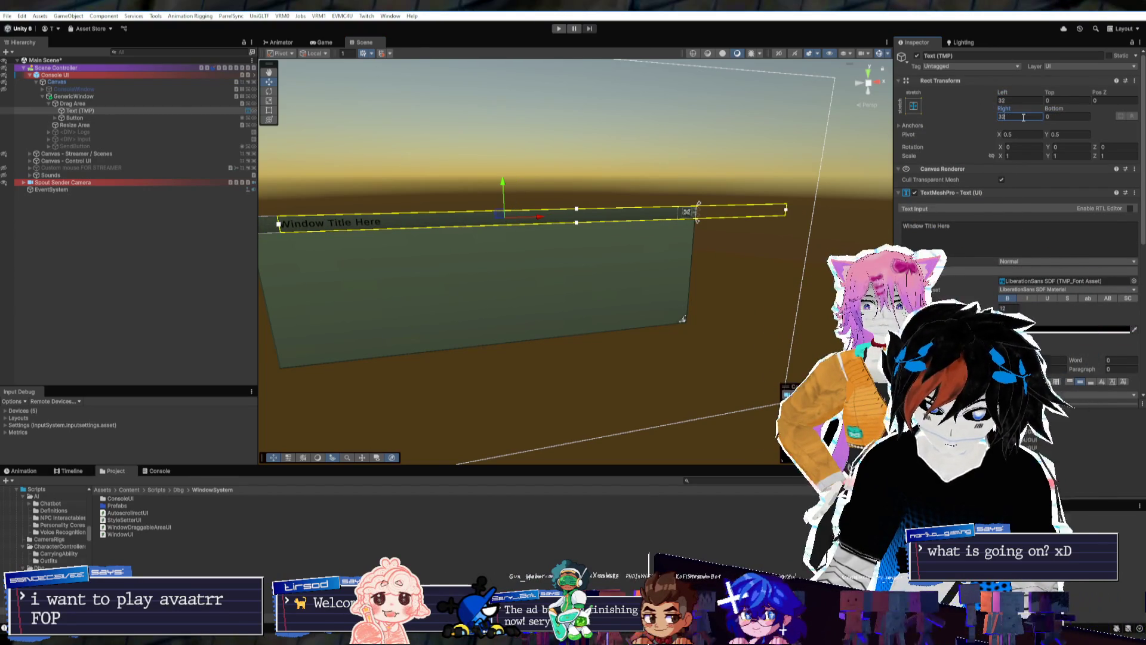
{"action": "key", "text": "Return"}
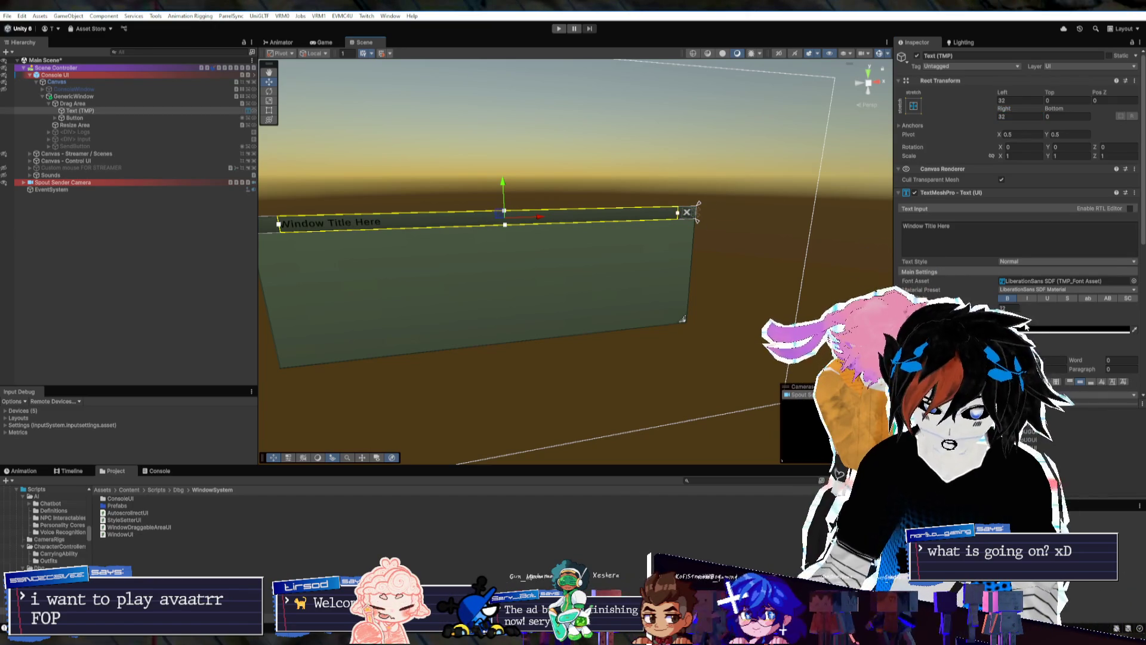
Set the title text's right inset to 64
{"action": "scroll", "coordinate": [1015, 239], "scroll_direction": "down", "scroll_amount": 2}
{"action": "scroll", "coordinate": [1016, 239], "scroll_direction": "down", "scroll_amount": 2}
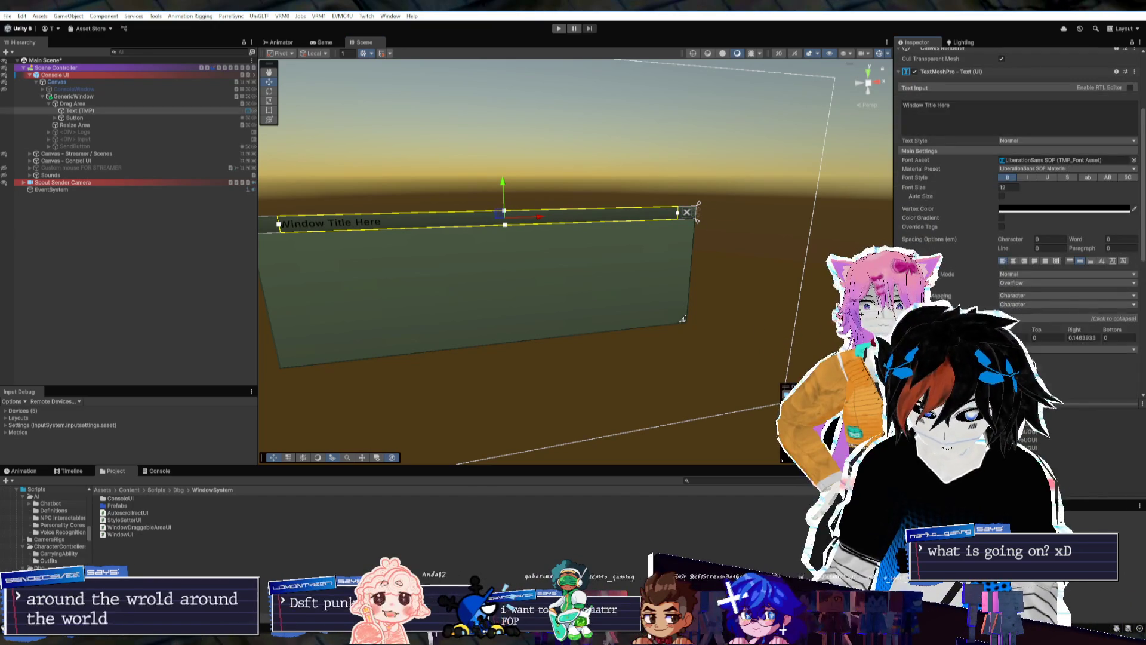
{"action": "scroll", "coordinate": [1084, 269], "scroll_direction": "down", "scroll_amount": 2}
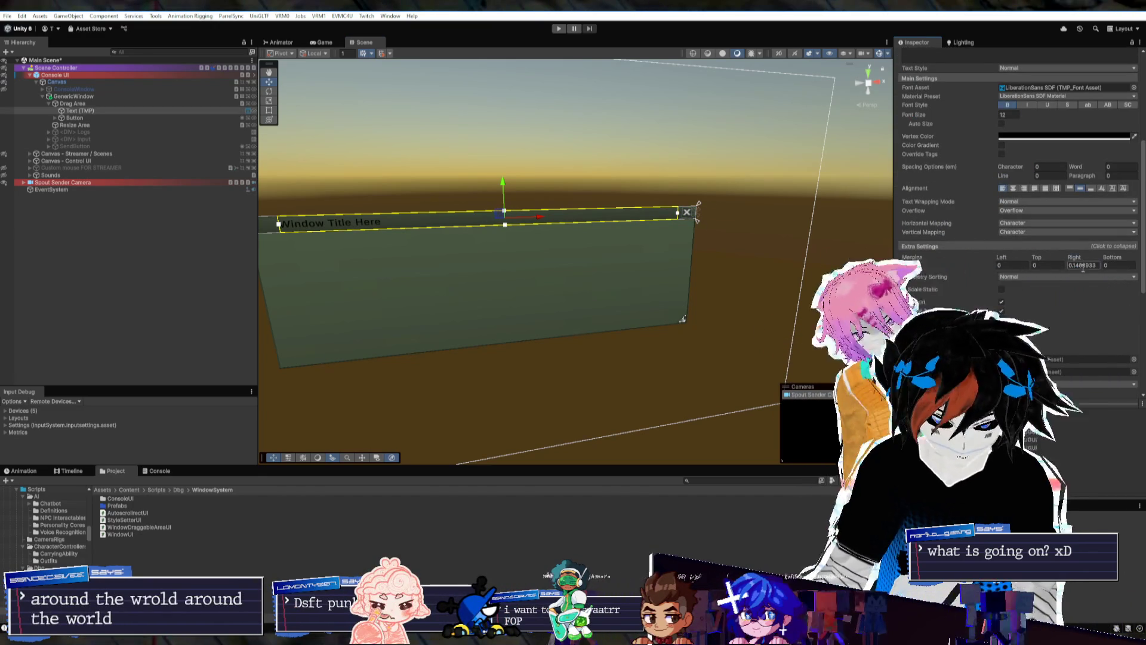
{"action": "scroll", "coordinate": [966, 296], "scroll_direction": "up", "scroll_amount": 6}
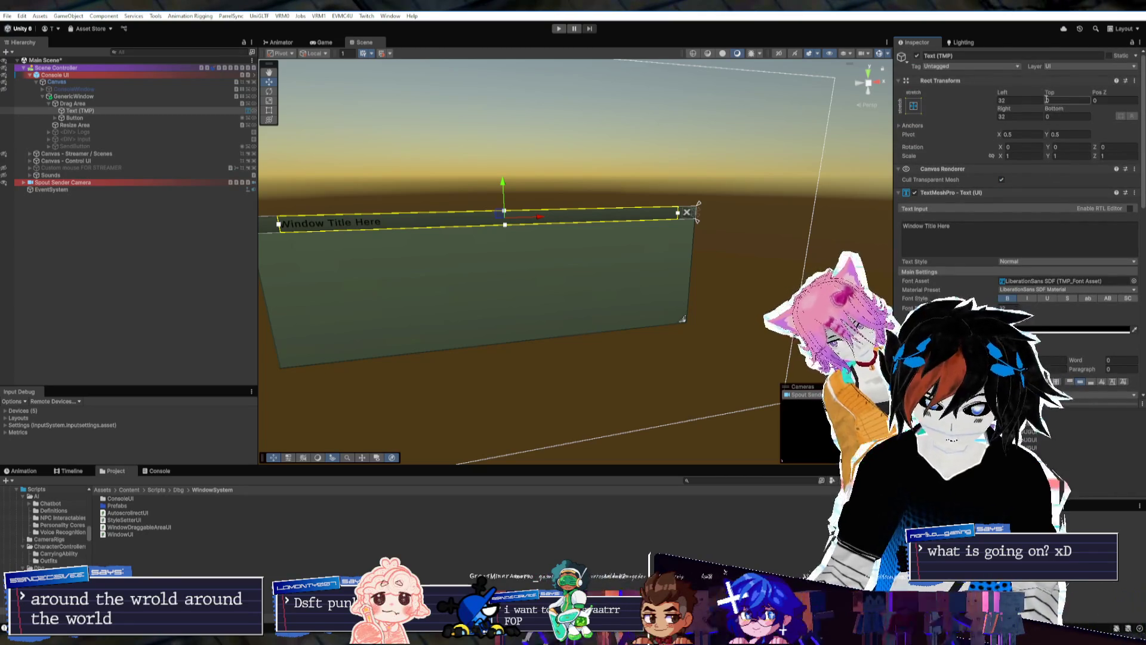
{"action": "double_click", "coordinate": [1029, 118]}
{"action": "type", "text": "64"}
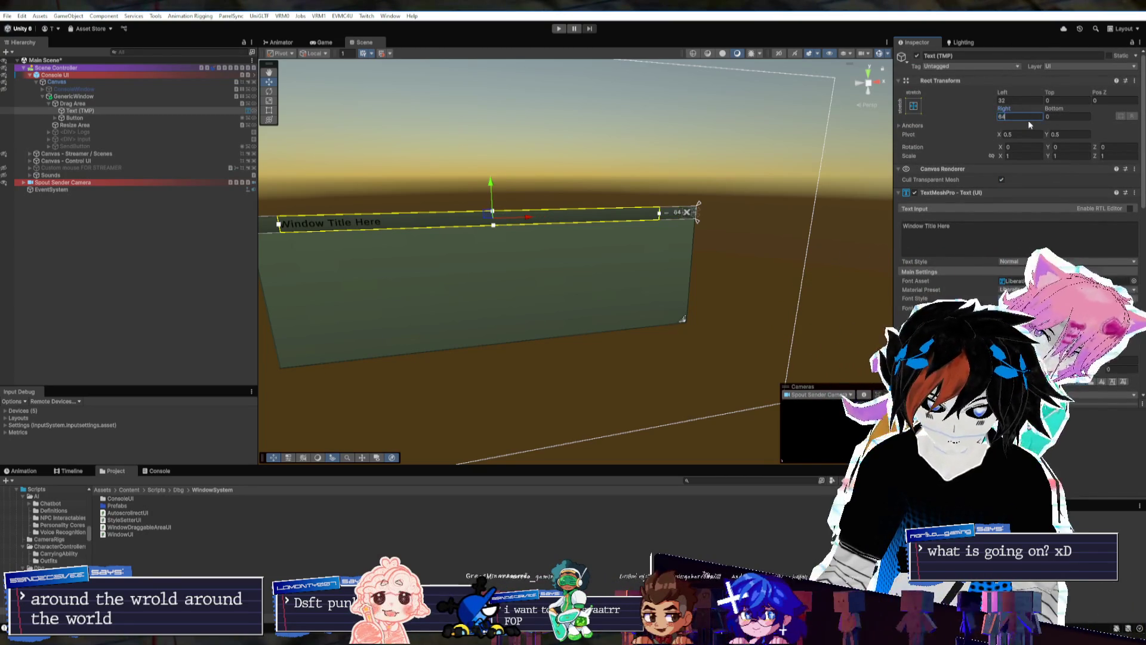
{"action": "left_click_drag", "start_coordinate": [746, 207], "coordinate": [699, 199]}
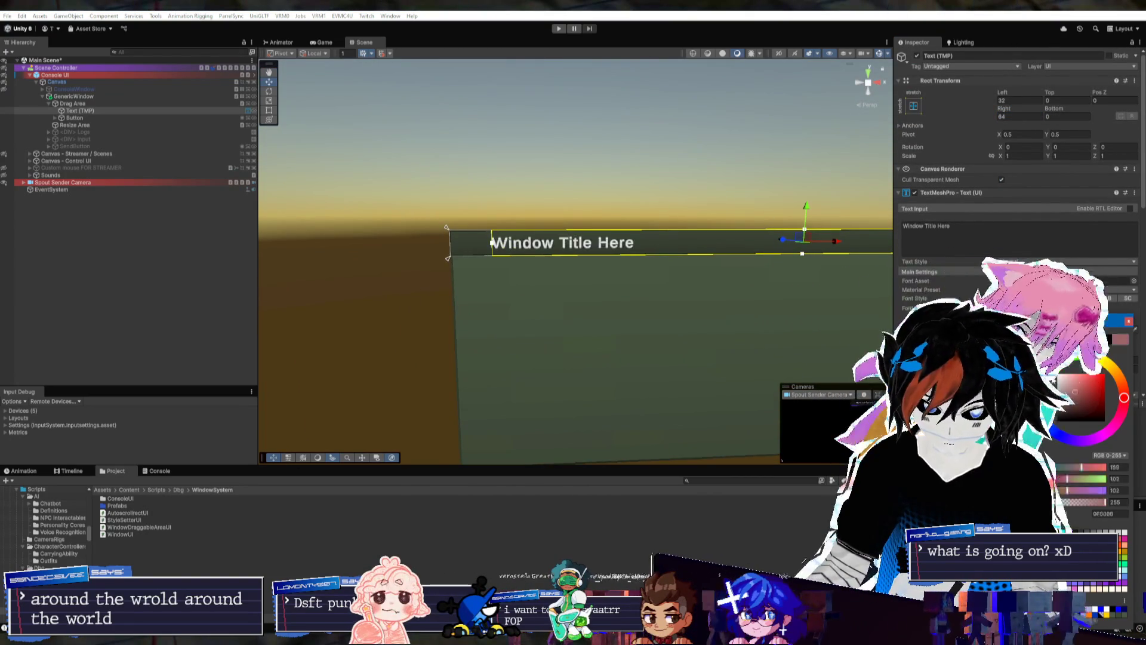
Turn off bold so the title uses a regular font style
{"action": "left_click", "coordinate": [1123, 281]}
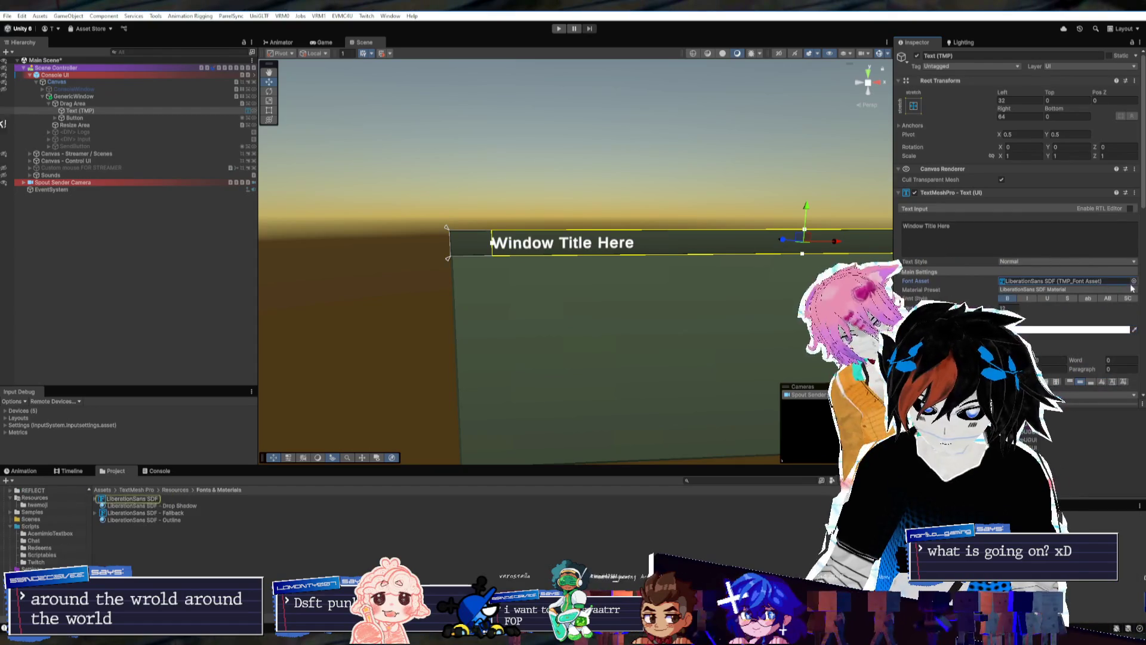
{"action": "left_click", "coordinate": [1011, 300]}
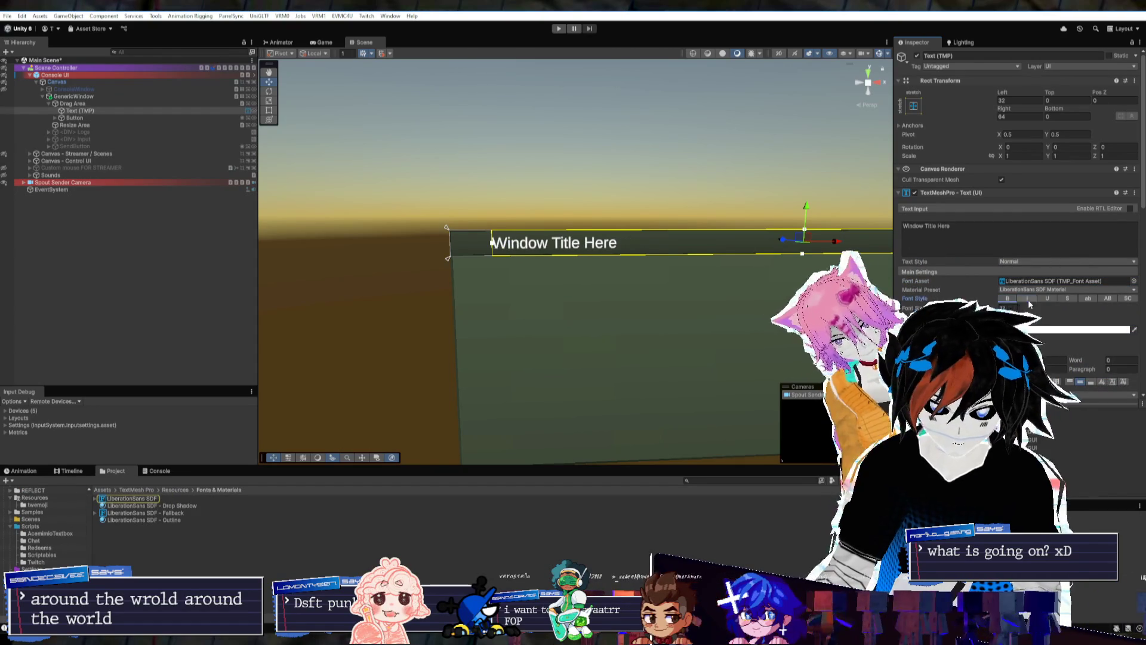
{"action": "left_click", "coordinate": [83, 105]}
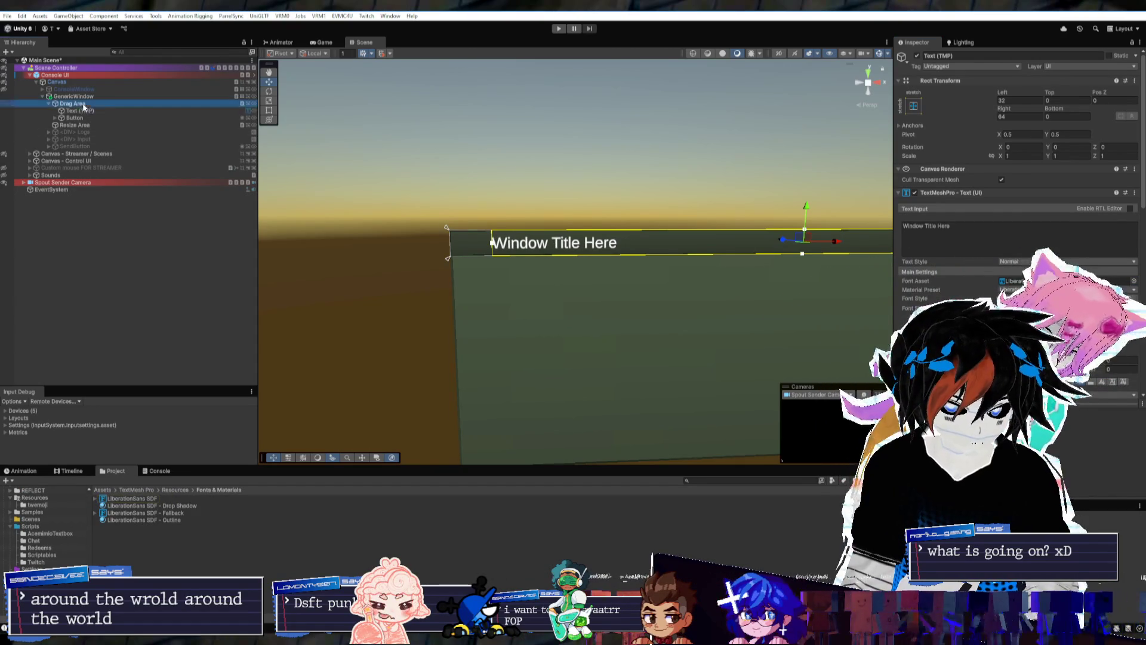
Add a new UI Image as a child of Drag Area
{"action": "left_click", "coordinate": [81, 105]}
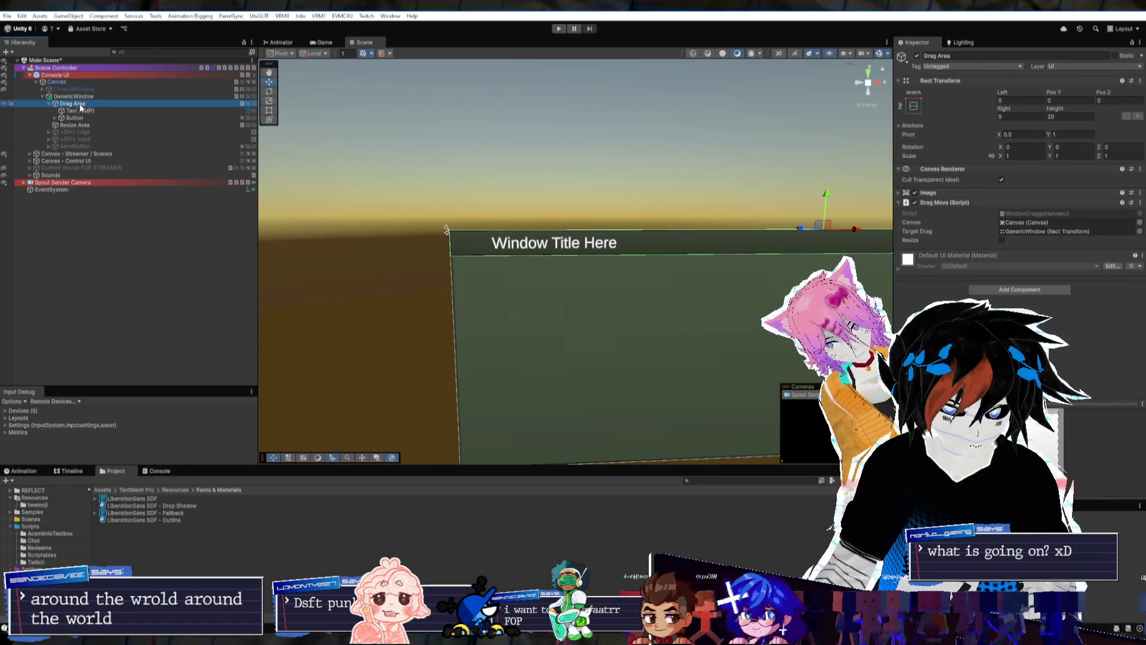
{"action": "right_click", "coordinate": [73, 103]}
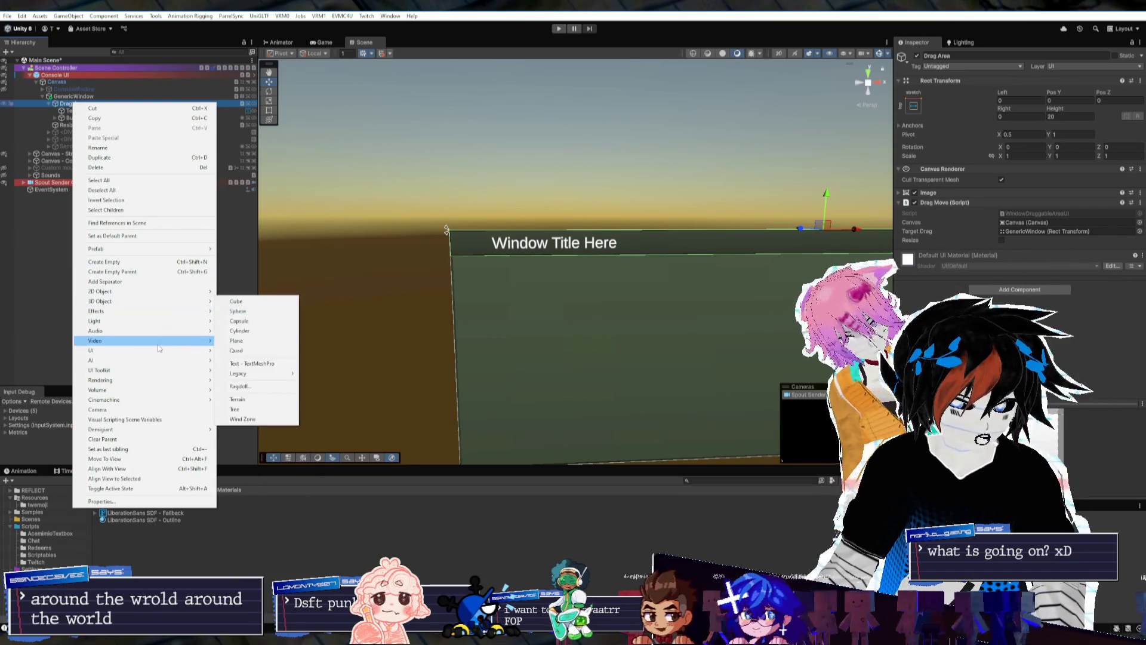
{"action": "mouse_move", "coordinate": [173, 357]}
{"action": "left_click", "coordinate": [234, 351]}
{"action": "key", "text": "Up"}
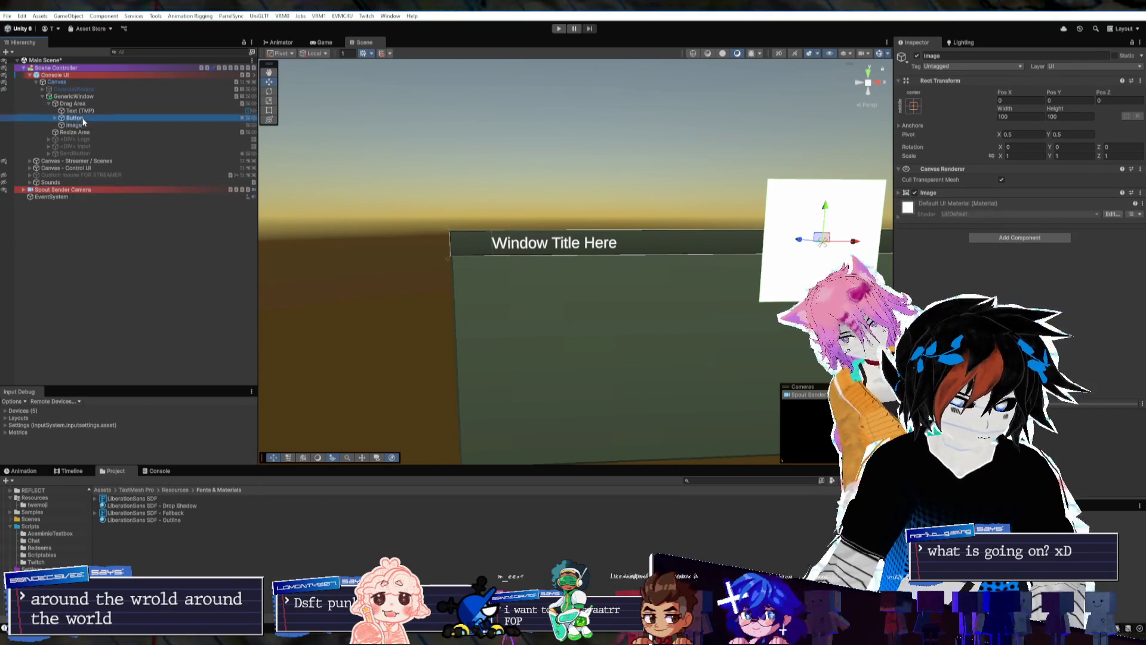
Anchor the Image top-left, give it width 15, then set its height and -8 position
{"action": "left_click", "coordinate": [915, 106]}
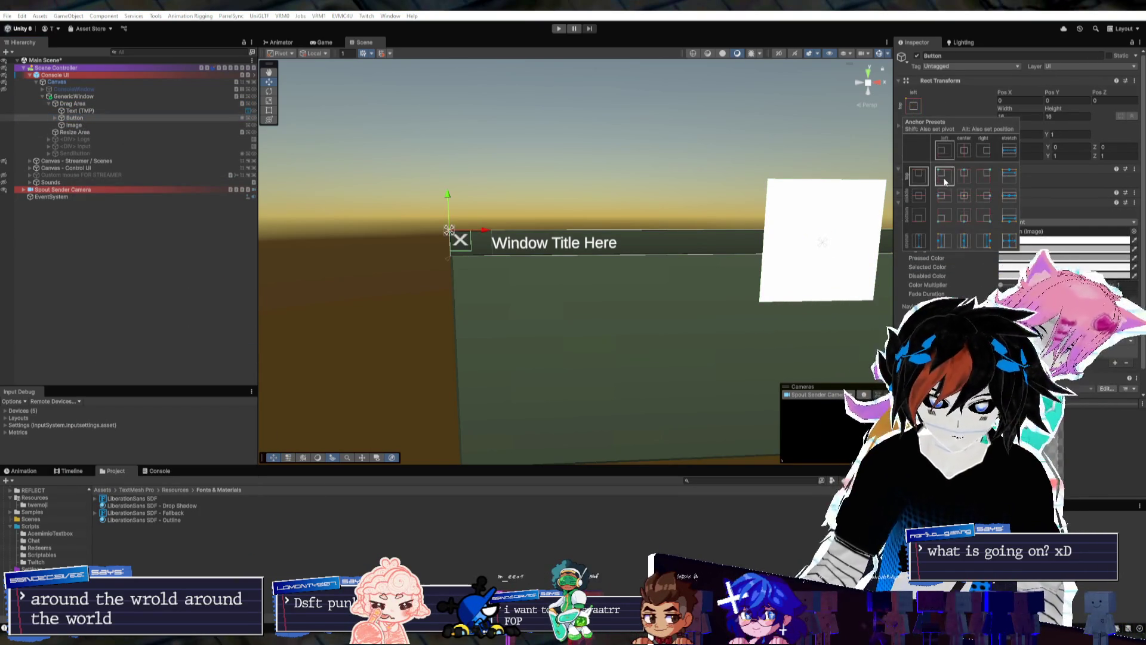
{"action": "left_click", "coordinate": [484, 193]}
{"action": "left_click", "coordinate": [239, 125]}
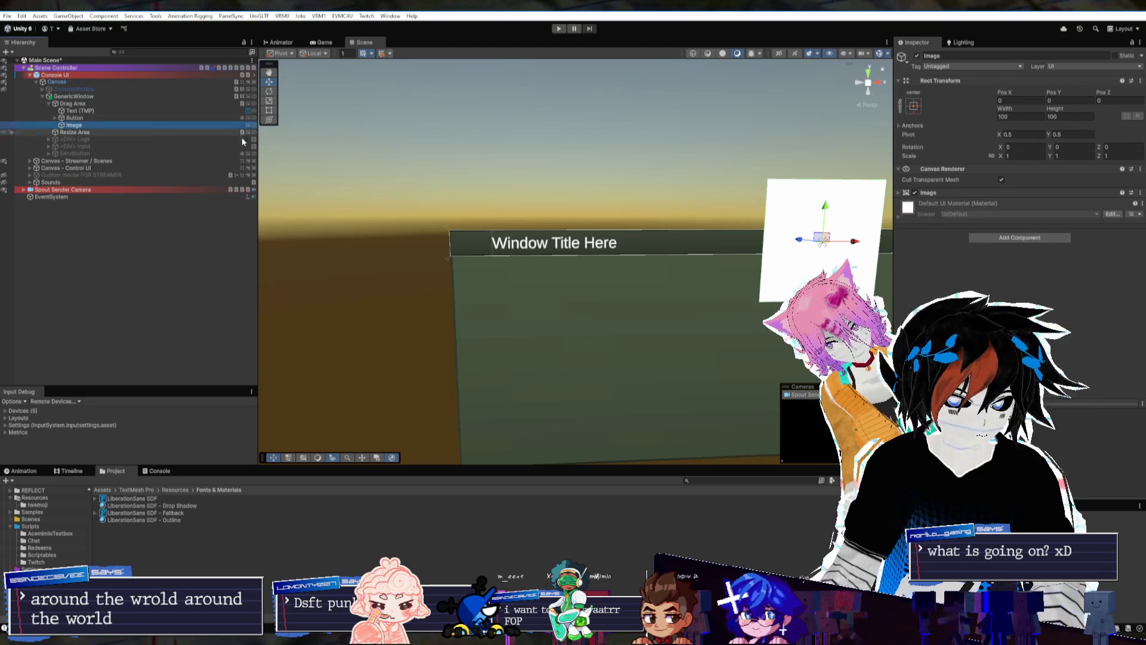
{"action": "left_click", "coordinate": [914, 106]}
{"action": "left_click", "coordinate": [949, 181], "text": "alt+shift"}
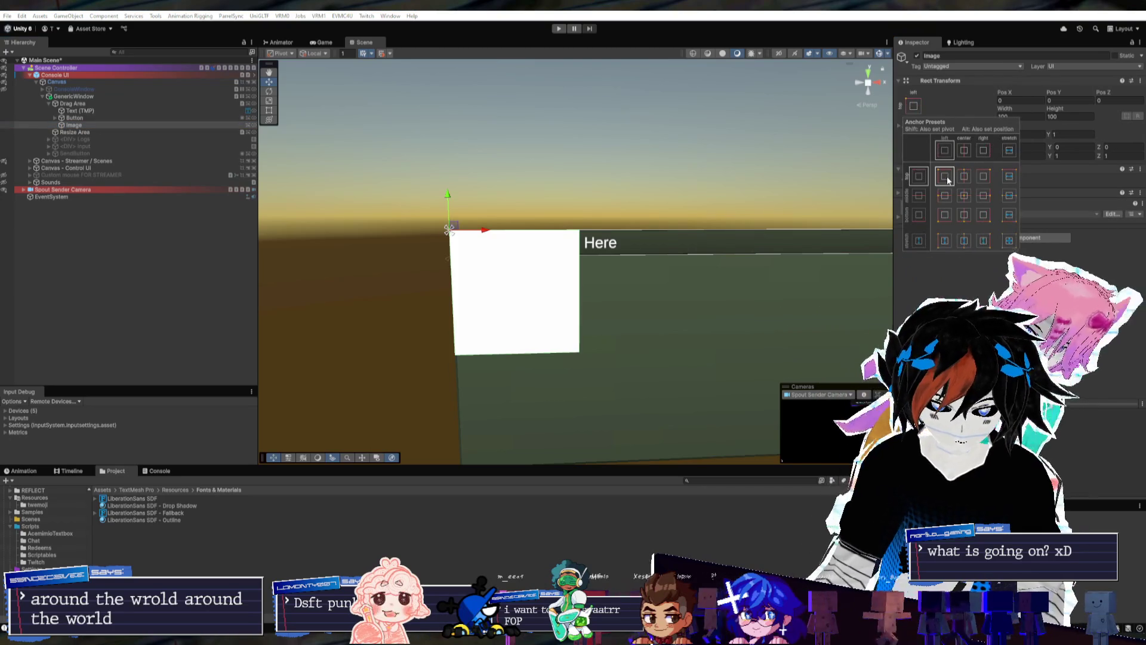
{"action": "left_click", "coordinate": [1021, 117]}
{"action": "type", "text": "15"}
{"action": "left_click", "coordinate": [1066, 117]}
{"action": "type", "text": "15"}
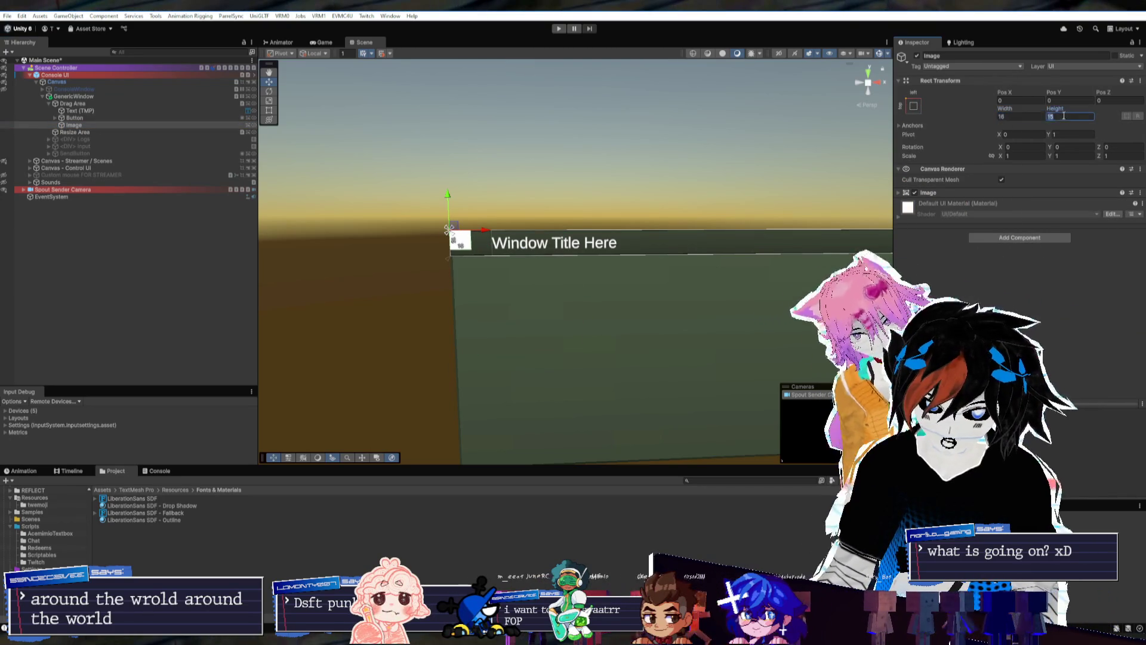
{"action": "type", "text": "6"}
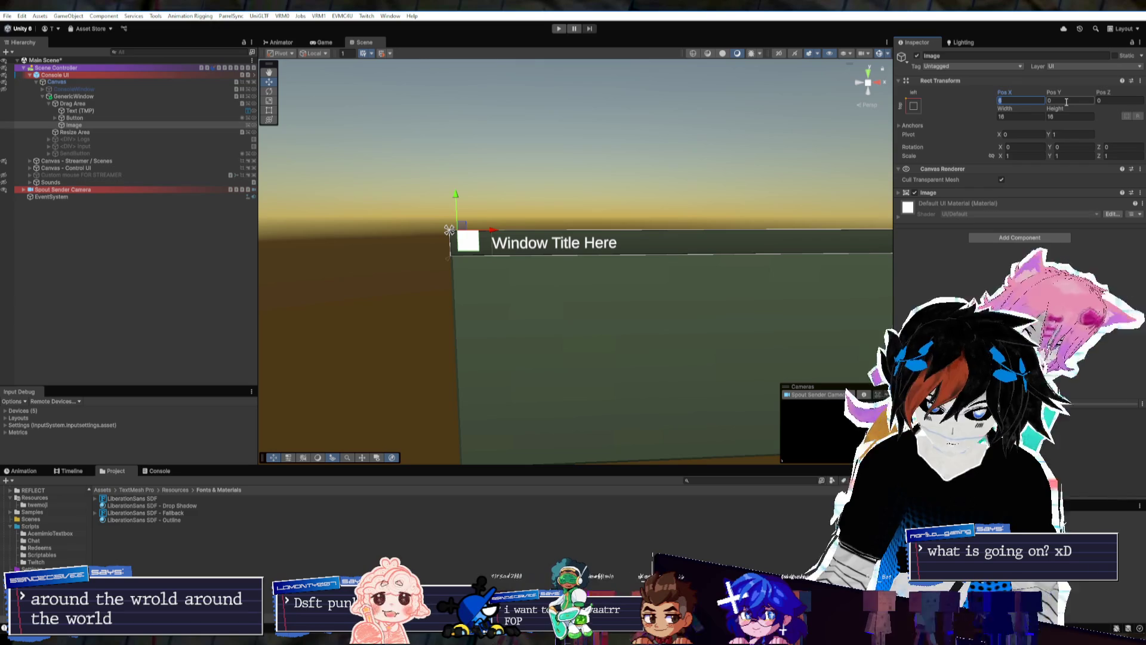
{"action": "left_click", "coordinate": [1067, 100]}
{"action": "type", "text": "6"}
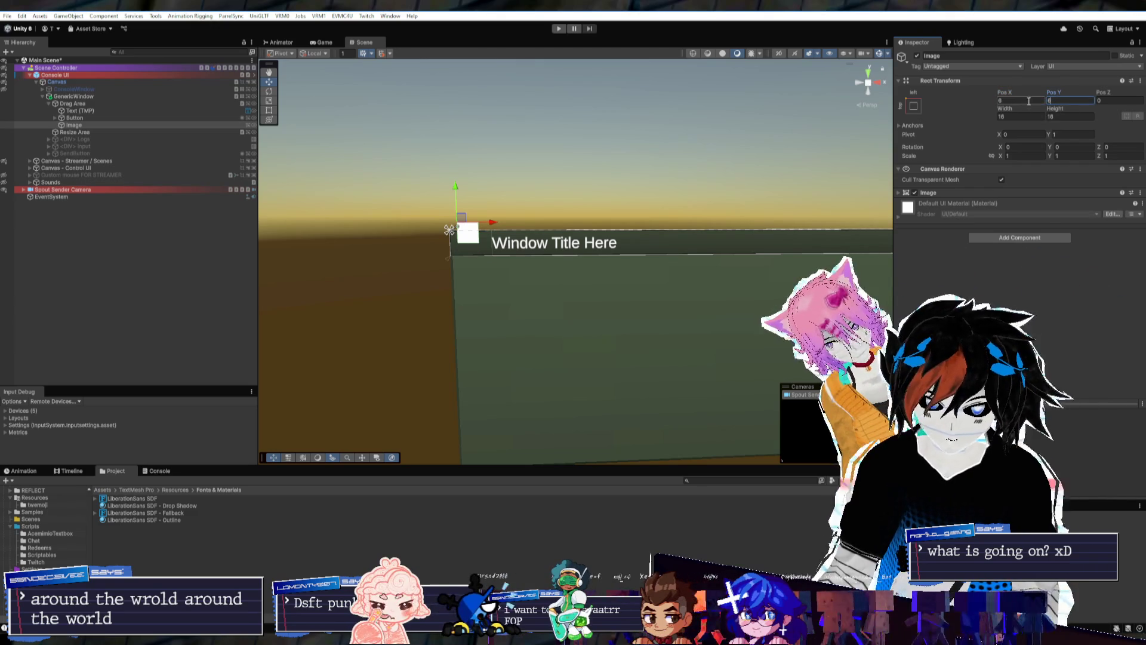
{"action": "left_click", "coordinate": [1063, 98]}
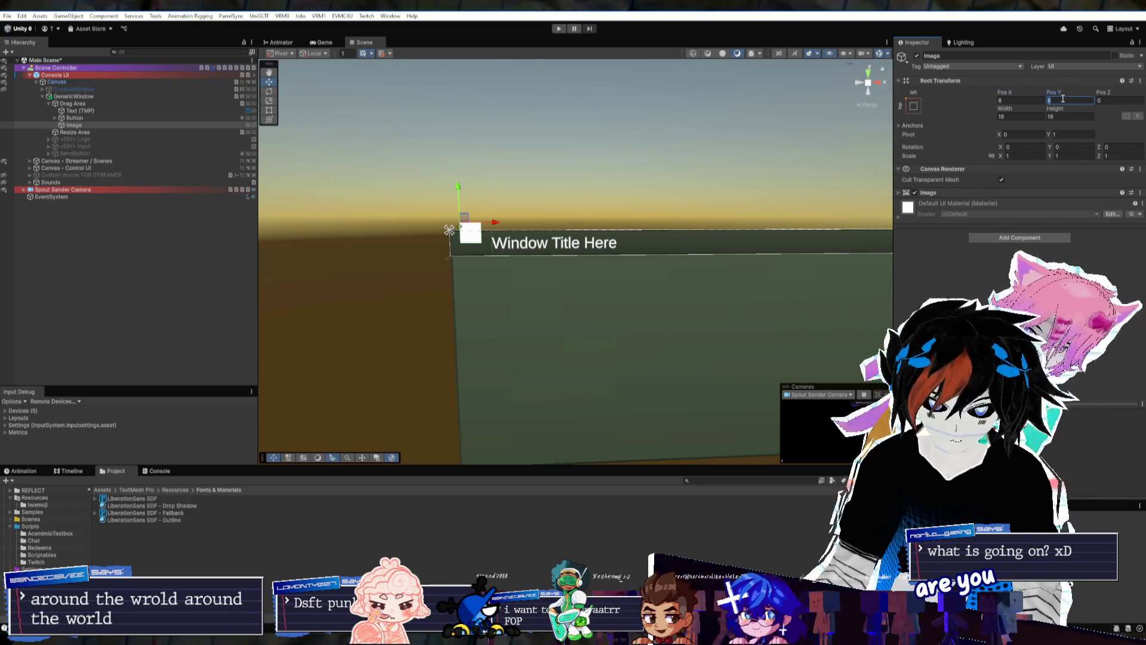
{"action": "type", "text": "-8"}
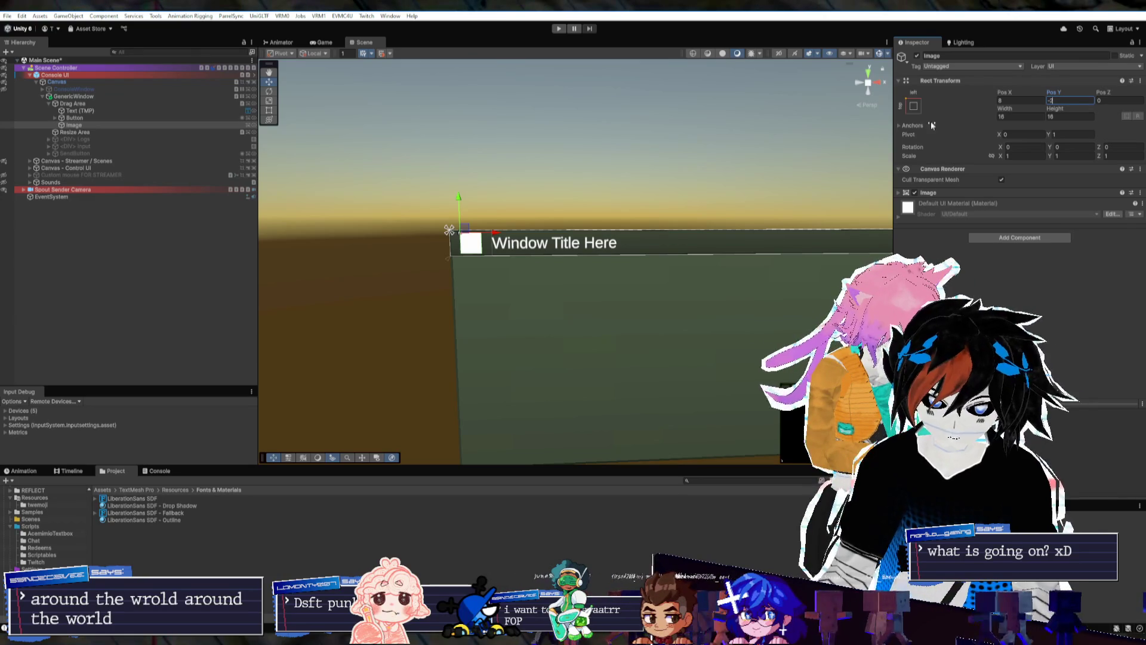
Check the icon in the Game view and rename the Image to Window Icon
{"action": "left_click_drag", "start_coordinate": [522, 204], "coordinate": [587, 216]}
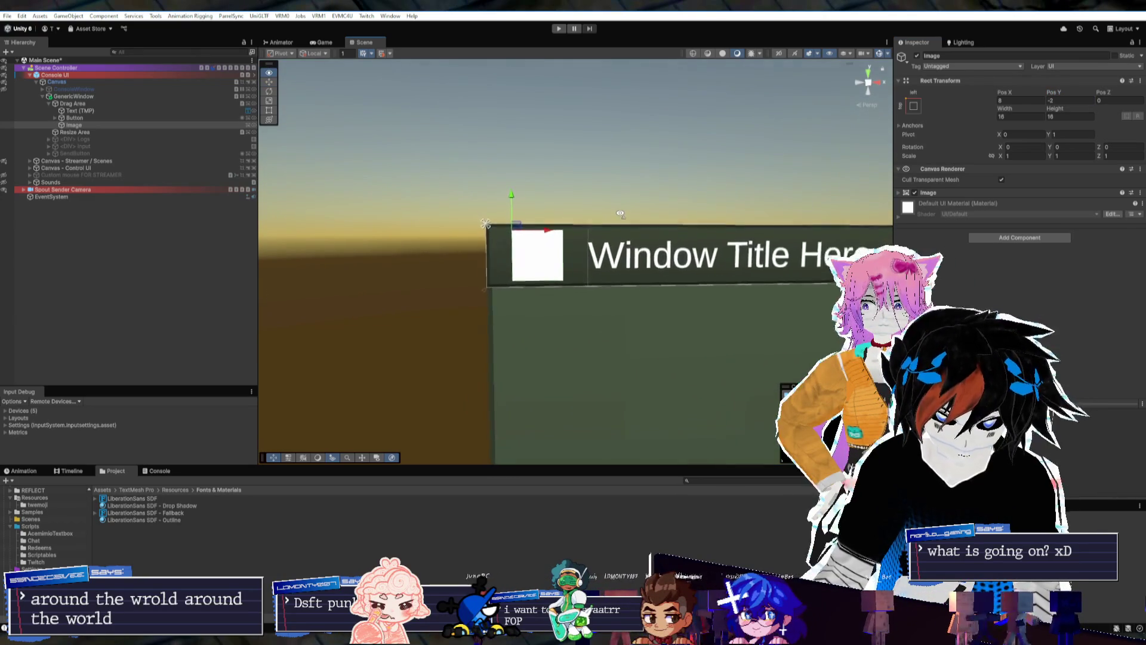
{"action": "left_click", "coordinate": [327, 43]}
{"action": "left_click", "coordinate": [350, 46]}
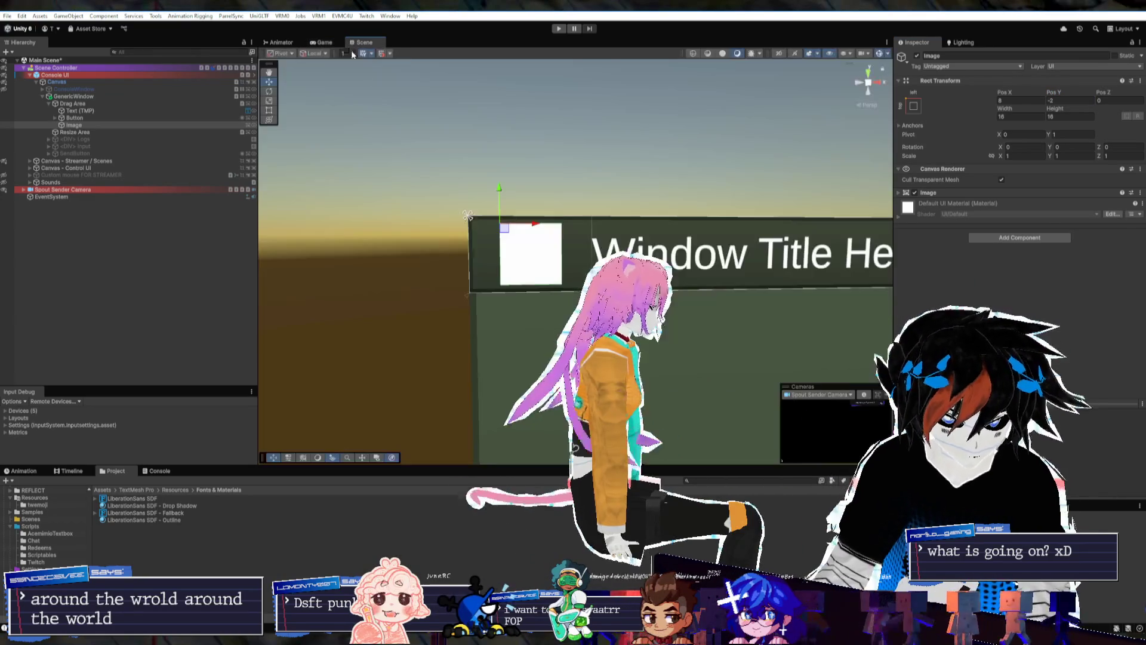
{"action": "left_click", "coordinate": [102, 126]}
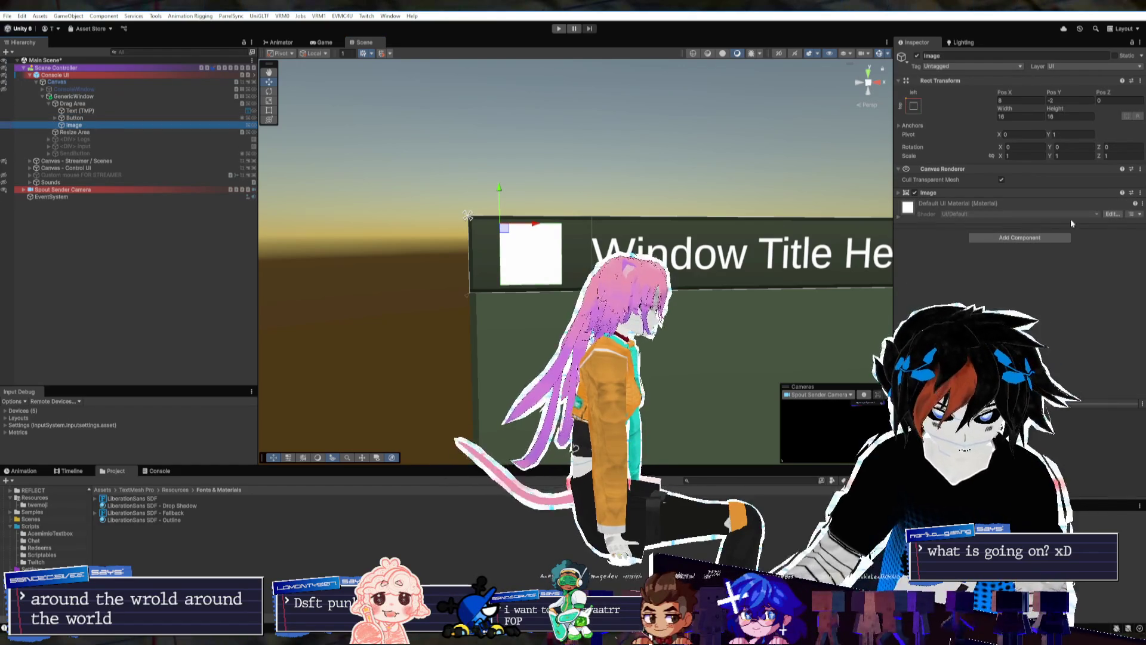
{"action": "left_click", "coordinate": [110, 125]}
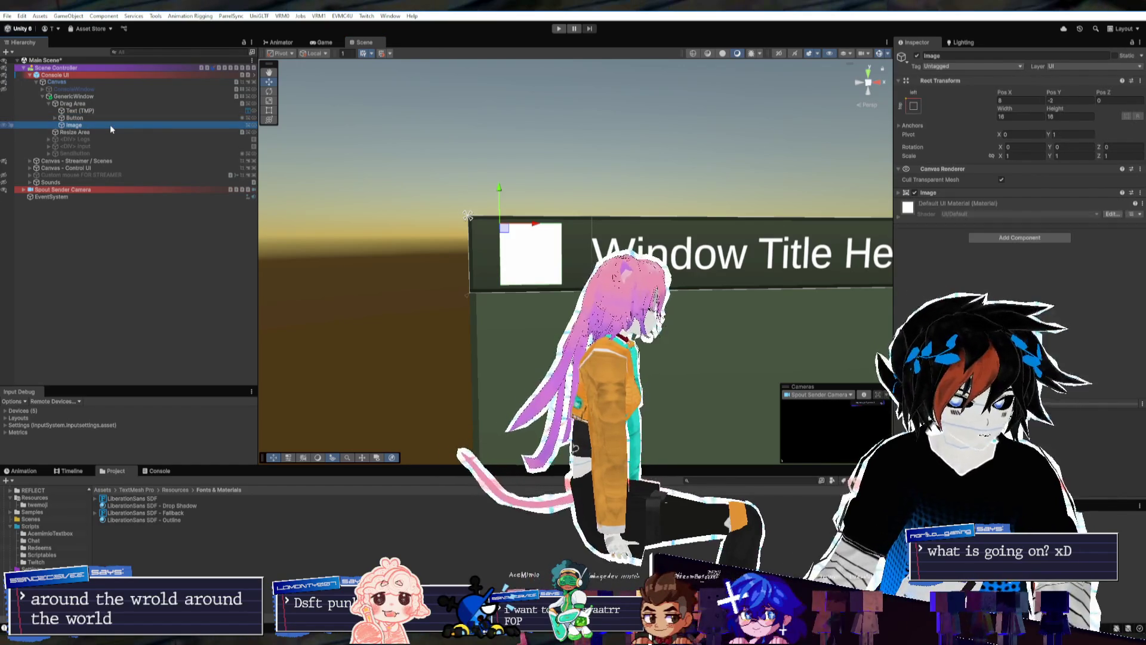
{"action": "type", "text": "Window Icon"}
{"action": "key", "text": "Return"}
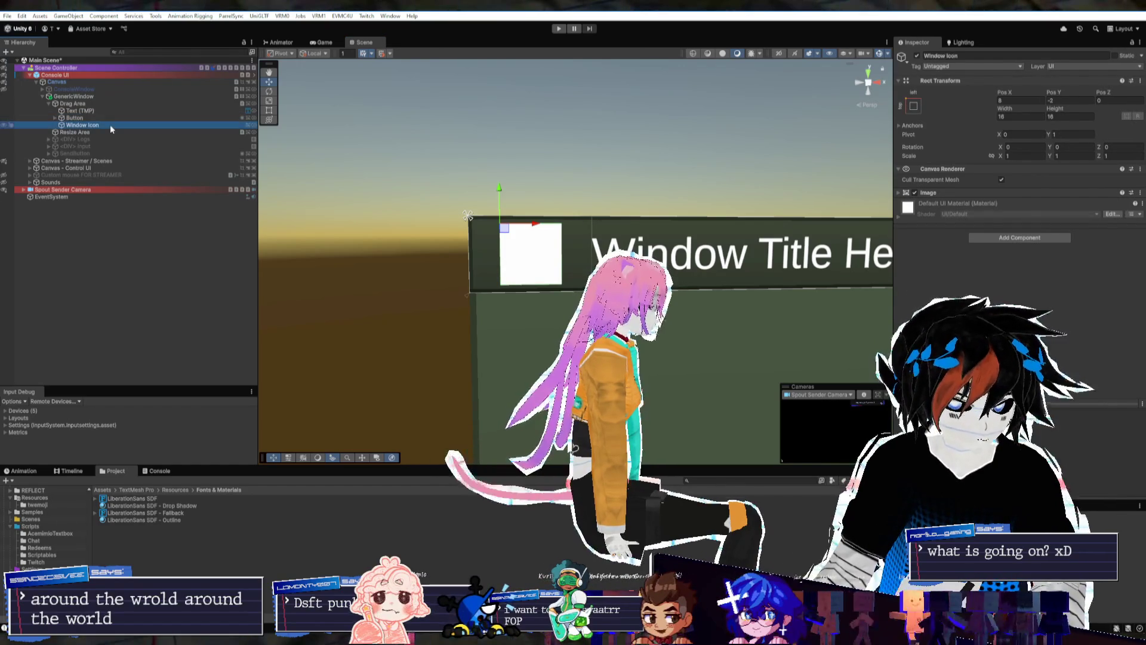
{"action": "left_click", "coordinate": [955, 193]}
Open the Window Icon's Source Image picker, move it aside, and try the 1f306 cityscape sprite
{"action": "left_click", "coordinate": [1140, 203]}
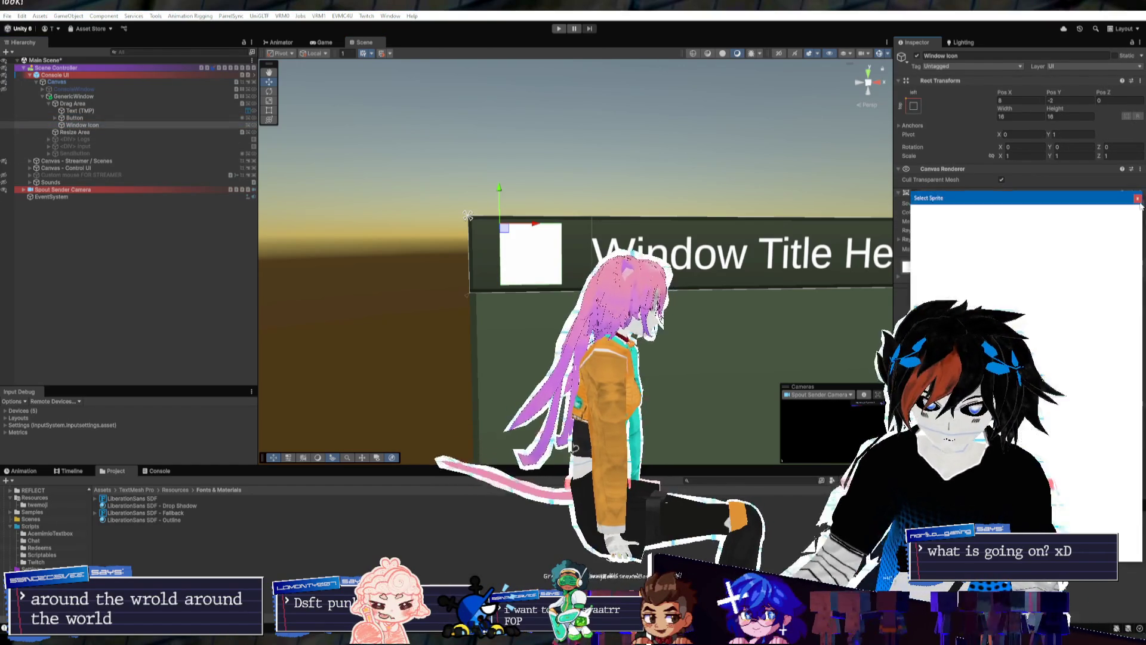
{"action": "left_click_drag", "start_coordinate": [1012, 203], "coordinate": [537, 161]}
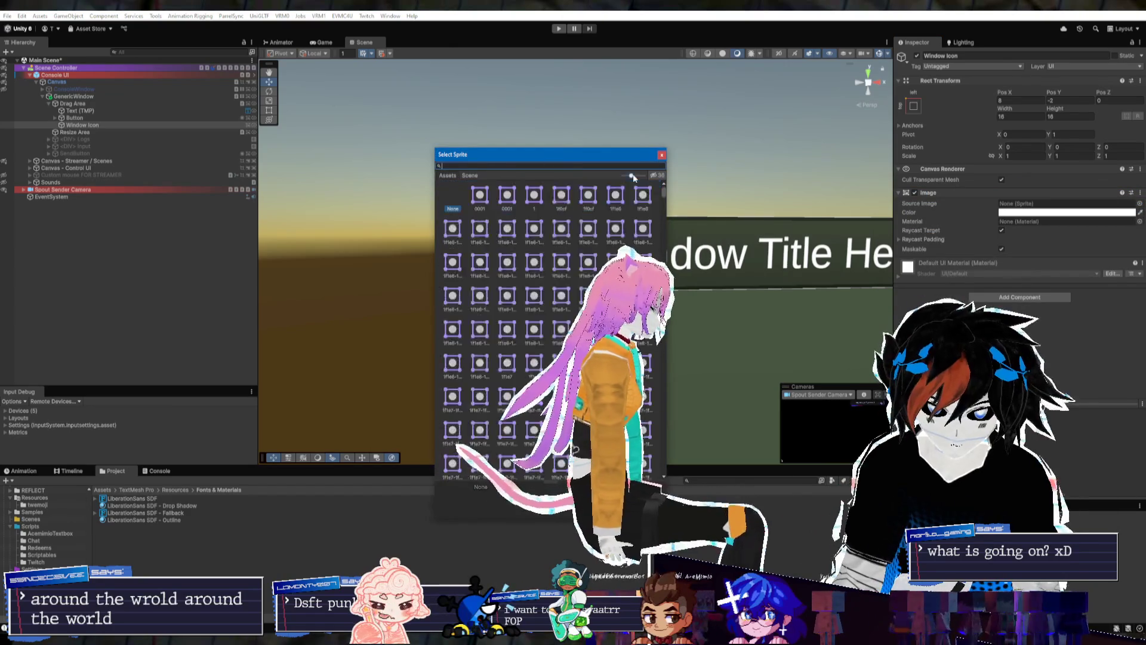
{"action": "left_click_drag", "start_coordinate": [609, 158], "coordinate": [352, 151]}
{"action": "scroll", "coordinate": [398, 212], "scroll_direction": "down", "scroll_amount": 3}
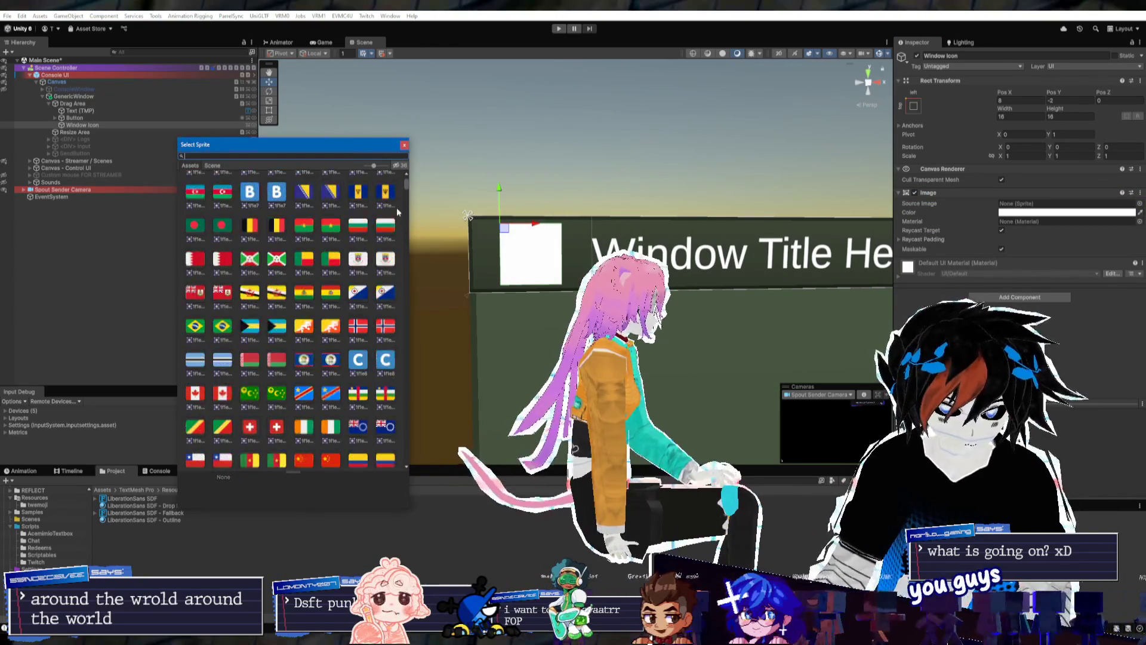
{"action": "left_click_drag", "start_coordinate": [407, 185], "coordinate": [408, 320]}
{"action": "scroll", "coordinate": [376, 305], "scroll_direction": "down", "scroll_amount": 2}
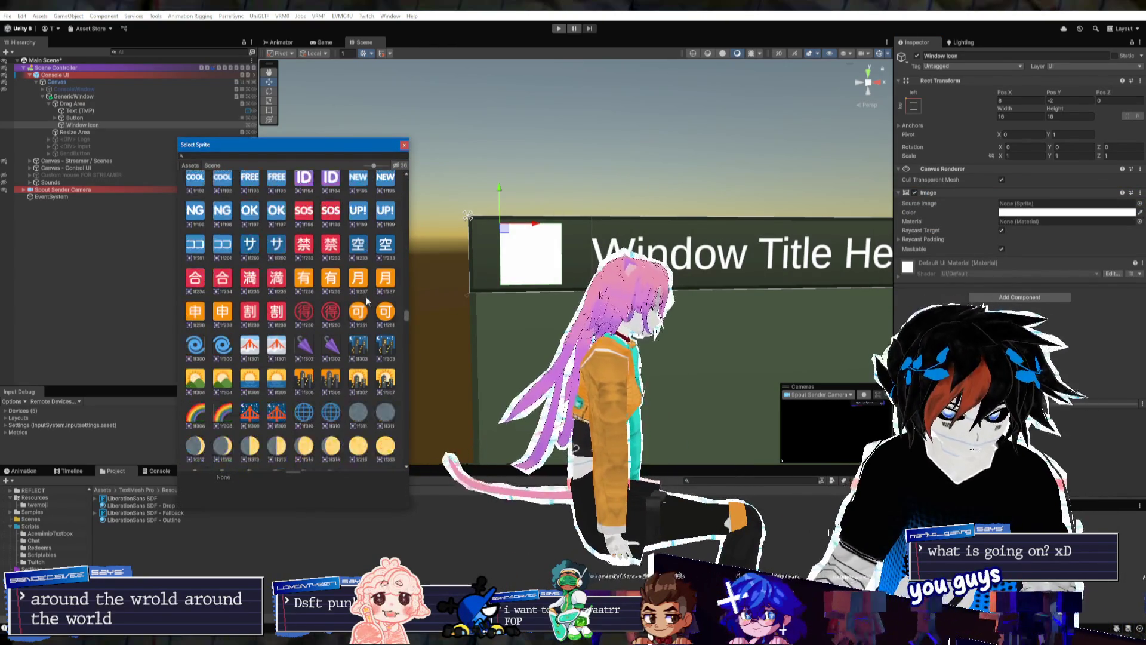
{"action": "scroll", "coordinate": [366, 304], "scroll_direction": "down", "scroll_amount": 3}
{"action": "left_click", "coordinate": [321, 273]}
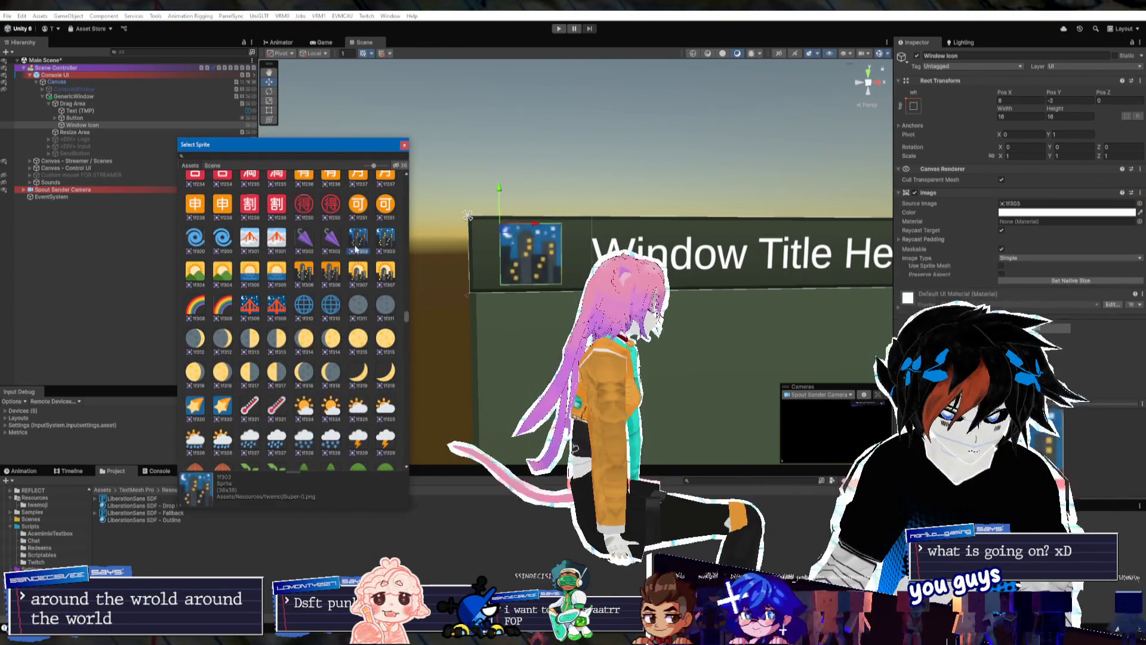
{"action": "left_click", "coordinate": [306, 274]}
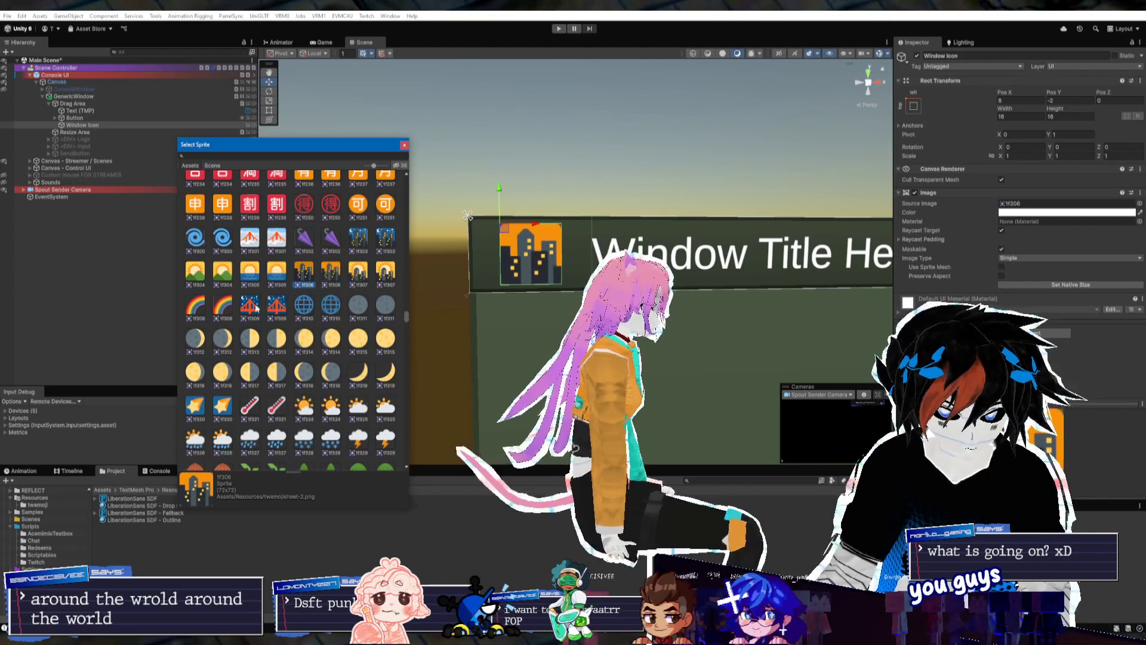
{"action": "scroll", "coordinate": [256, 308], "scroll_direction": "down", "scroll_amount": 15}
{"action": "left_click_drag", "start_coordinate": [414, 356], "coordinate": [408, 465]}
Try the logo, MyPc, heart and notificationSub sprites as the window icon
{"action": "scroll", "coordinate": [358, 418], "scroll_direction": "up", "scroll_amount": 10}
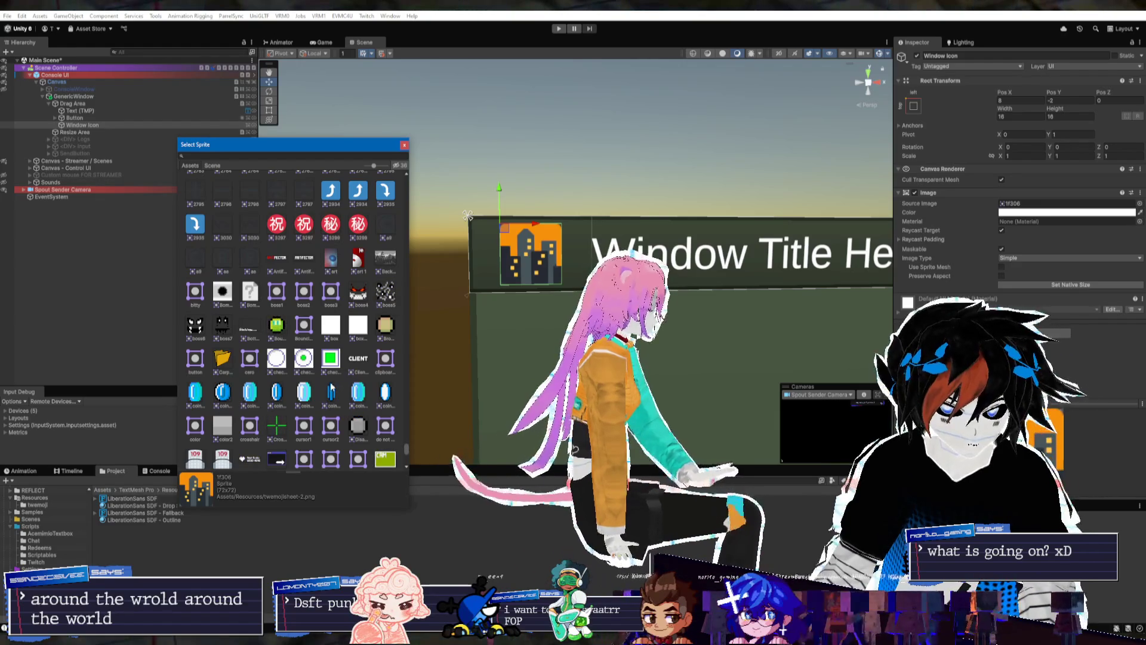
{"action": "scroll", "coordinate": [331, 385], "scroll_direction": "up", "scroll_amount": 3}
{"action": "scroll", "coordinate": [354, 386], "scroll_direction": "up", "scroll_amount": 10}
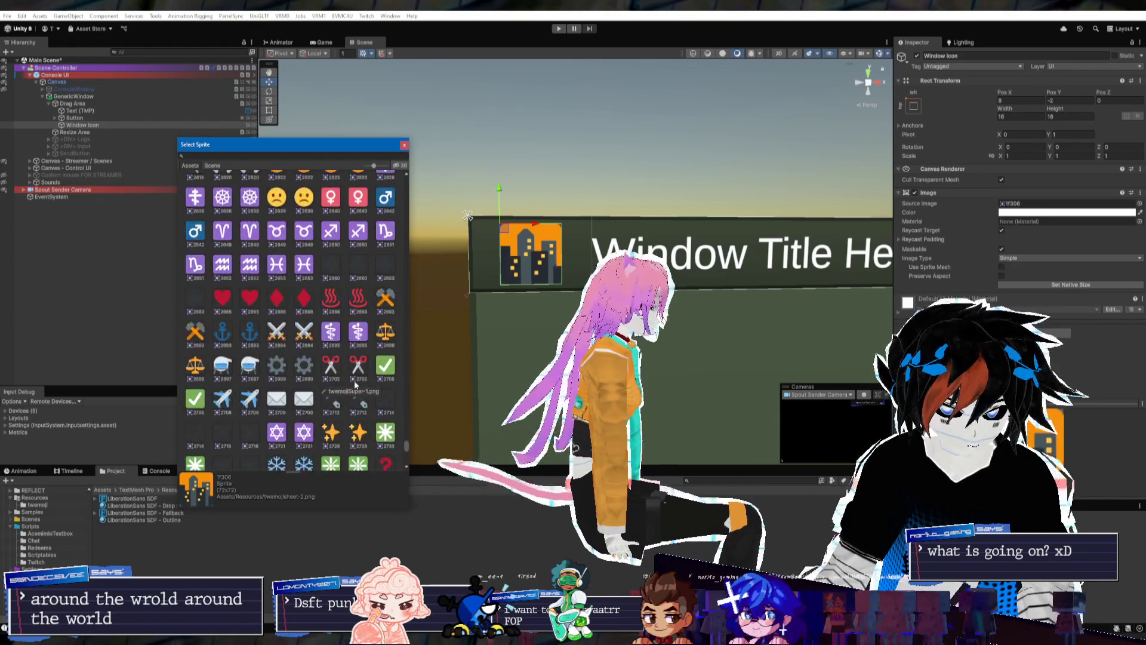
{"action": "scroll", "coordinate": [356, 385], "scroll_direction": "down", "scroll_amount": 6}
{"action": "scroll", "coordinate": [356, 385], "scroll_direction": "down", "scroll_amount": 15}
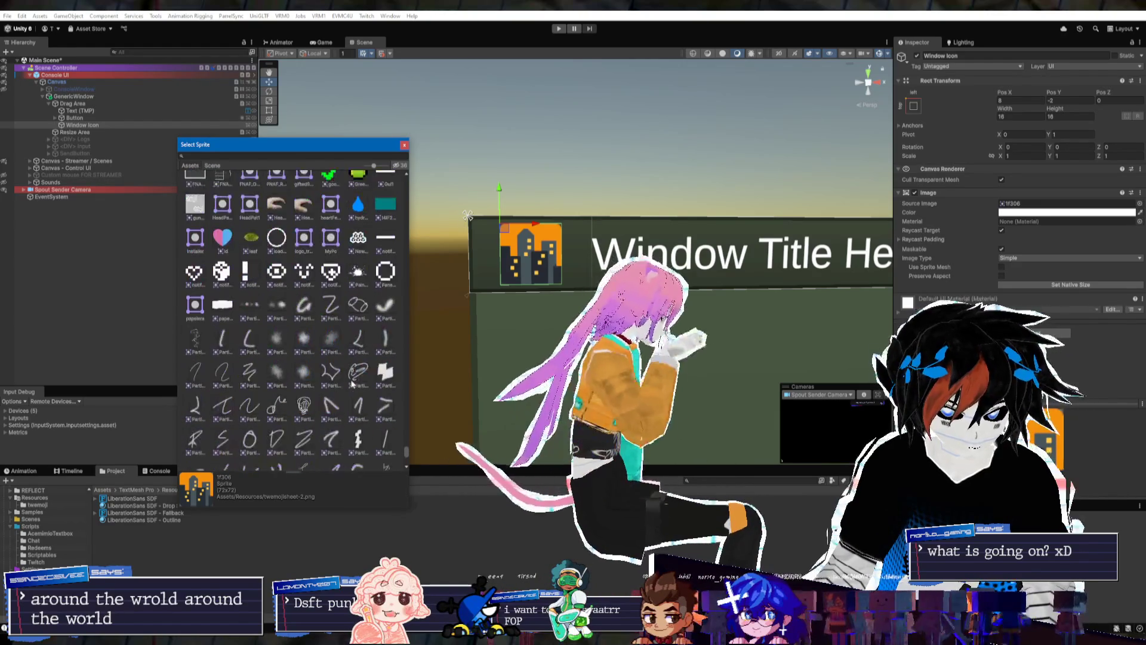
{"action": "scroll", "coordinate": [354, 387], "scroll_direction": "down", "scroll_amount": 2}
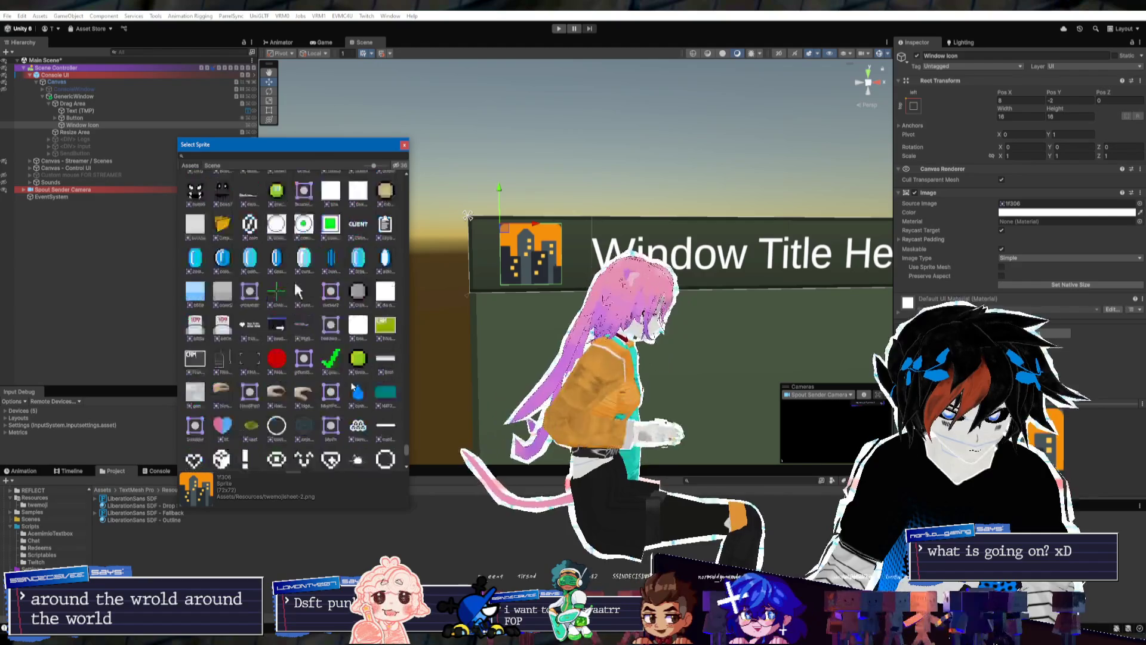
{"action": "scroll", "coordinate": [324, 360], "scroll_direction": "down", "scroll_amount": 2}
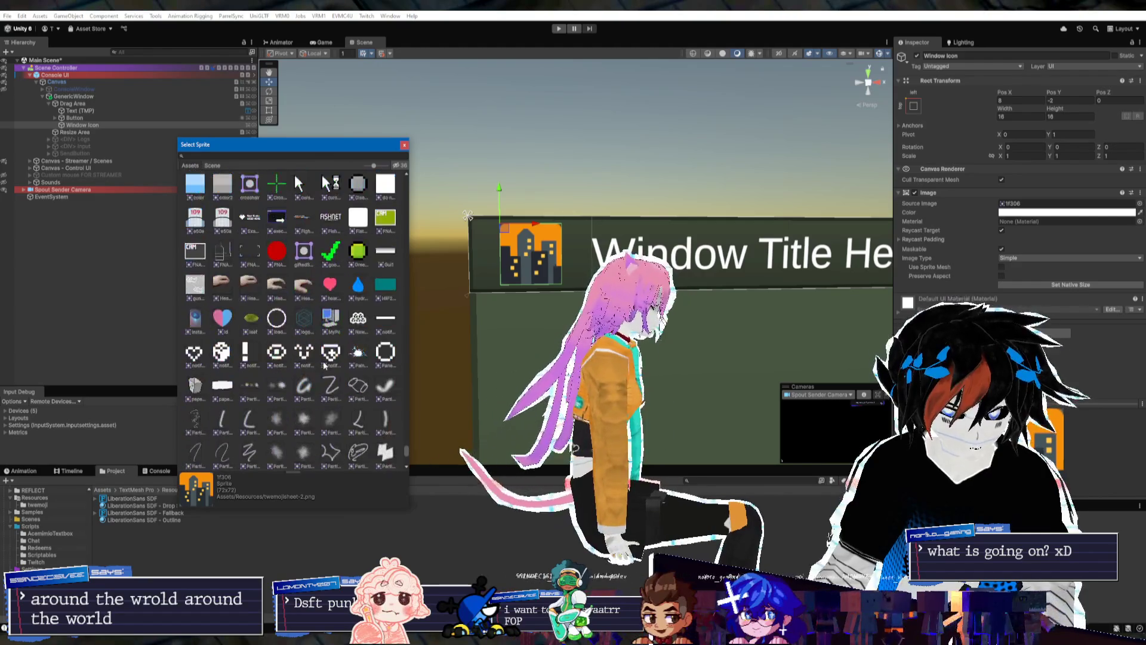
{"action": "left_click", "coordinate": [304, 320]}
{"action": "left_click", "coordinate": [330, 319]}
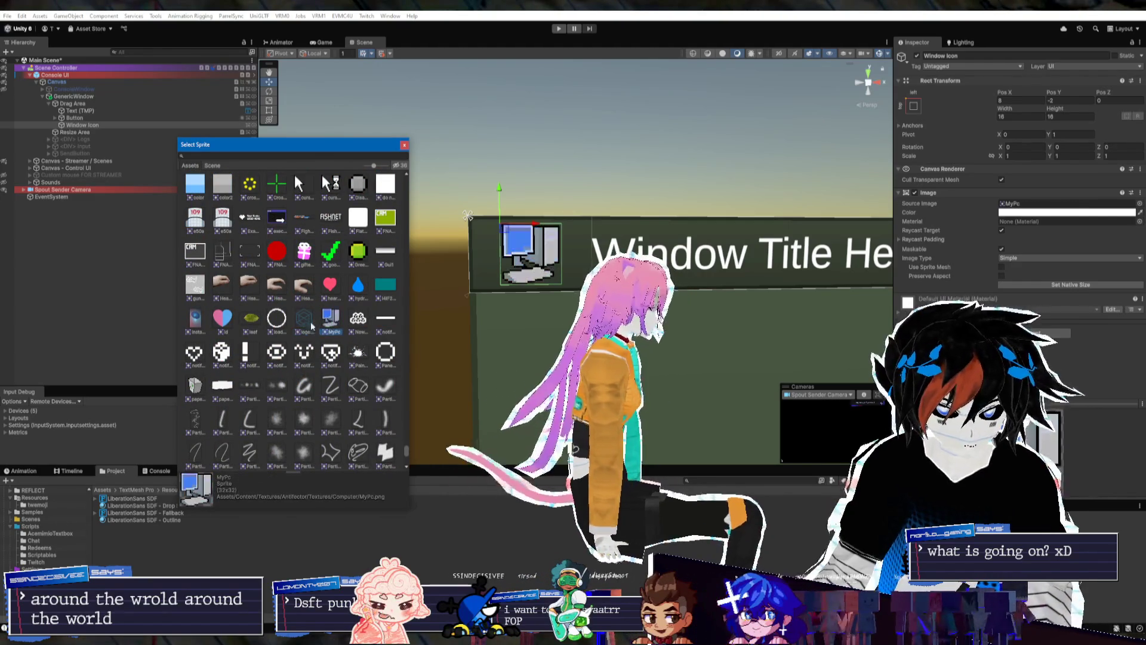
{"action": "left_click", "coordinate": [225, 323]}
{"action": "left_click", "coordinate": [221, 352]}
{"action": "left_click", "coordinate": [277, 352]}
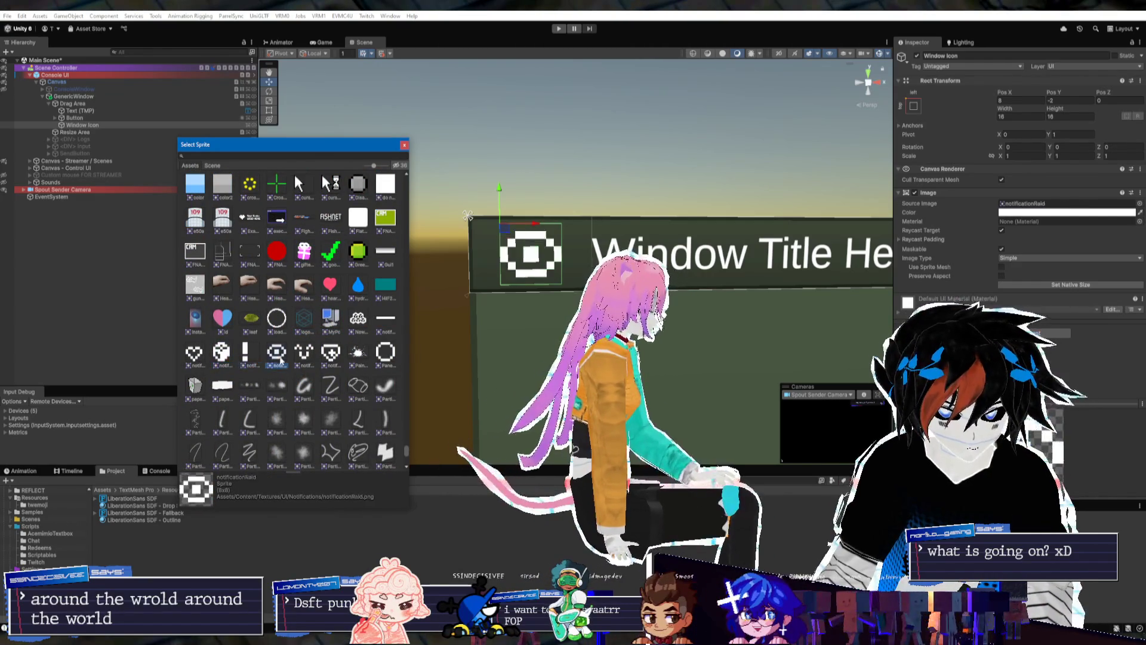
{"action": "left_click", "coordinate": [304, 352]}
{"action": "left_click", "coordinate": [330, 320]}
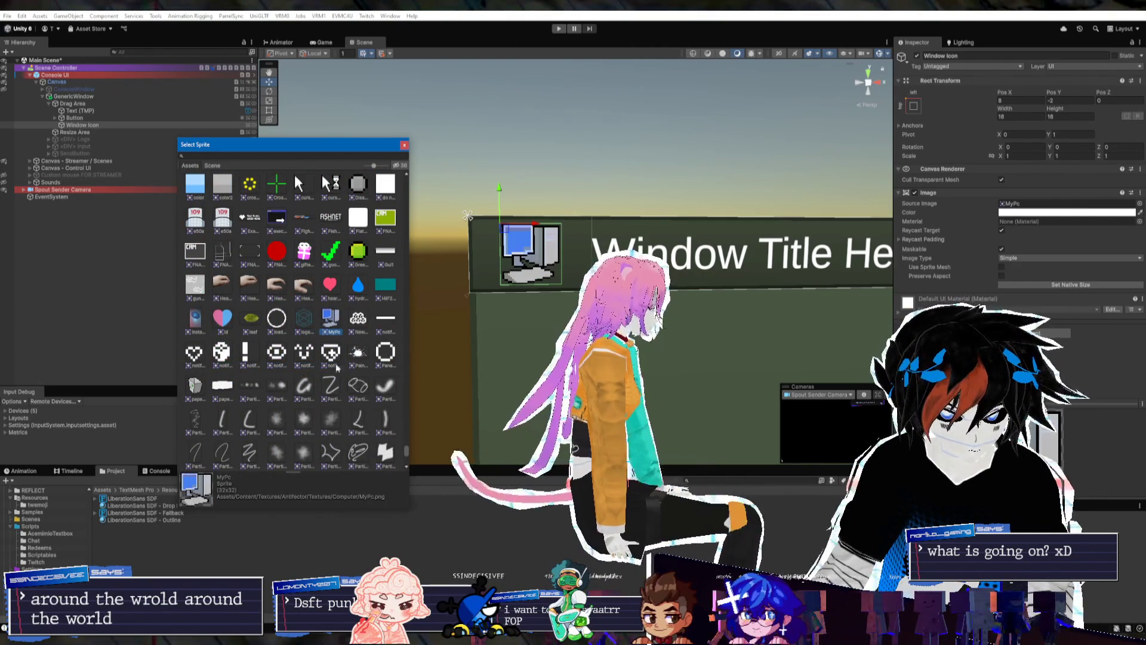
{"action": "scroll", "coordinate": [294, 349], "scroll_direction": "down", "scroll_amount": 2}
{"action": "double_click", "coordinate": [331, 275]}
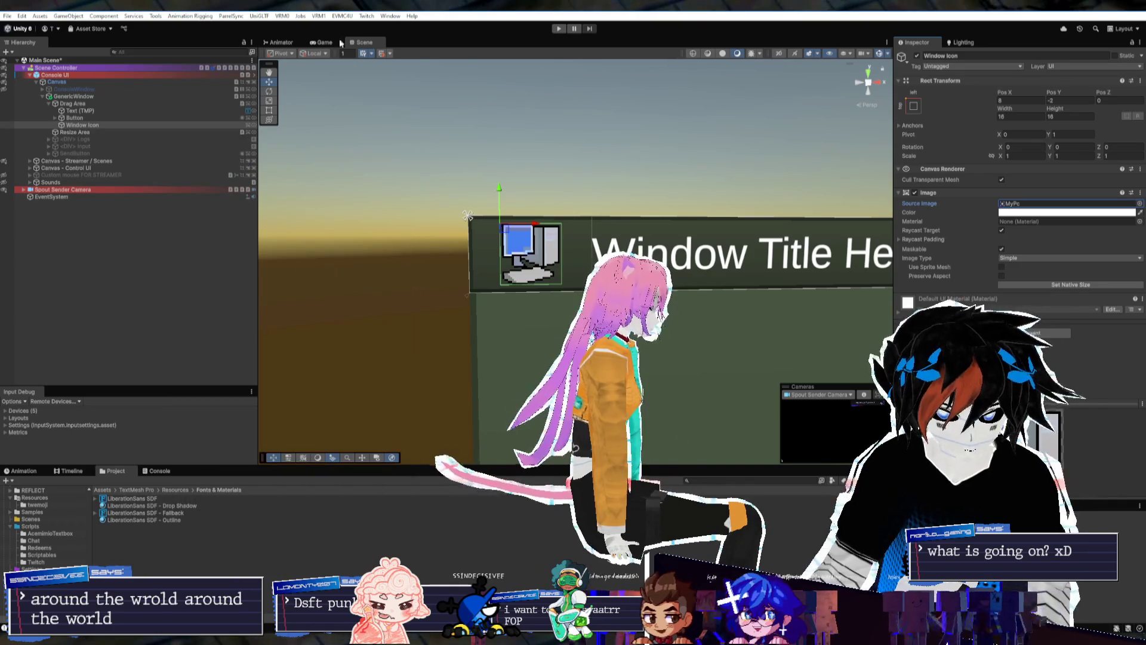
Preview in the Game view and keep the logo_transparent_400_alpha25 sprite as the icon
{"action": "left_click", "coordinate": [339, 43]}
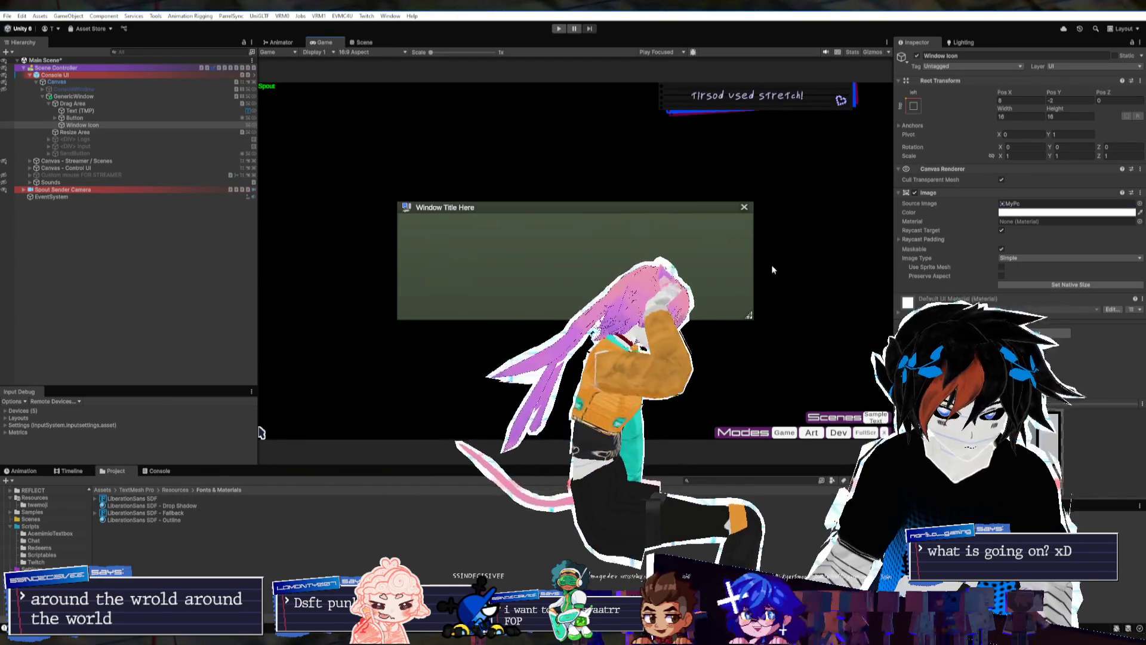
{"action": "left_click", "coordinate": [1139, 204]}
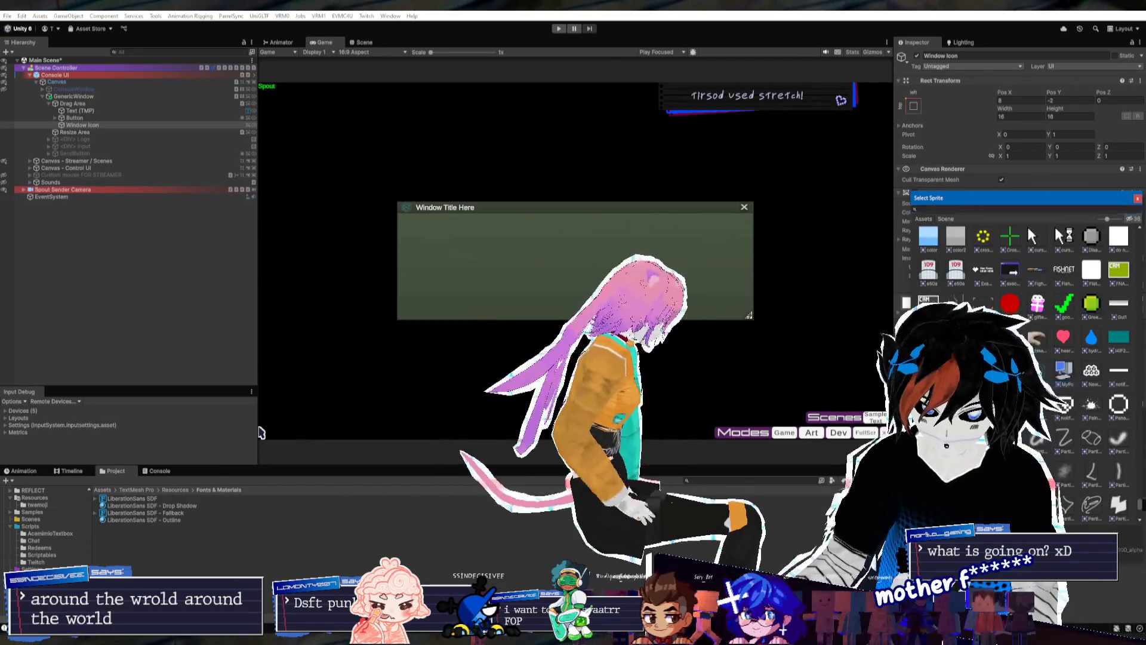
{"action": "key", "text": "Escape"}
{"action": "left_click", "coordinate": [354, 44]}
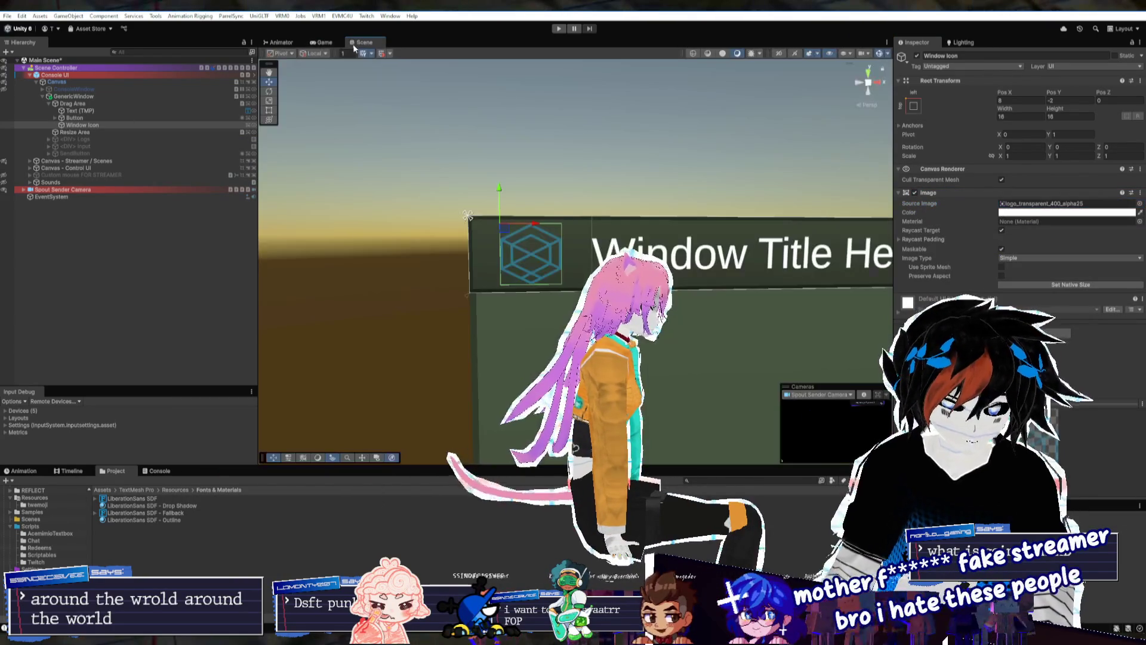
{"action": "left_click", "coordinate": [88, 112]}
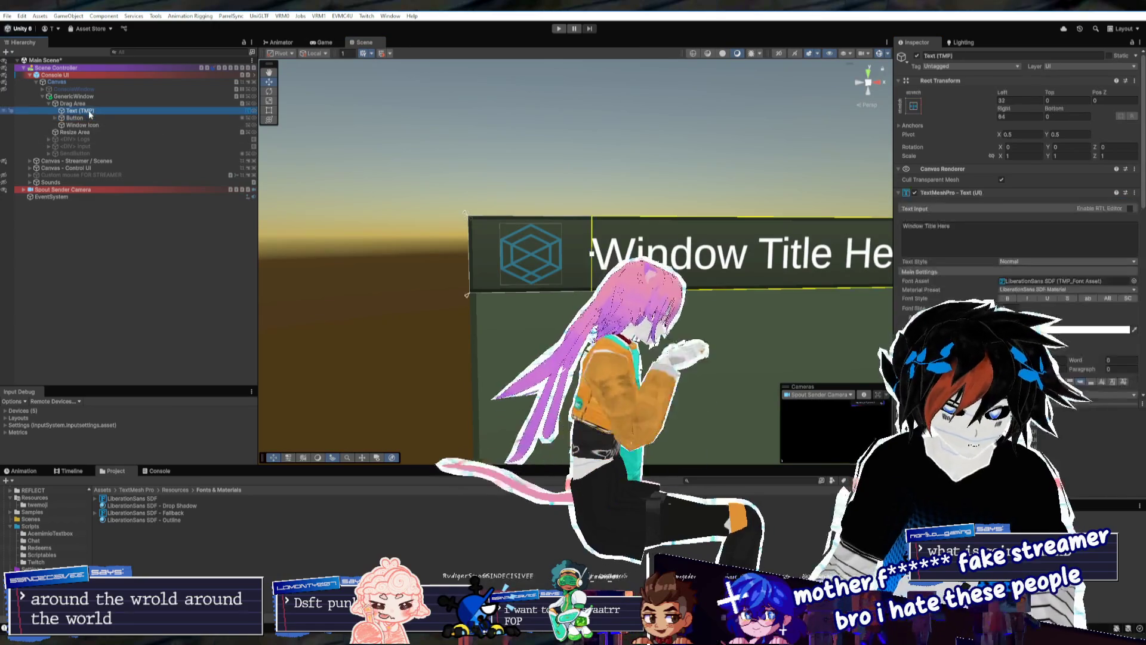
{"action": "mouse_move", "coordinate": [997, 95]}
{"action": "left_mouse_down"}
{"action": "mouse_move", "coordinate": [973, 96]}
{"action": "mouse_move", "coordinate": [989, 100]}
{"action": "left_mouse_up"}
{"action": "key", "text": "ctrl+z"}
{"action": "mouse_move", "coordinate": [597, 269]}
{"action": "left_mouse_down"}
{"action": "mouse_move", "coordinate": [738, 271]}
{"action": "mouse_move", "coordinate": [738, 287]}
{"action": "mouse_move", "coordinate": [723, 283]}
{"action": "mouse_move", "coordinate": [710, 216]}
{"action": "left_mouse_up"}
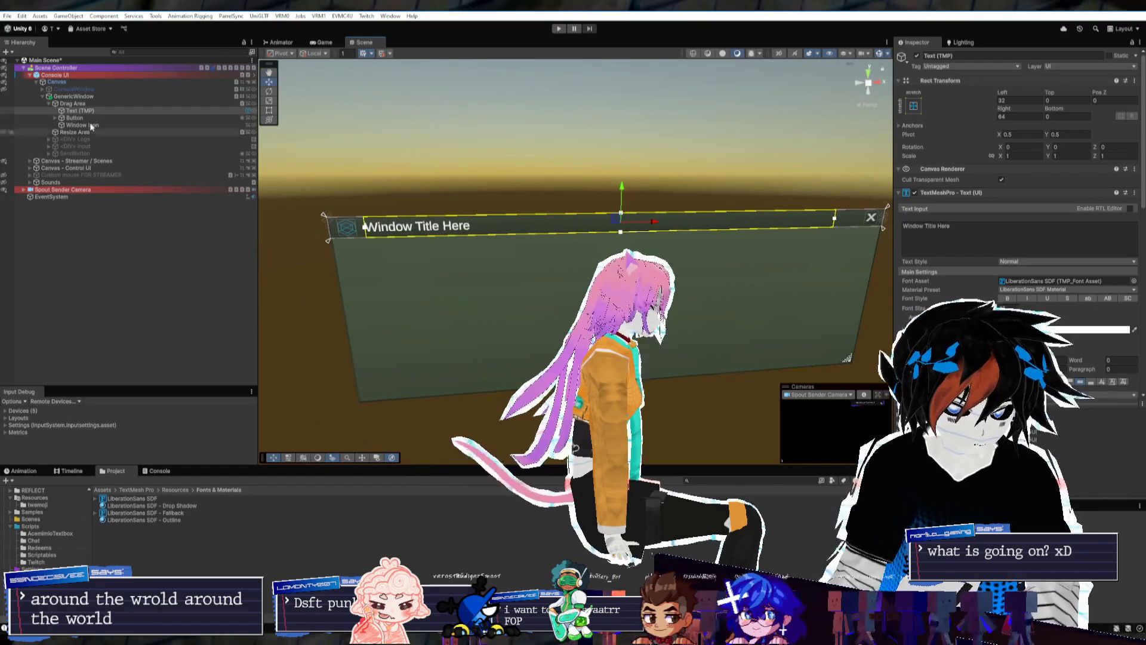
{"action": "left_click", "coordinate": [711, 215]}
{"action": "left_click", "coordinate": [941, 196]}
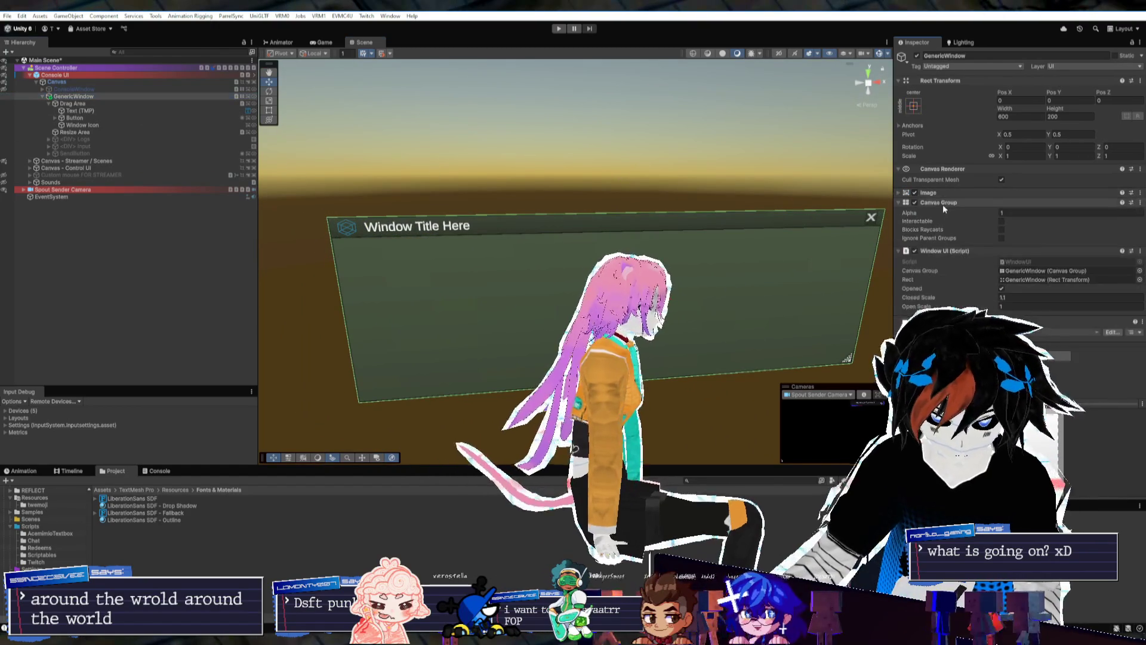
Collapse the Canvas Group and Image component details in the Inspector
{"action": "left_click", "coordinate": [943, 204]}
{"action": "left_click", "coordinate": [947, 213]}
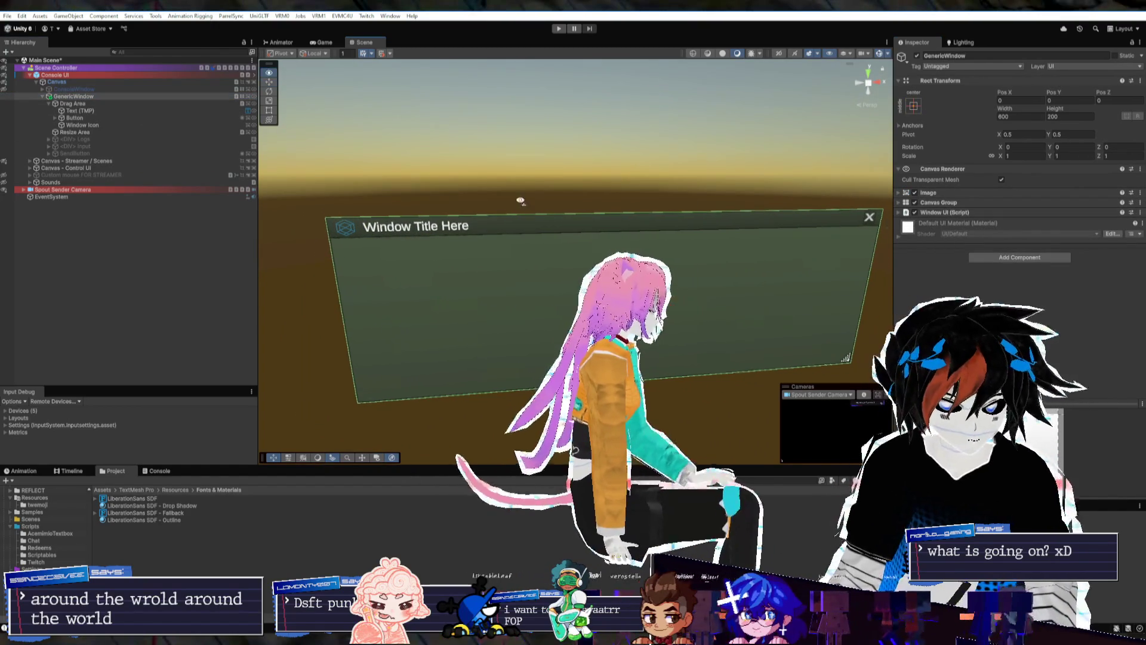
{"action": "left_click_drag", "start_coordinate": [521, 201], "coordinate": [512, 202]}
Check Console UI and Canvas, then select GenericWindow and collapse its children
{"action": "left_click", "coordinate": [67, 76]}
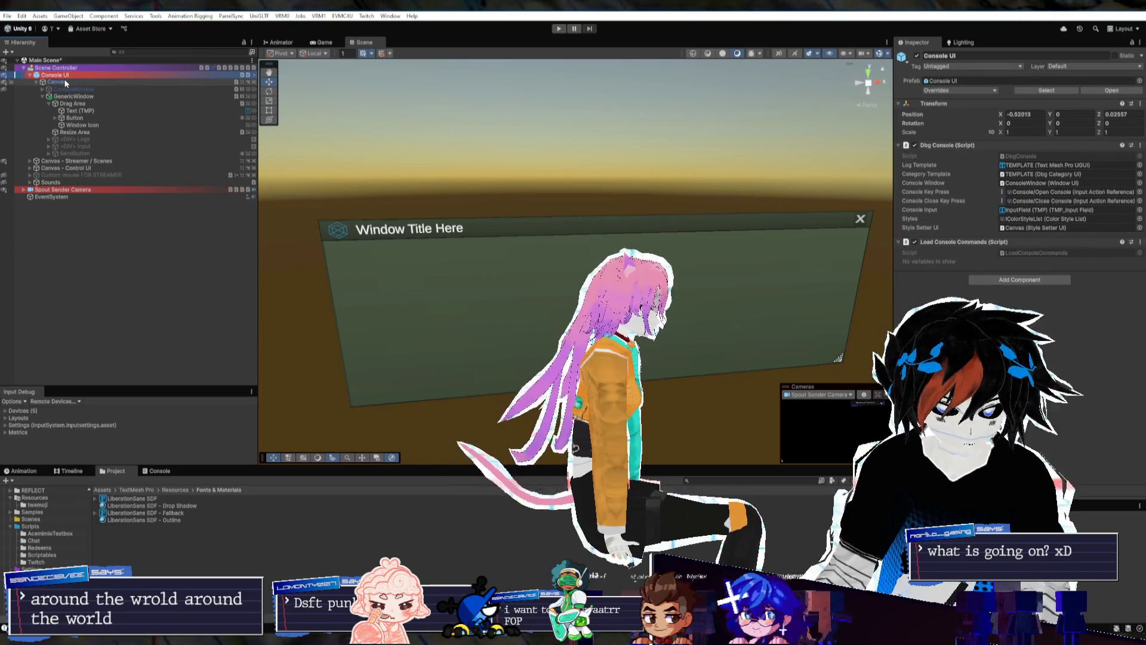
{"action": "left_click", "coordinate": [67, 82]}
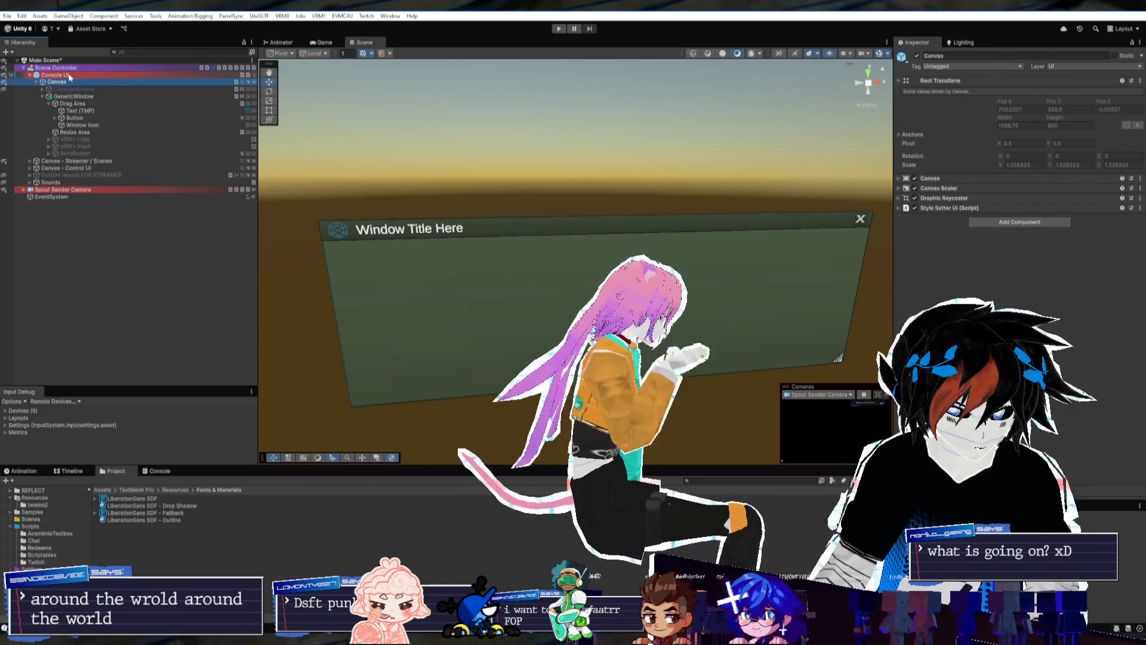
{"action": "left_click", "coordinate": [70, 76]}
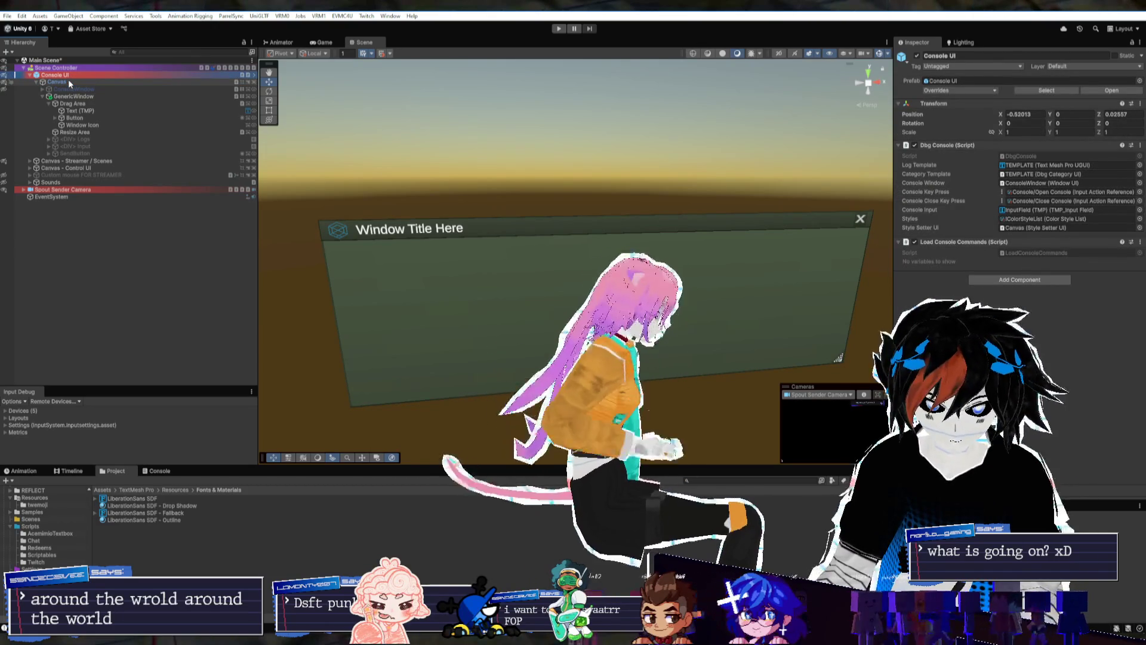
{"action": "left_click", "coordinate": [69, 82]}
{"action": "left_click", "coordinate": [69, 76]}
{"action": "left_click", "coordinate": [73, 83]}
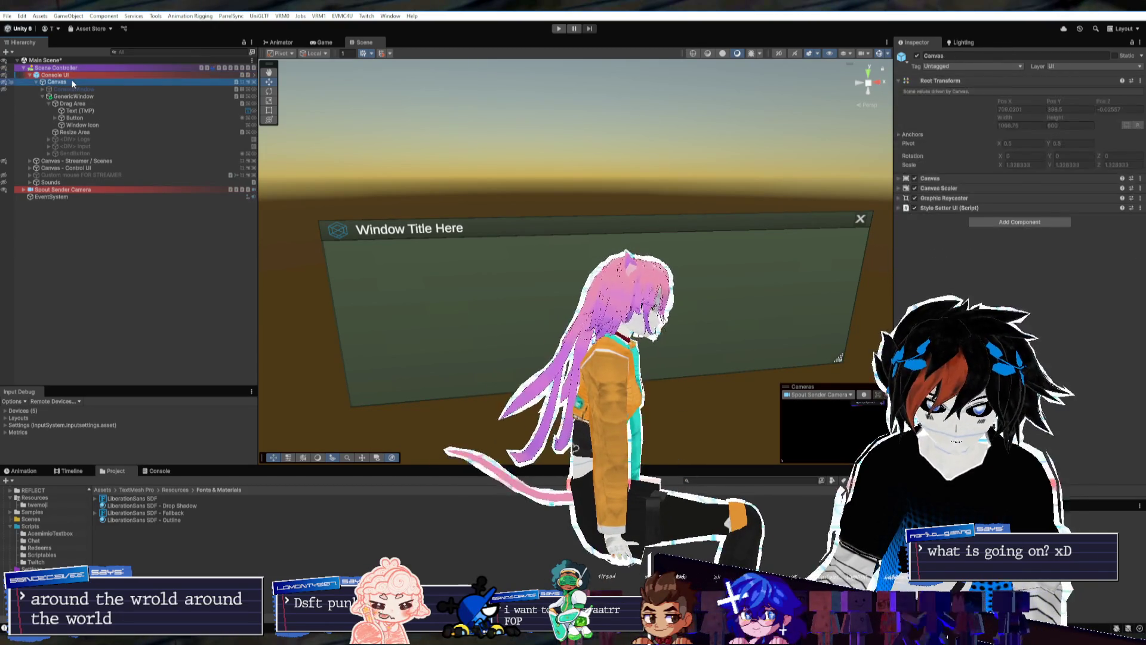
{"action": "left_click", "coordinate": [75, 95]}
{"action": "key", "text": "Left"}
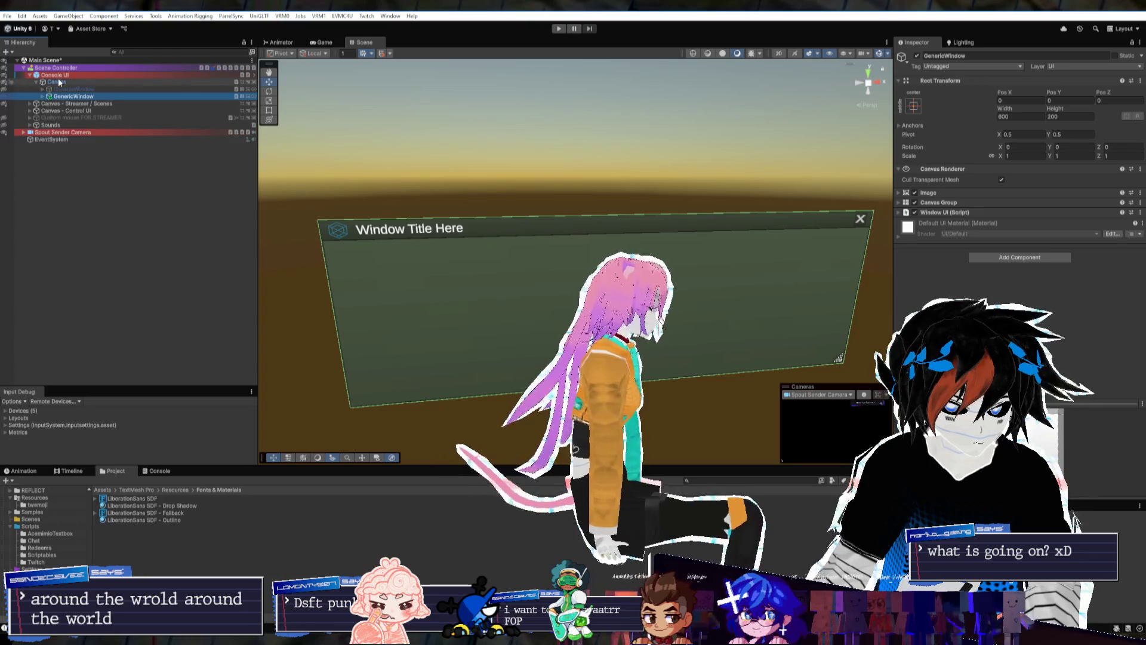
Select the Canvas, switch to the Game view, and reselect GenericWindow
{"action": "key", "text": "Left"}
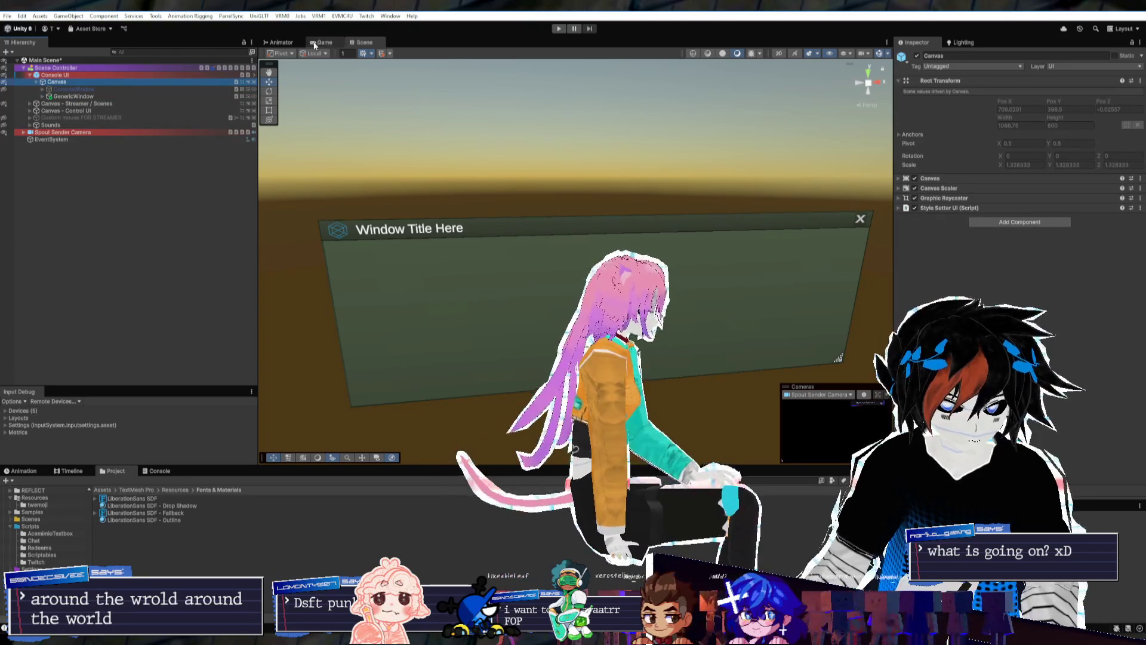
{"action": "left_click", "coordinate": [315, 45]}
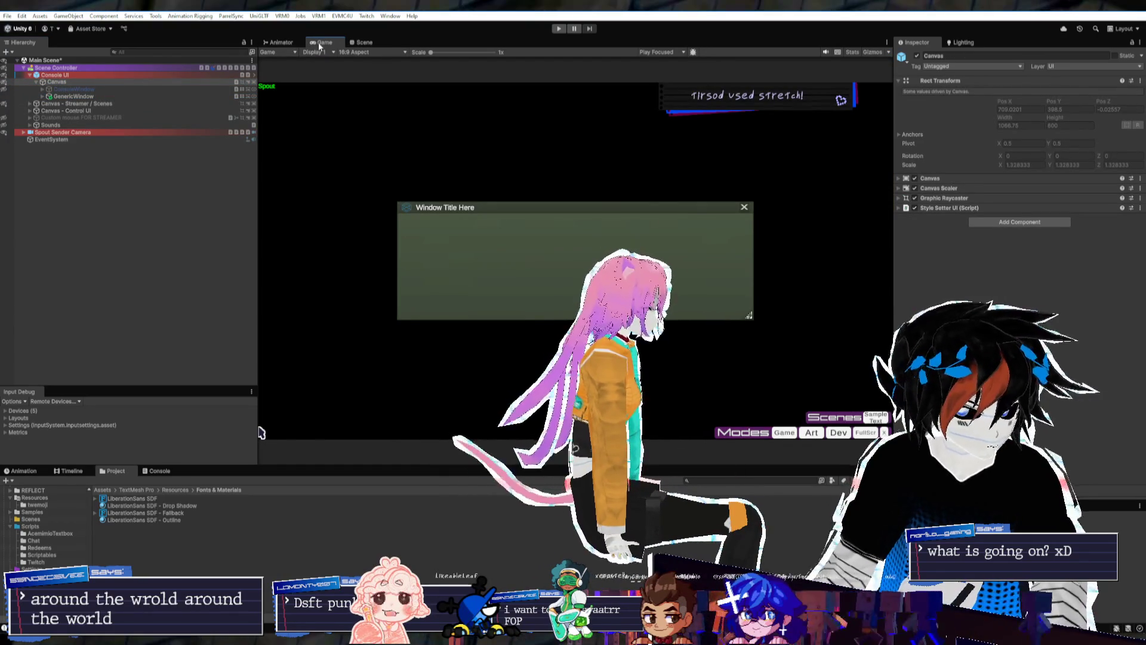
{"action": "left_click", "coordinate": [90, 96]}
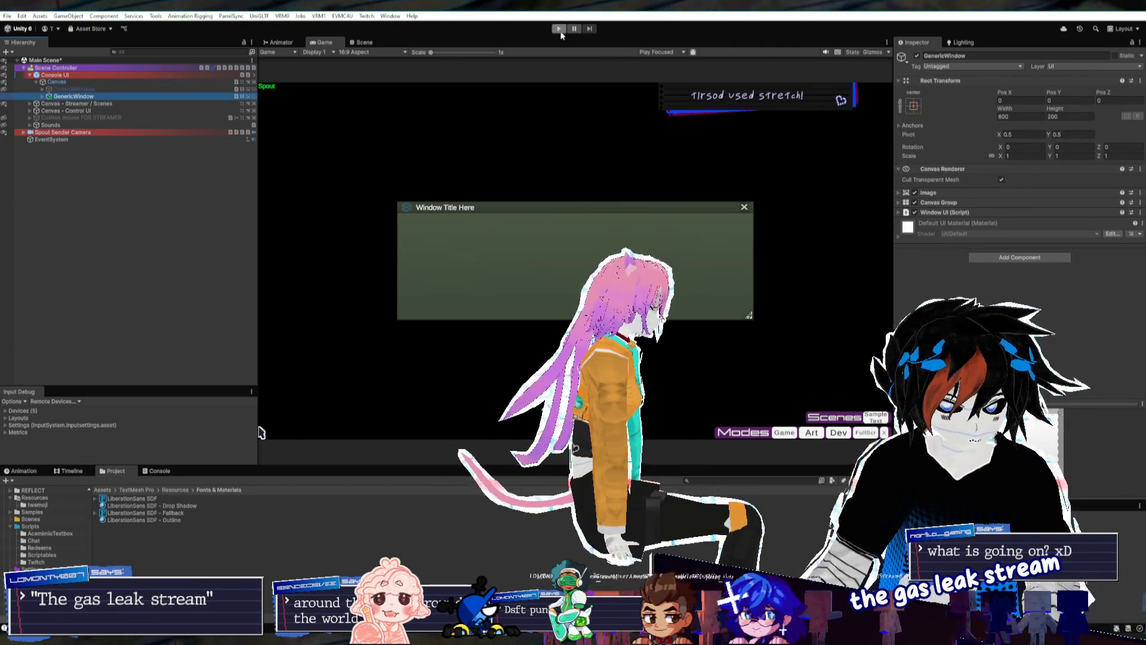
{"action": "left_click", "coordinate": [42, 97]}
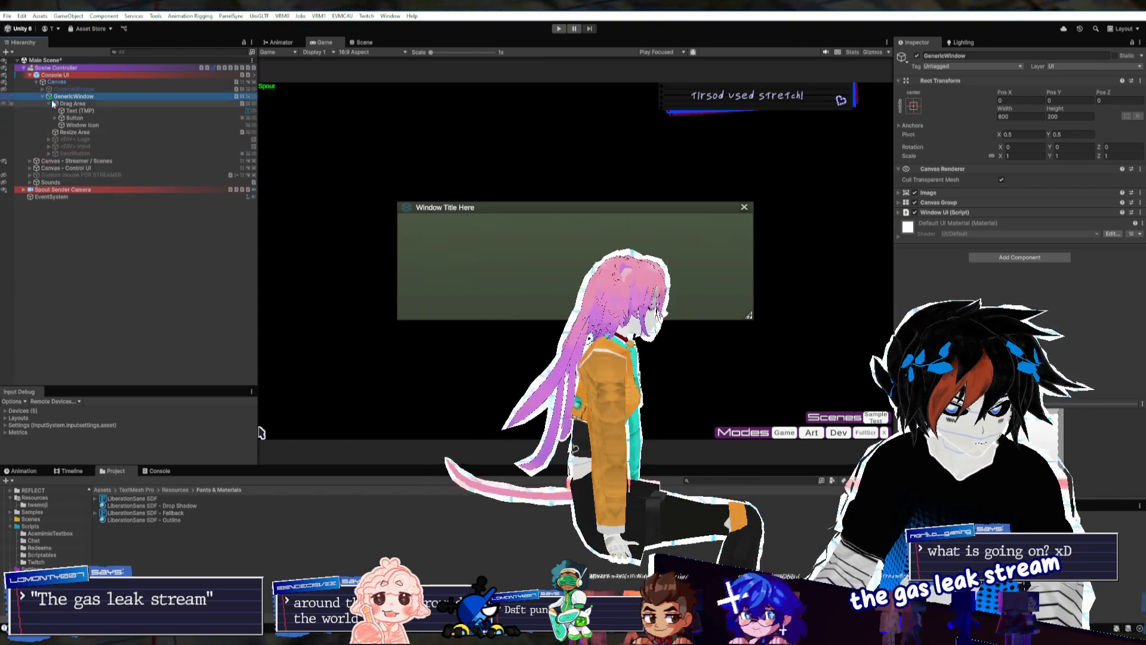
Change the Text (TMP) title text to 'New window'
{"action": "left_click", "coordinate": [84, 111]}
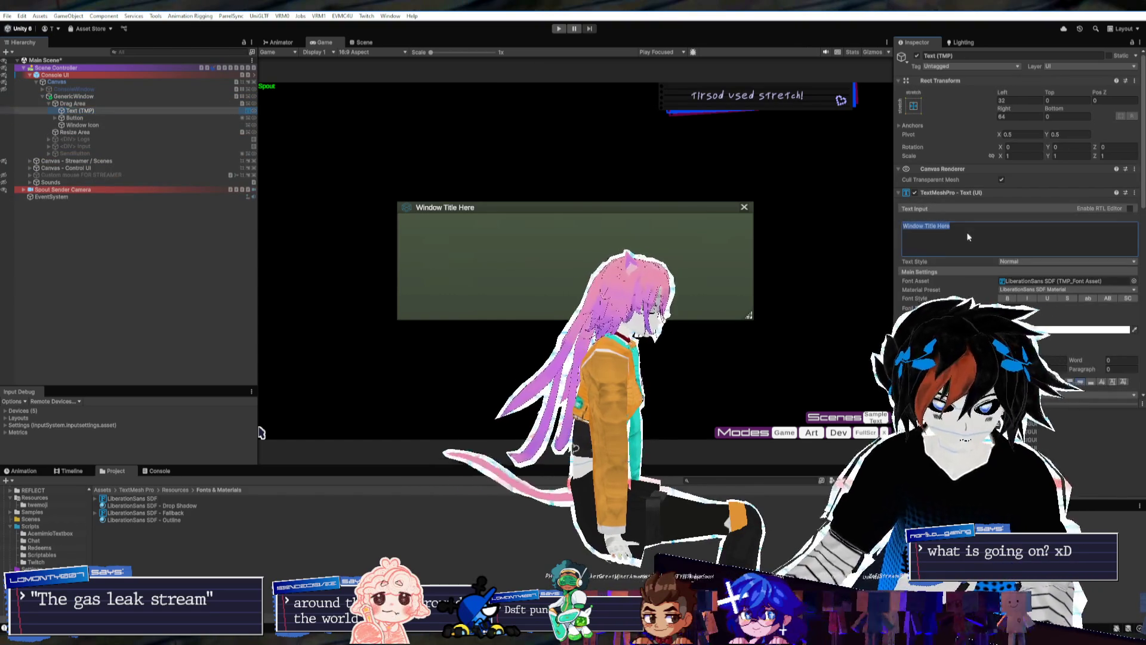
{"action": "type", "text": "New windo"}
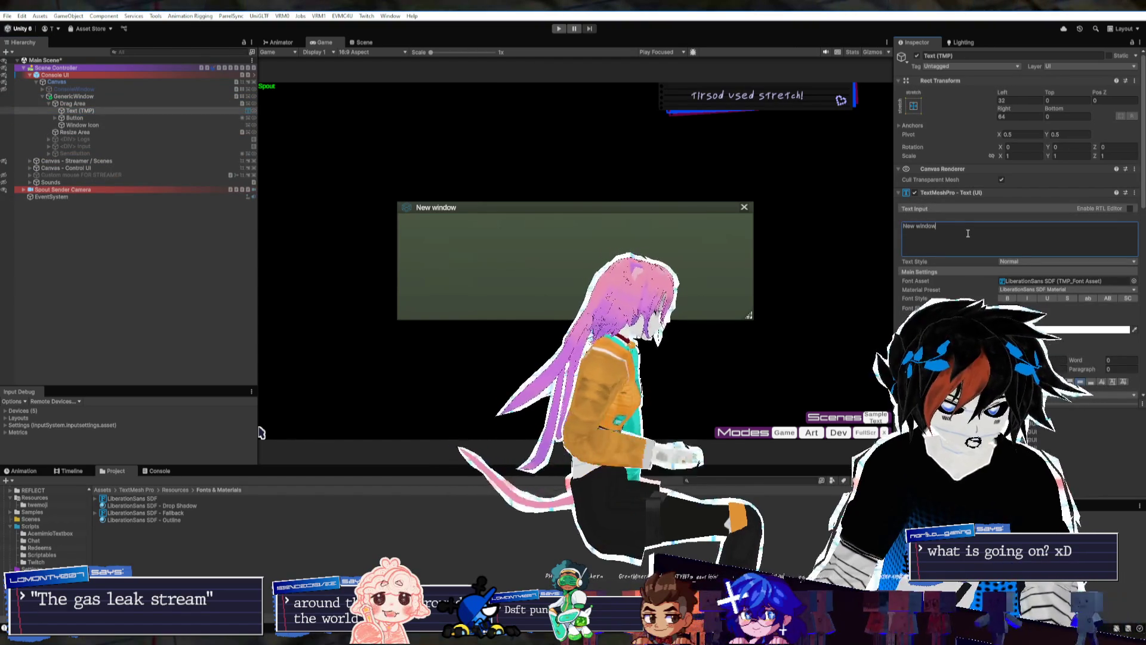
{"action": "type", "text": " w"}
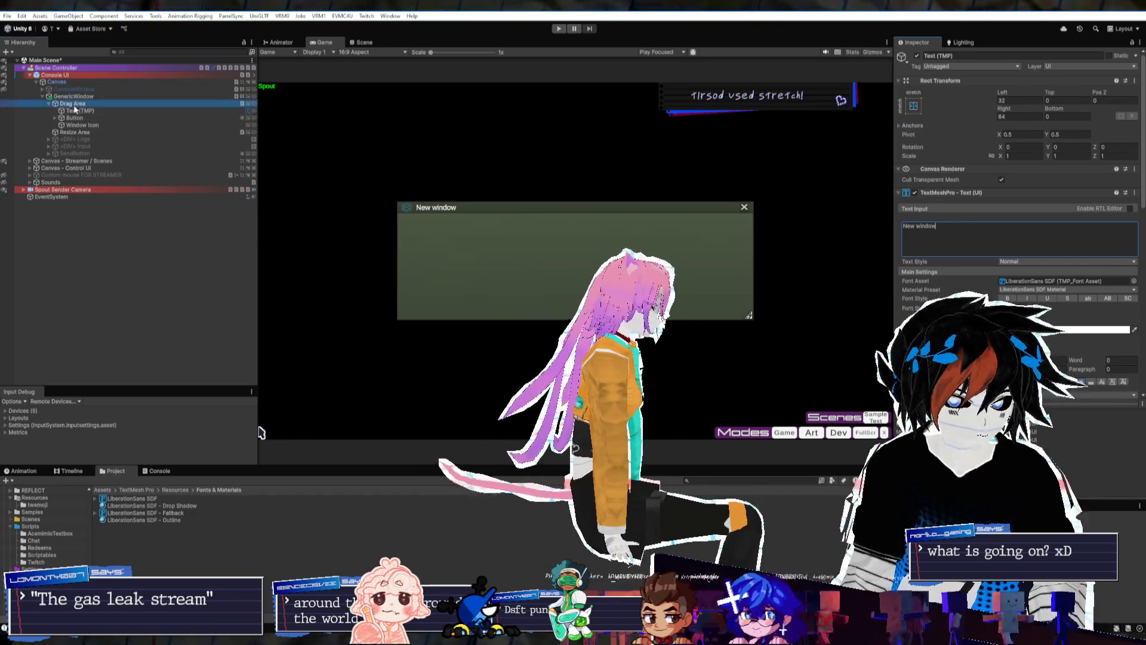
{"action": "left_click", "coordinate": [71, 96]}
Inspect the Canvas Style Setter UI references and Resize Area, then reselect GenericWindow
{"action": "left_click", "coordinate": [58, 84]}
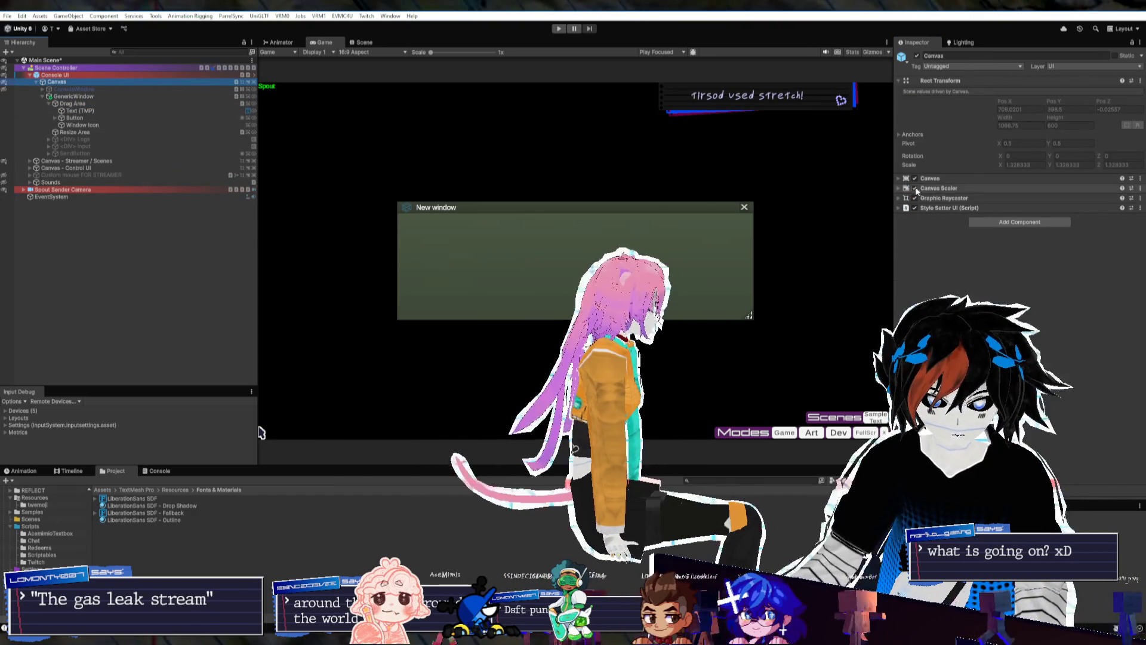
{"action": "left_click", "coordinate": [950, 208]}
{"action": "left_click", "coordinate": [1039, 227]}
{"action": "left_click", "coordinate": [1027, 248]}
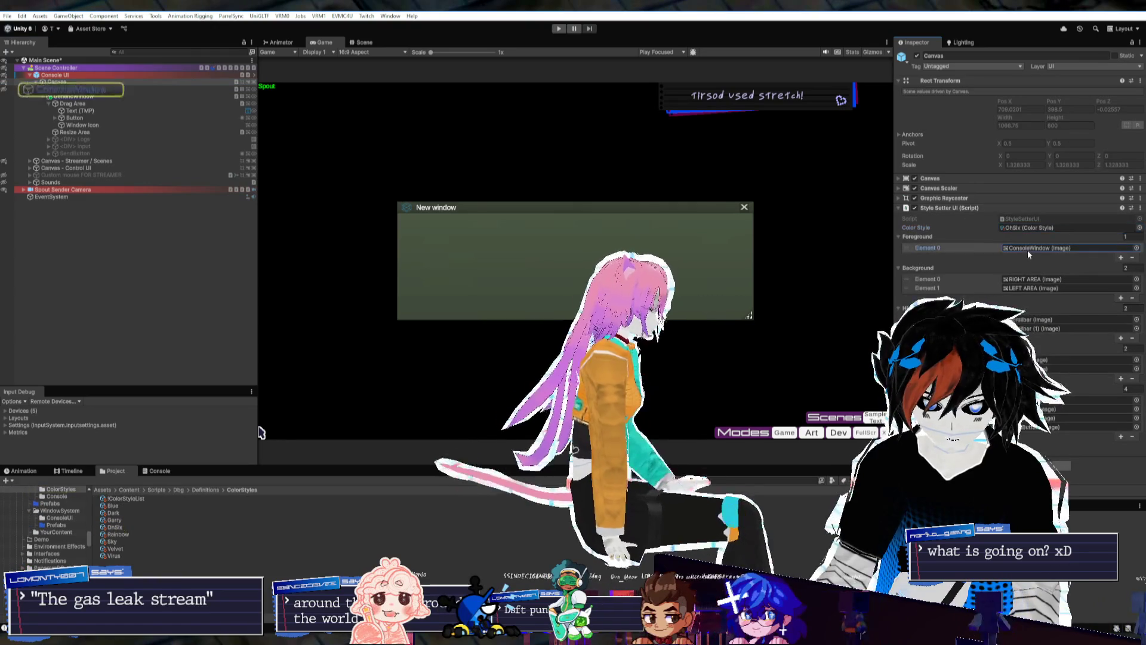
{"action": "left_click", "coordinate": [77, 132]}
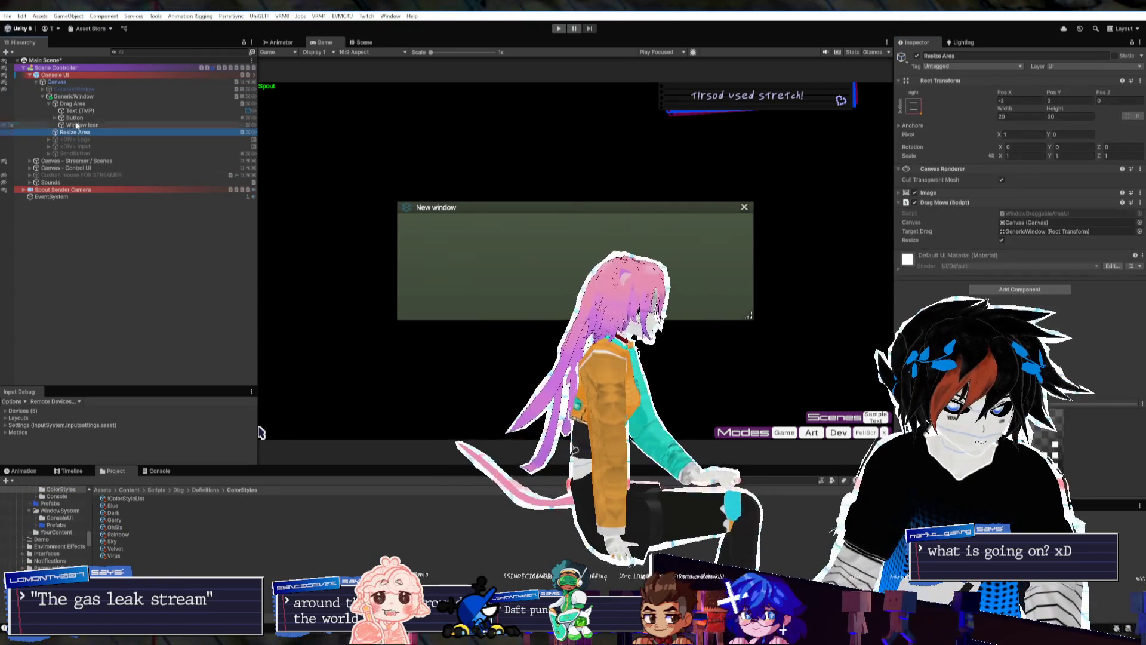
{"action": "left_click", "coordinate": [49, 104]}
{"action": "left_click", "coordinate": [66, 96]}
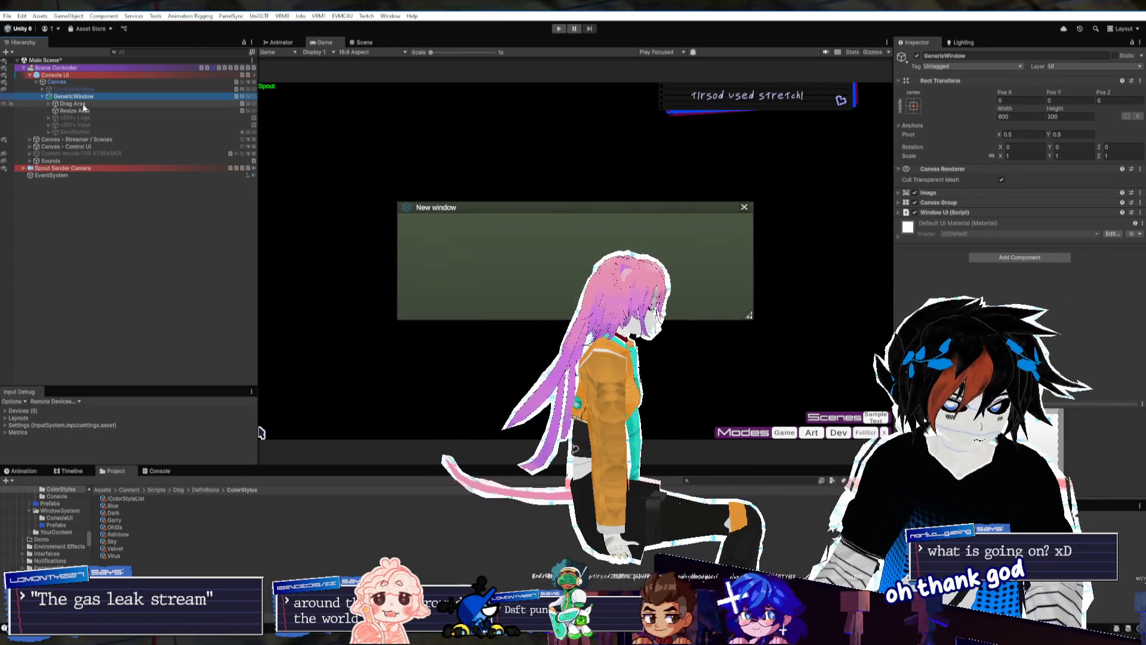
Tint the GenericWindow background Image colour to a greyish blue
{"action": "left_click", "coordinate": [968, 193]}
{"action": "left_click", "coordinate": [1033, 214]}
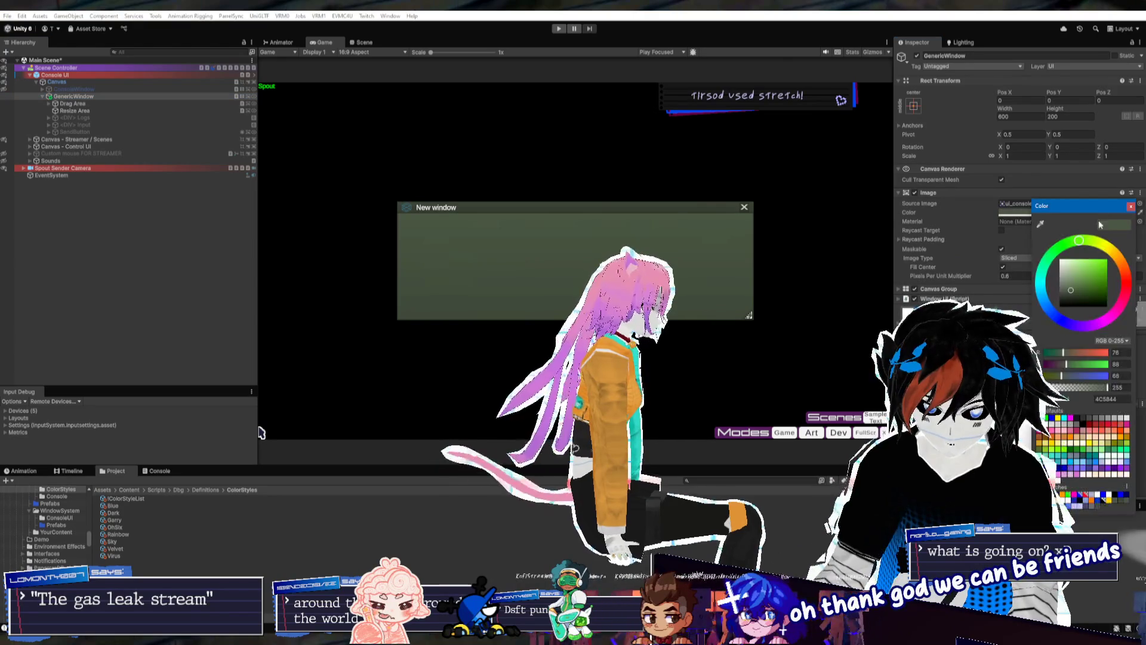
{"action": "mouse_move", "coordinate": [860, 281]}
{"action": "left_mouse_down"}
{"action": "mouse_move", "coordinate": [809, 305]}
{"action": "mouse_move", "coordinate": [803, 280]}
{"action": "mouse_move", "coordinate": [805, 295]}
{"action": "mouse_move", "coordinate": [830, 313]}
{"action": "mouse_move", "coordinate": [862, 280]}
{"action": "left_mouse_up"}
{"action": "left_click", "coordinate": [850, 297]}
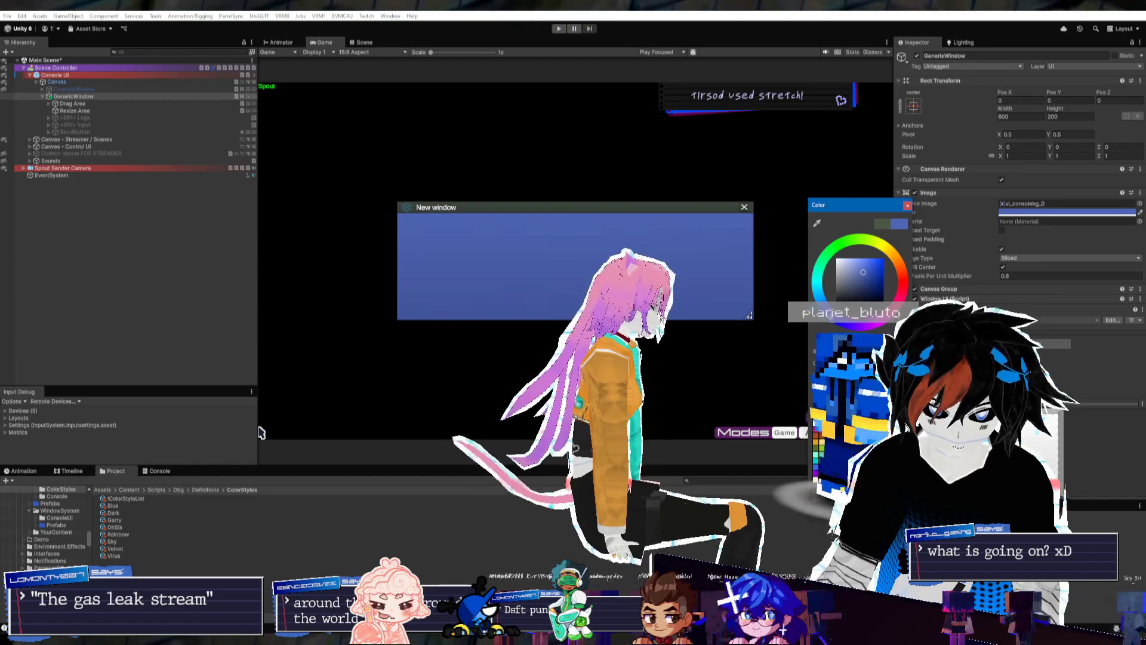
{"action": "left_click", "coordinate": [858, 285]}
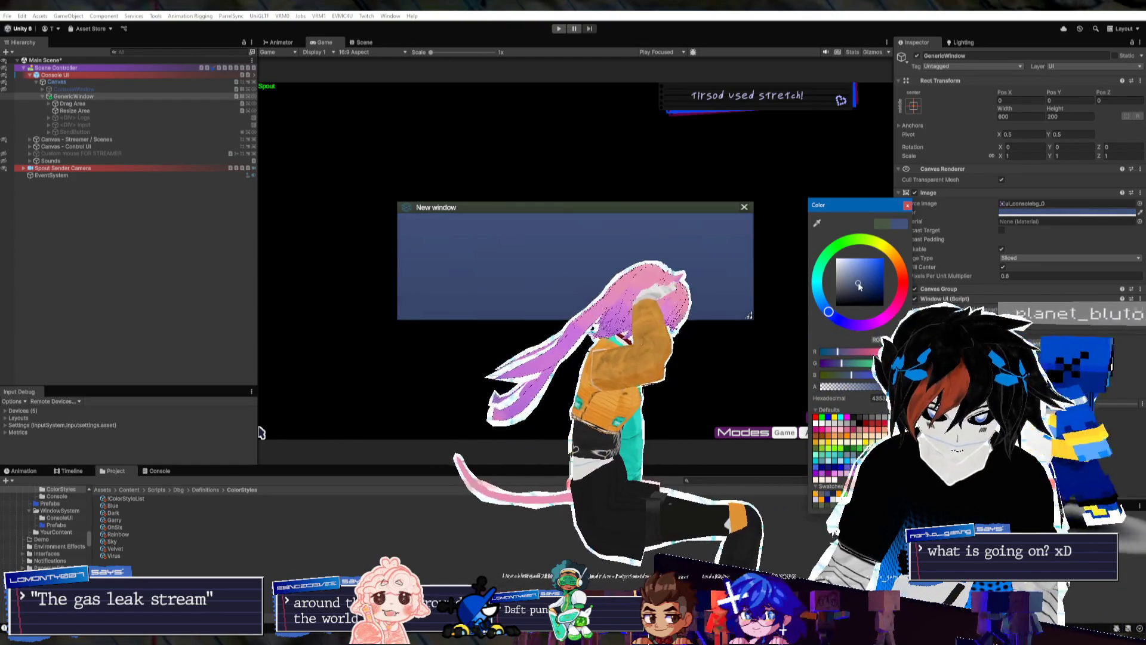
{"action": "left_click", "coordinate": [846, 287]}
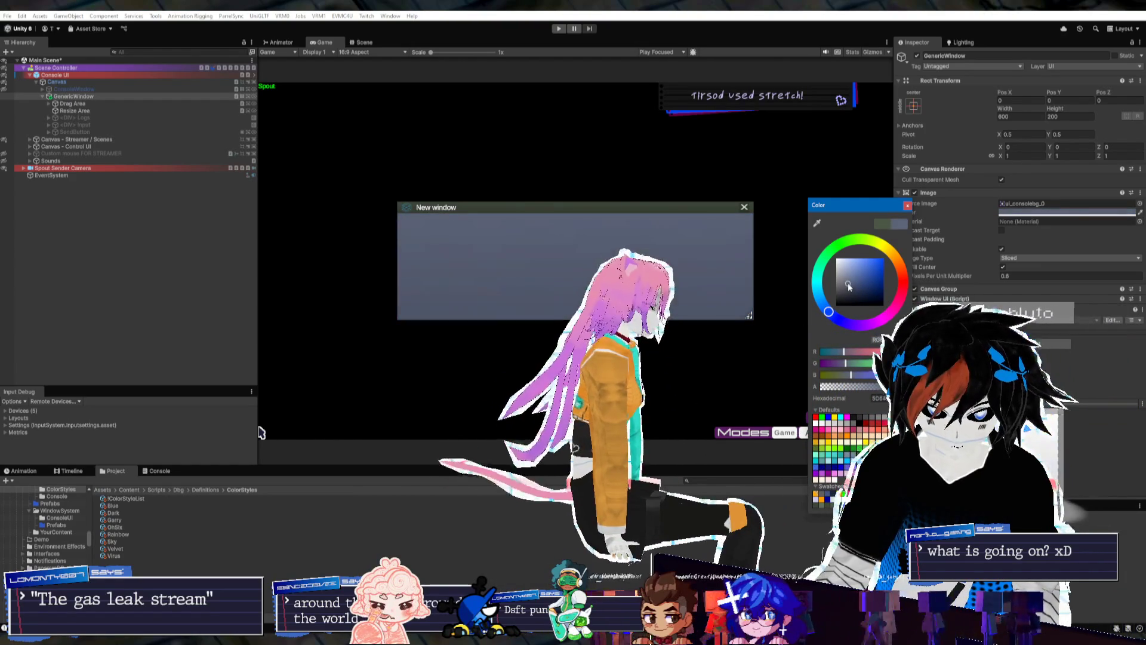
{"action": "left_click_drag", "start_coordinate": [849, 287], "coordinate": [857, 286]}
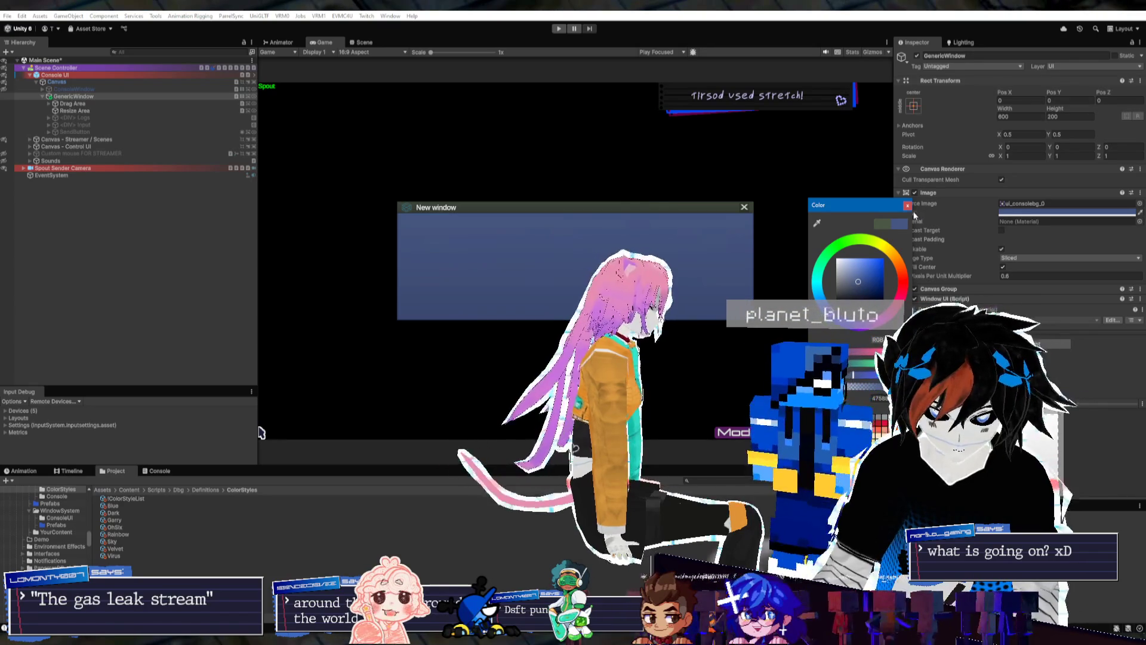
{"action": "key", "text": "Escape"}
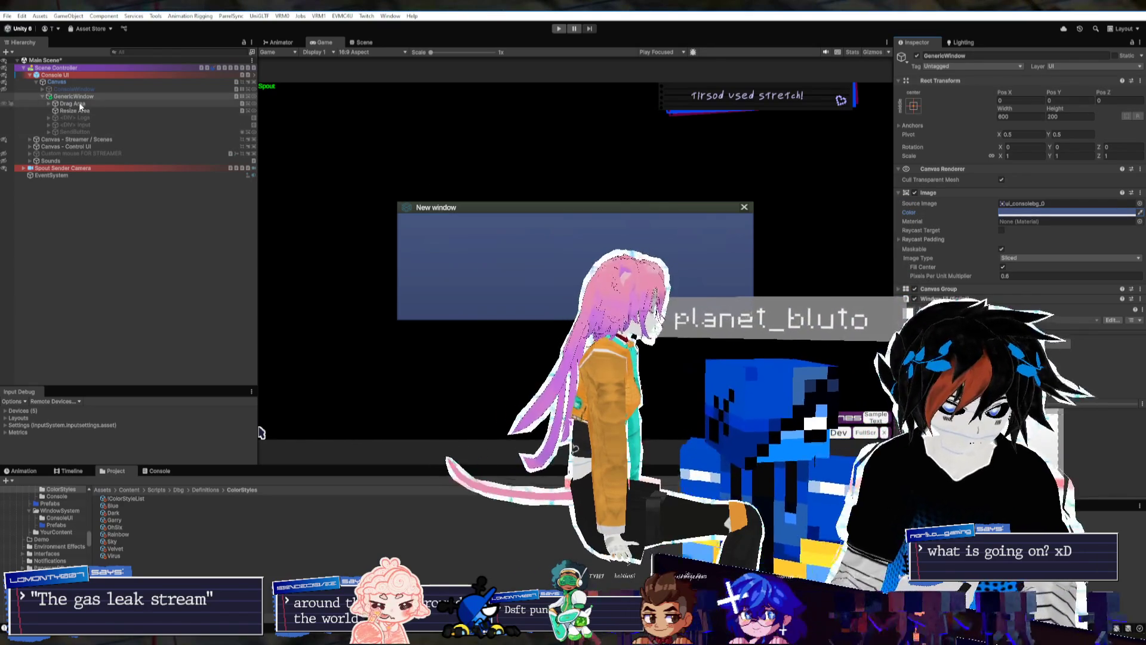
Set the Drag Area Image colour to a darker blue
{"action": "left_click", "coordinate": [72, 103]}
{"action": "left_click", "coordinate": [1069, 213]}
{"action": "left_click_drag", "start_coordinate": [1096, 247], "coordinate": [1059, 309]}
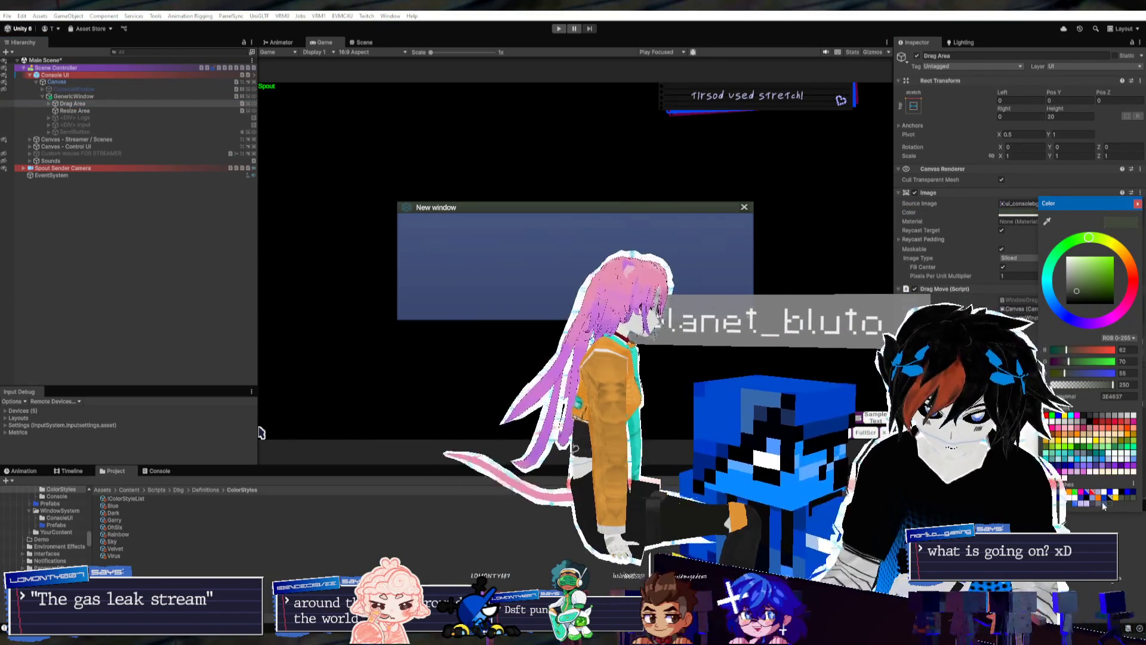
{"action": "left_click", "coordinate": [1093, 289]}
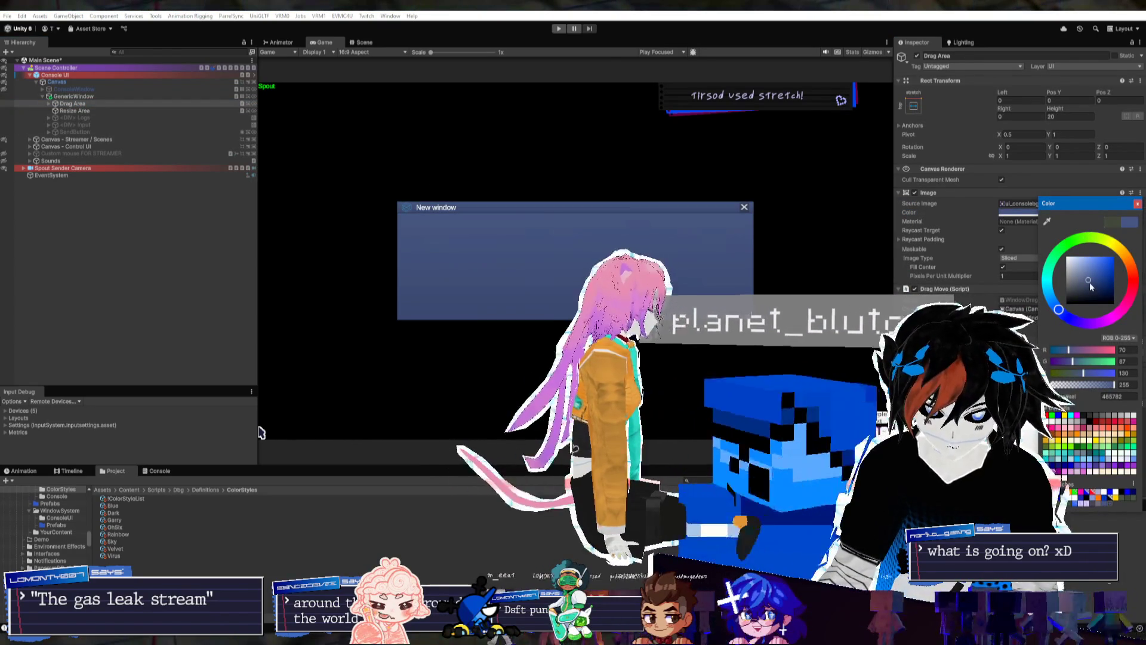
{"action": "left_click", "coordinate": [1089, 287]}
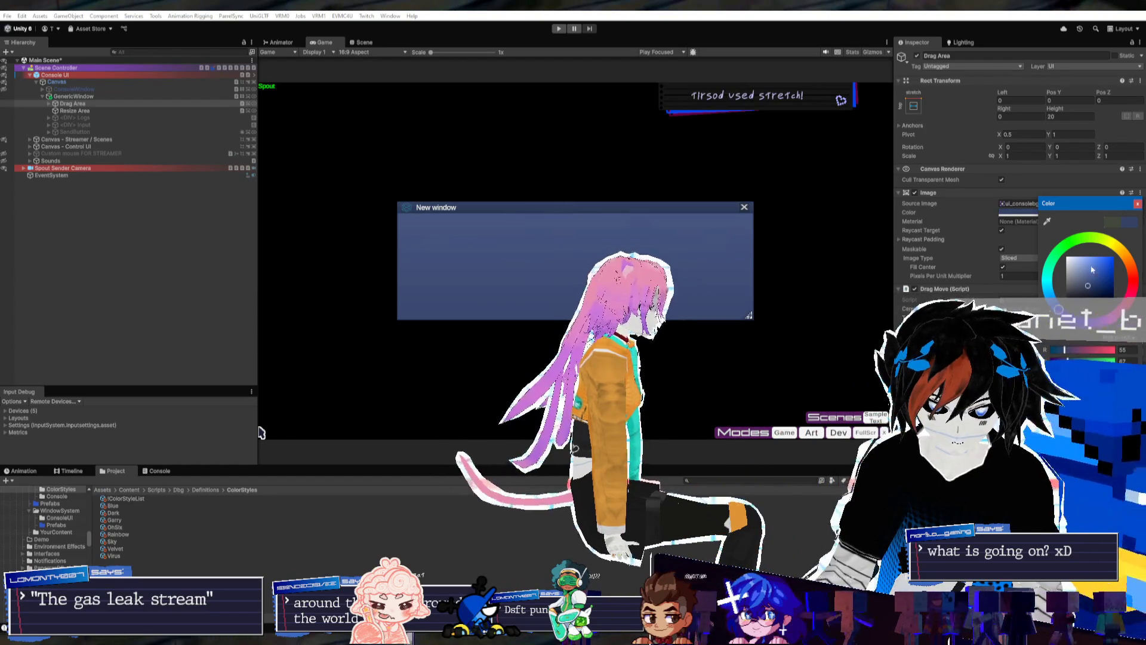
{"action": "left_click", "coordinate": [75, 112]}
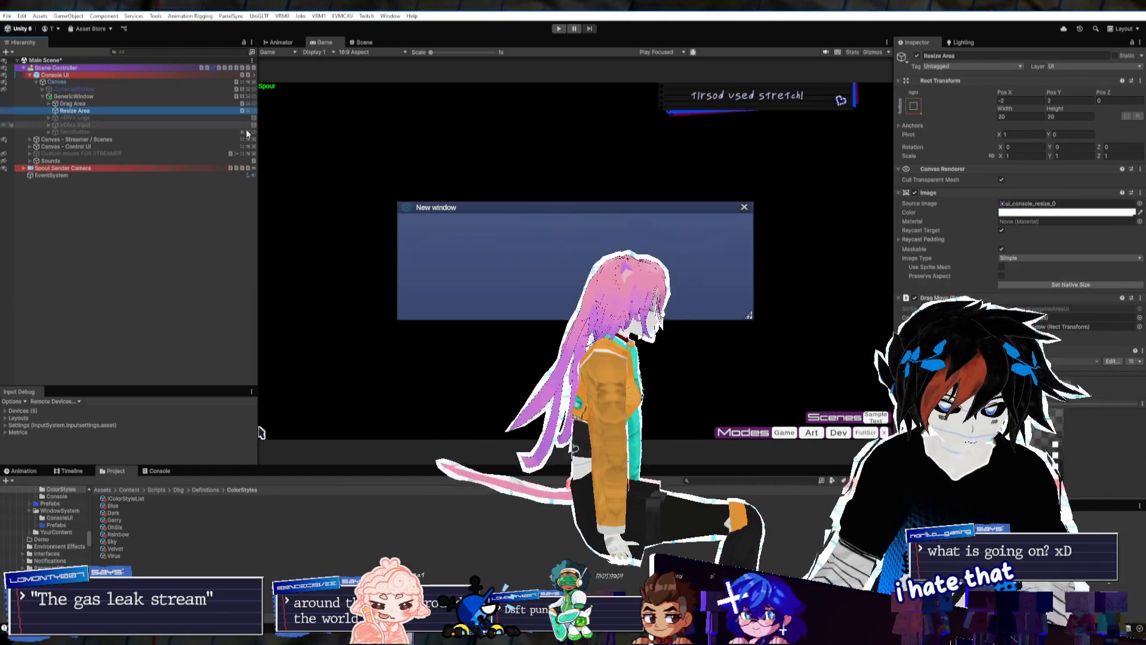
{"action": "left_click", "coordinate": [49, 104]}
{"action": "left_click", "coordinate": [49, 104]}
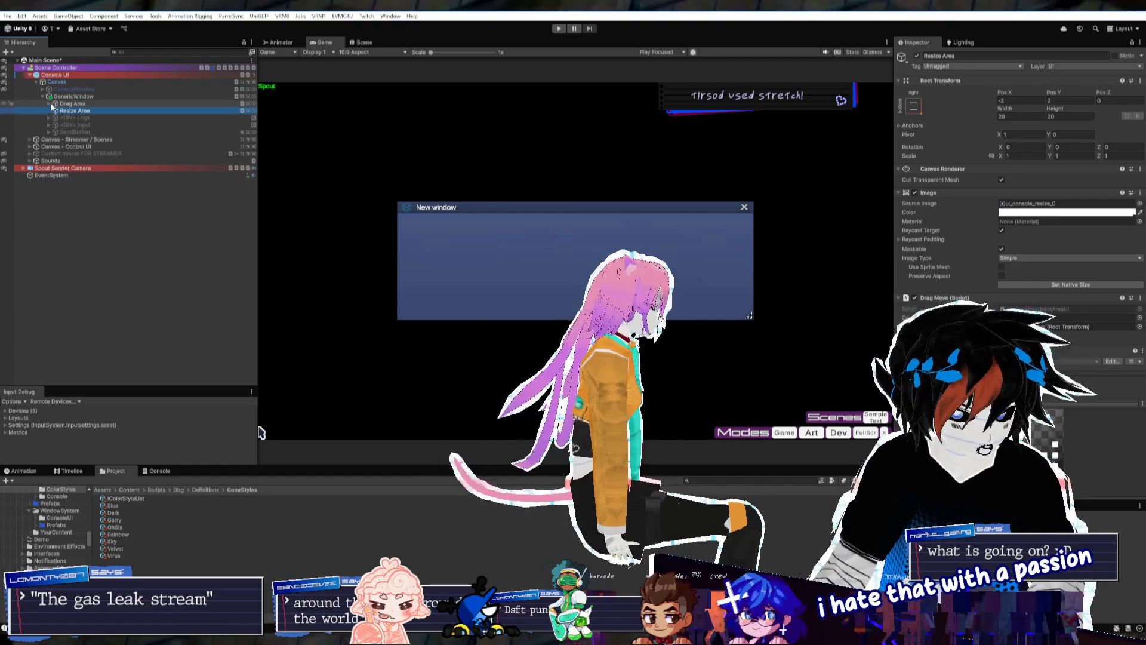
{"action": "left_click", "coordinate": [68, 97]}
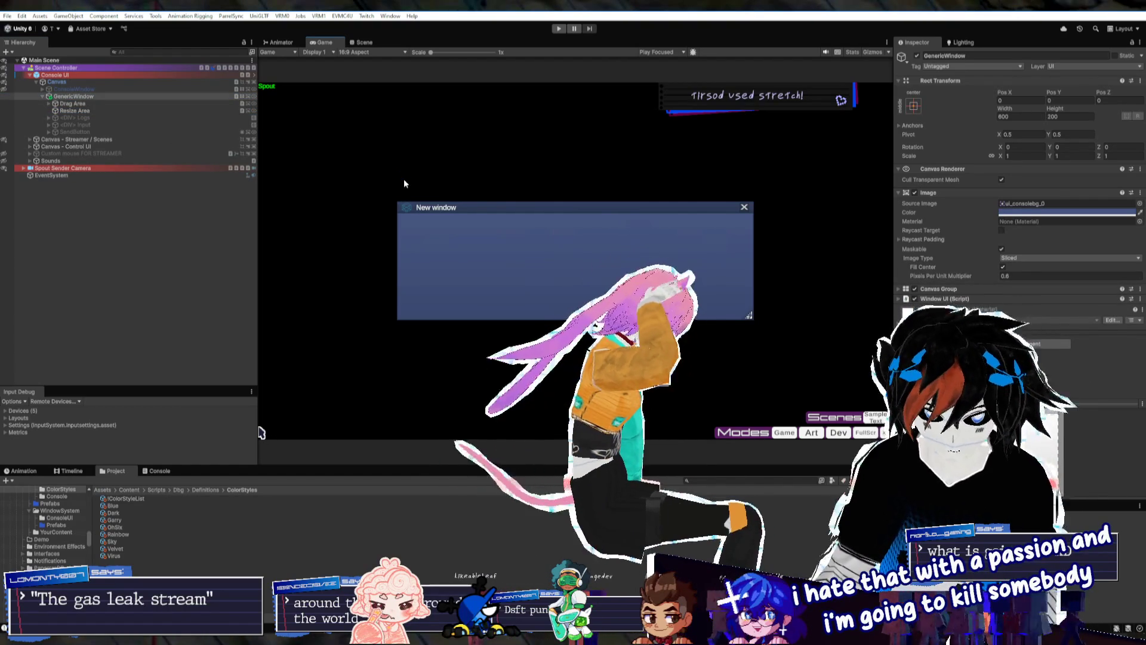
{"action": "left_click", "coordinate": [97, 110]}
Experiment with GenericWindow width and height values such as 400 and 300
{"action": "left_click", "coordinate": [71, 96]}
{"action": "left_click_drag", "start_coordinate": [1005, 108], "coordinate": [418, 141]}
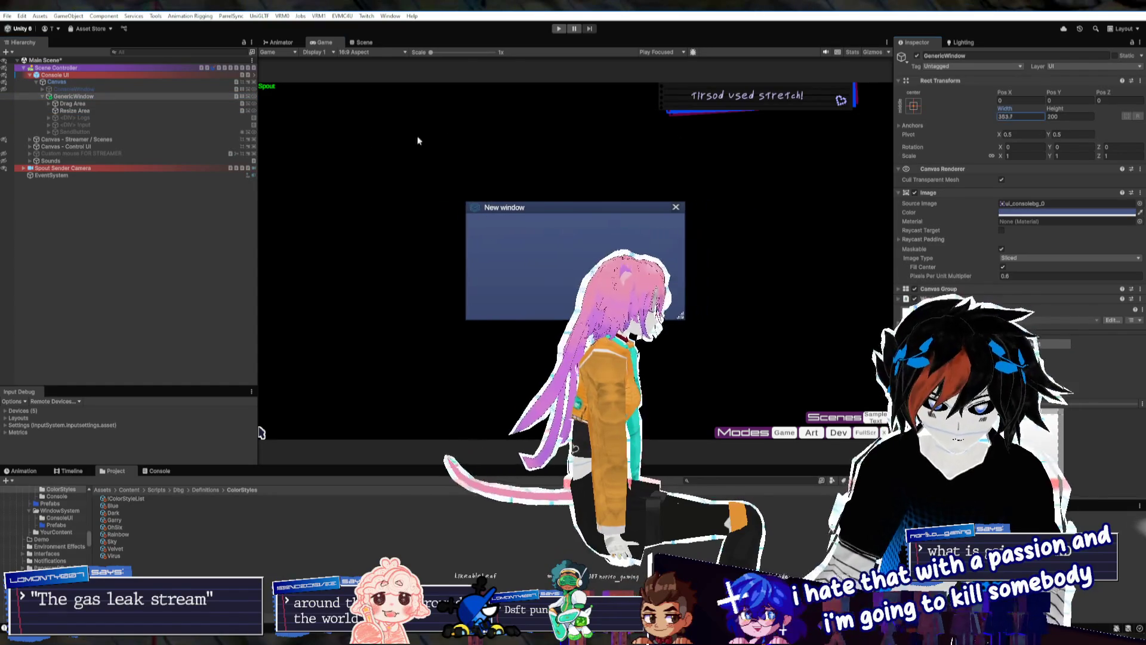
{"action": "left_click", "coordinate": [1016, 116]}
{"action": "type", "text": "400"}
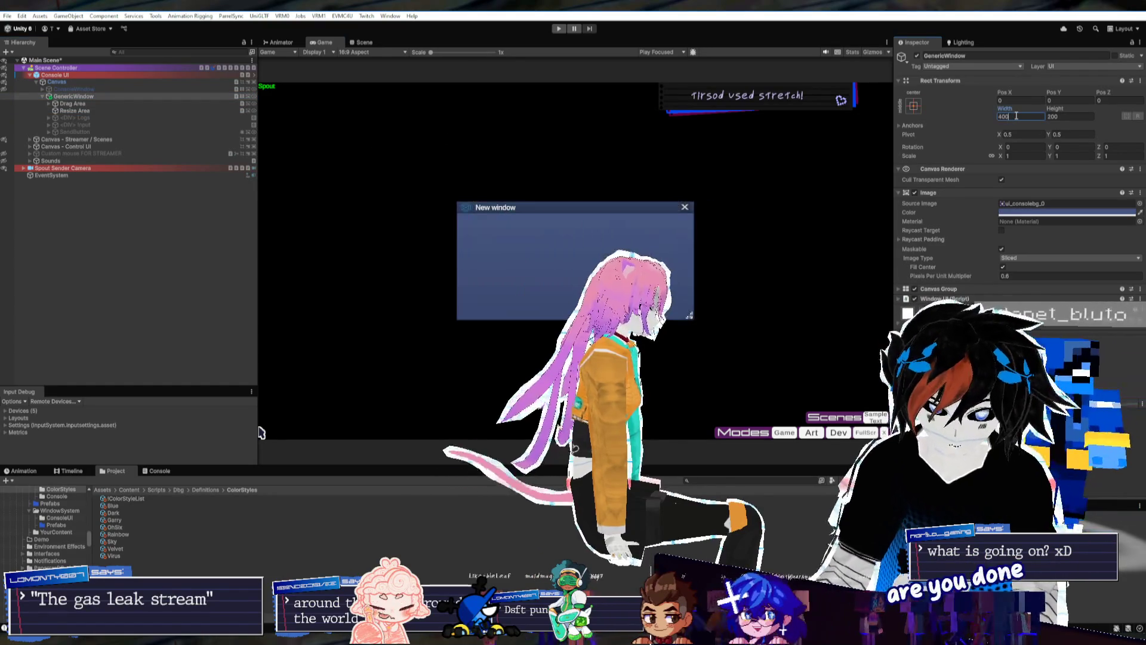
{"action": "key", "text": "Return"}
{"action": "type", "text": "400"}
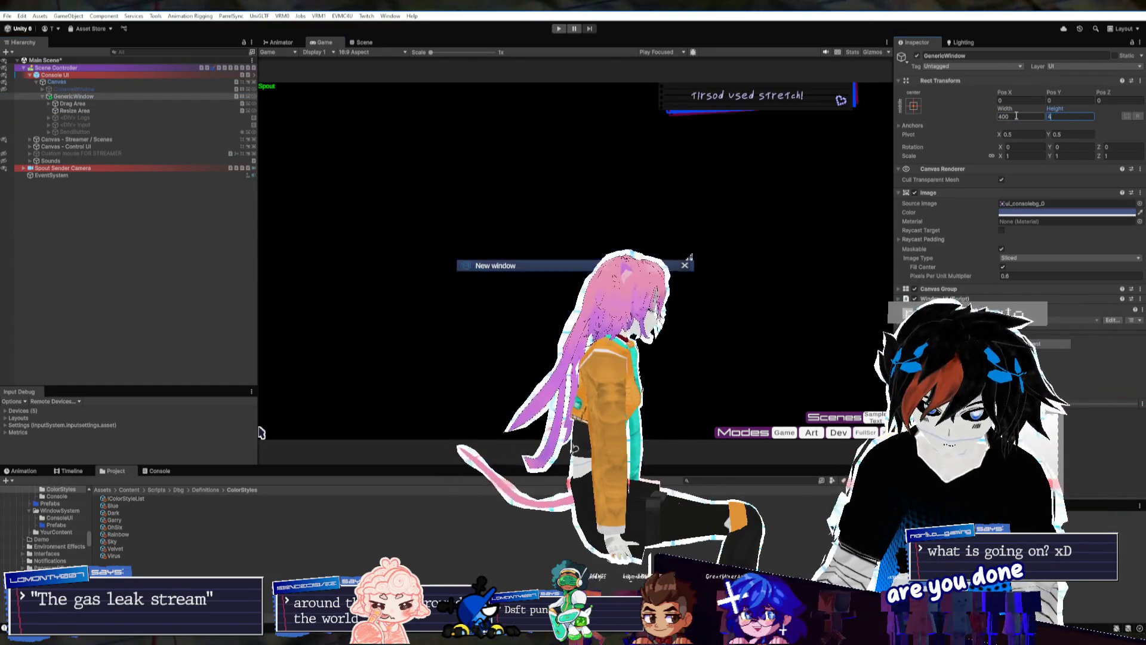
{"action": "left_click", "coordinate": [1016, 115]}
{"action": "type", "text": "300"}
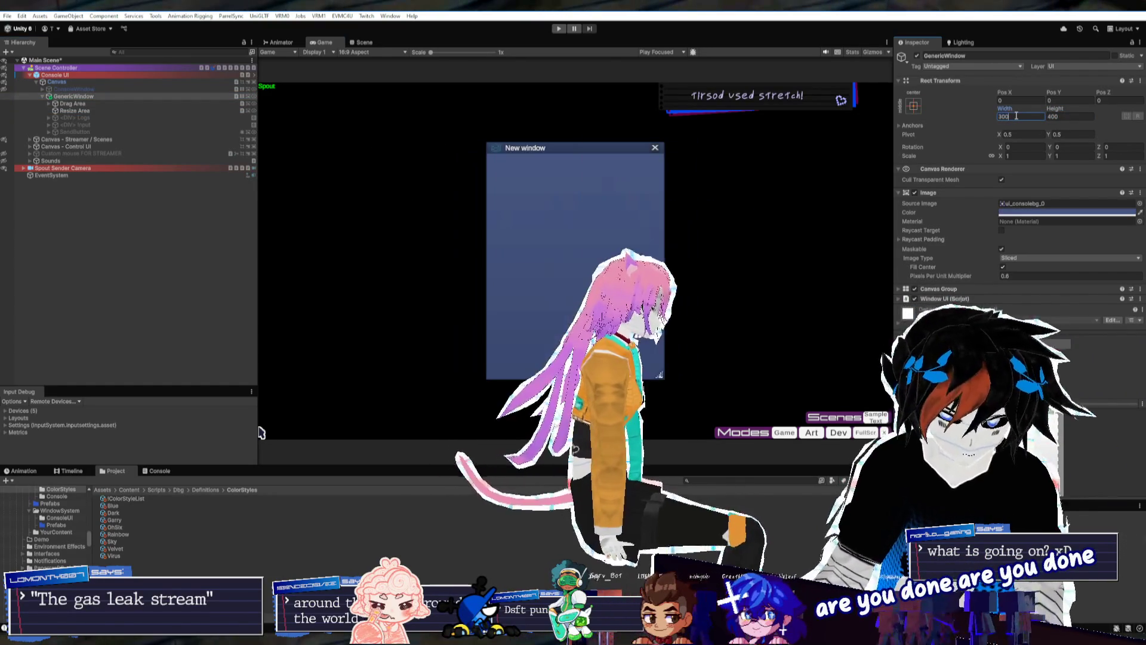
{"action": "left_click_drag", "start_coordinate": [1021, 117], "coordinate": [765, 129]}
Set the title Text (TMP) Rect Transform Right padding to 24
{"action": "left_click", "coordinate": [83, 103]}
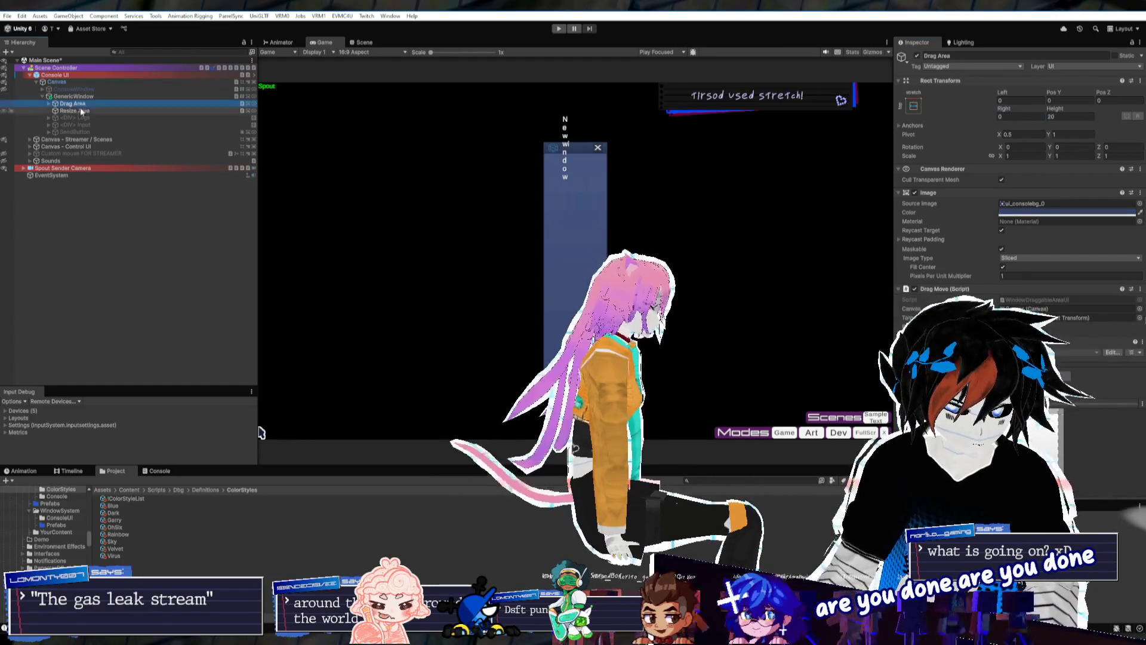
{"action": "key", "text": "Right"}
{"action": "left_click", "coordinate": [72, 113]}
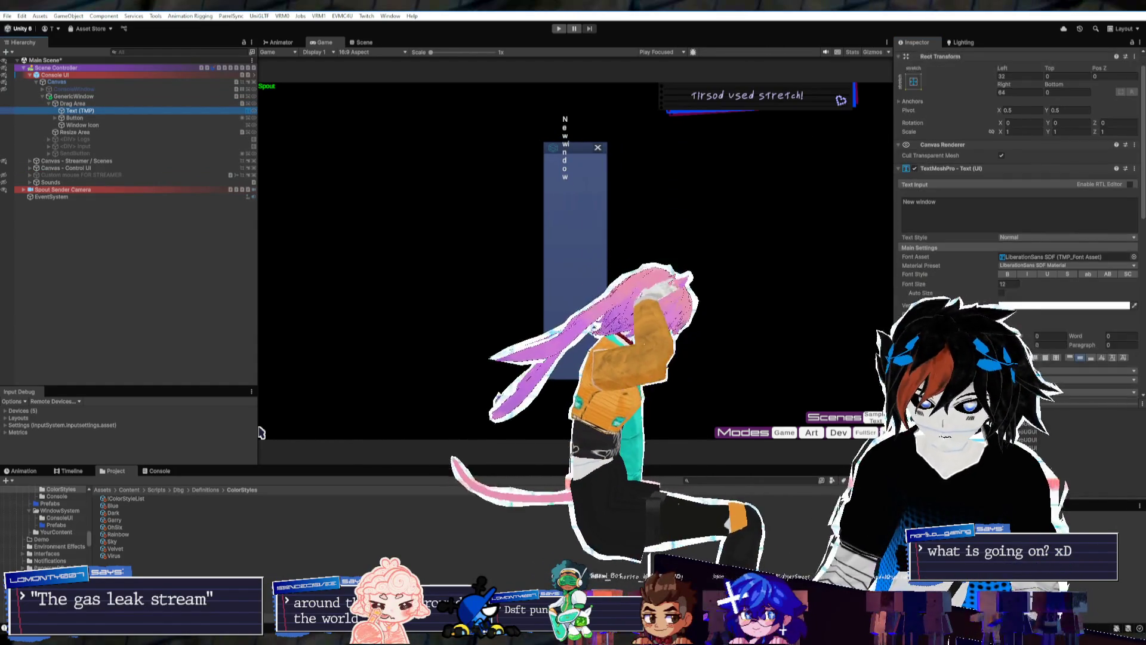
{"action": "mouse_move", "coordinate": [1006, 112]}
{"action": "left_mouse_down"}
{"action": "mouse_move", "coordinate": [947, 116]}
{"action": "mouse_move", "coordinate": [972, 116]}
{"action": "mouse_move", "coordinate": [958, 116]}
{"action": "left_mouse_up"}
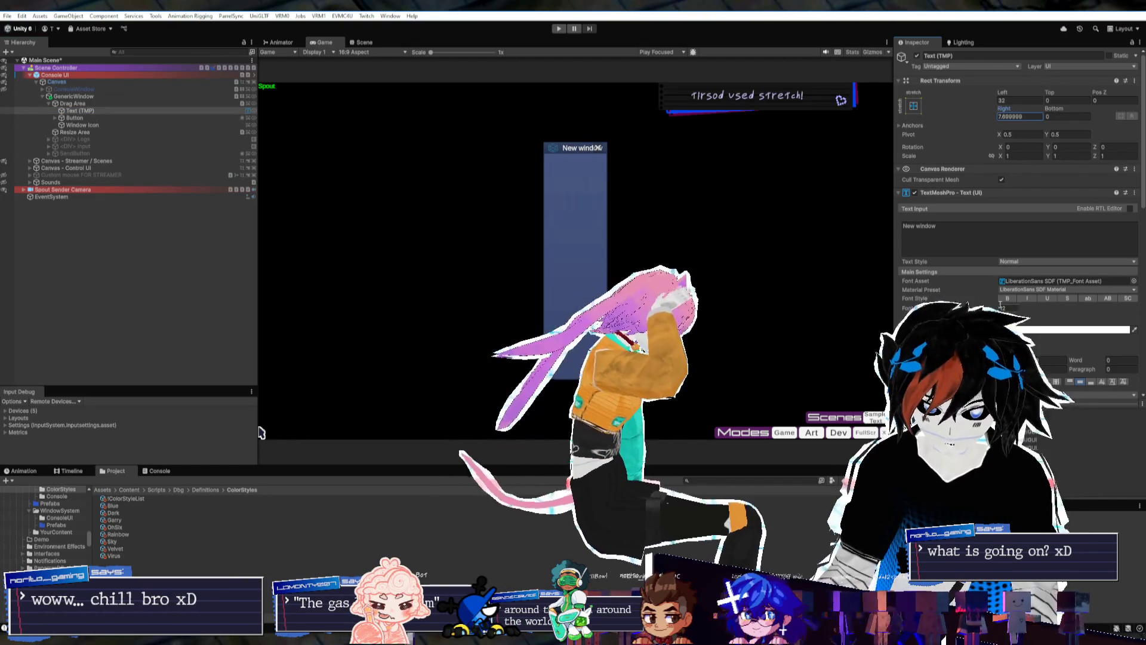
{"action": "scroll", "coordinate": [1001, 304], "scroll_direction": "down", "scroll_amount": 3}
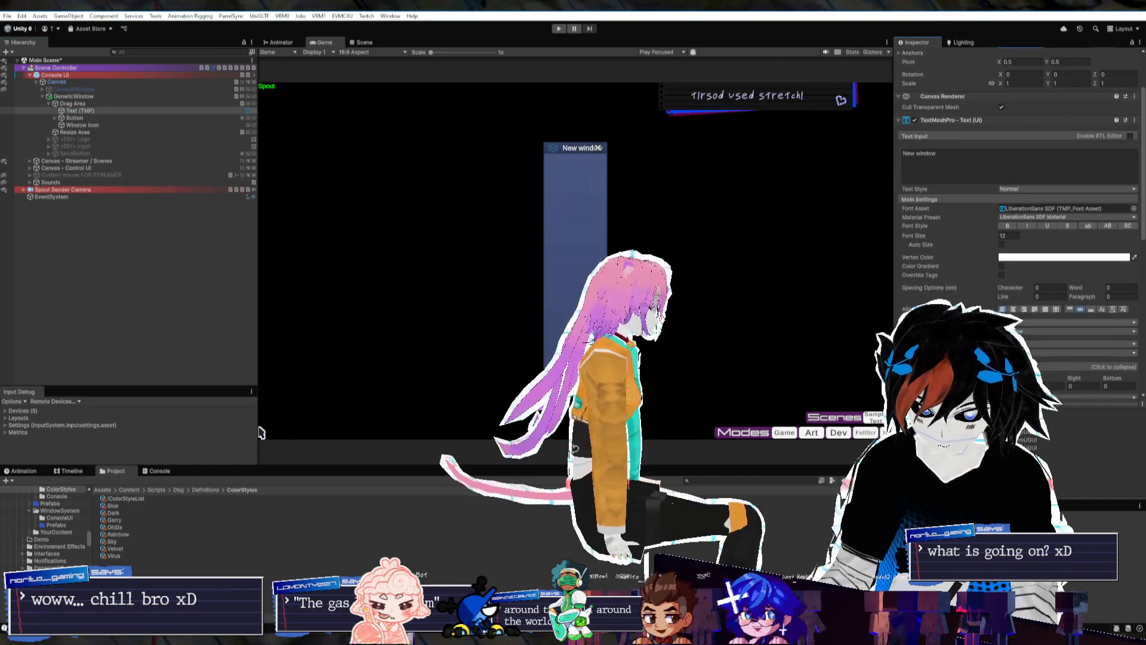
{"action": "left_click", "coordinate": [1069, 331]}
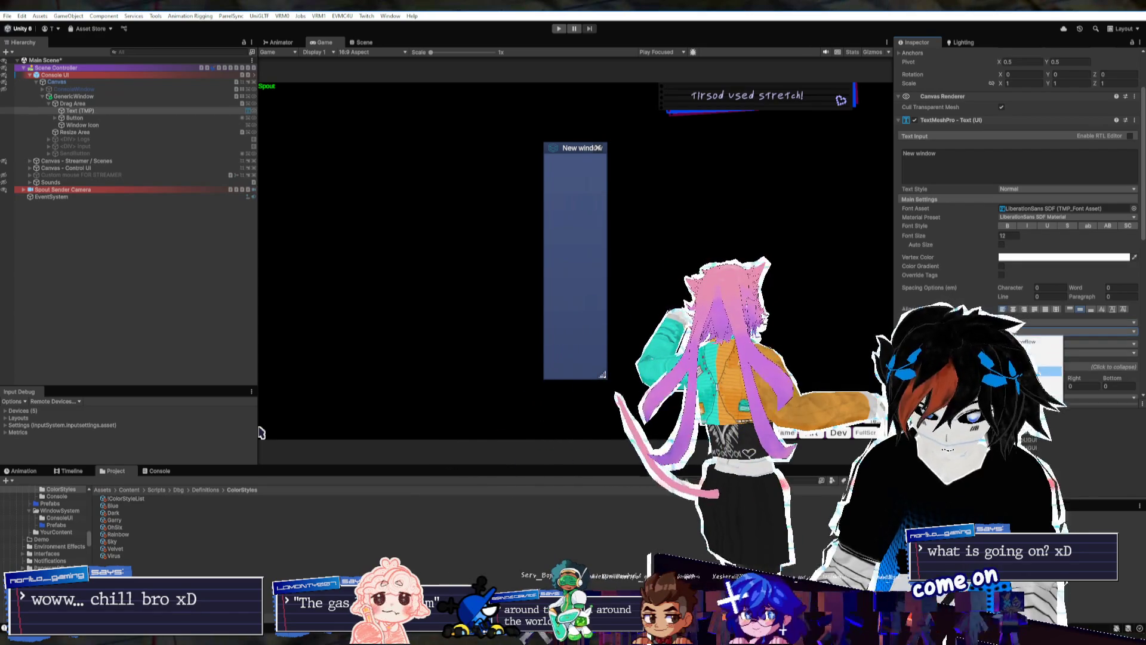
{"action": "scroll", "coordinate": [981, 97], "scroll_direction": "up", "scroll_amount": 3}
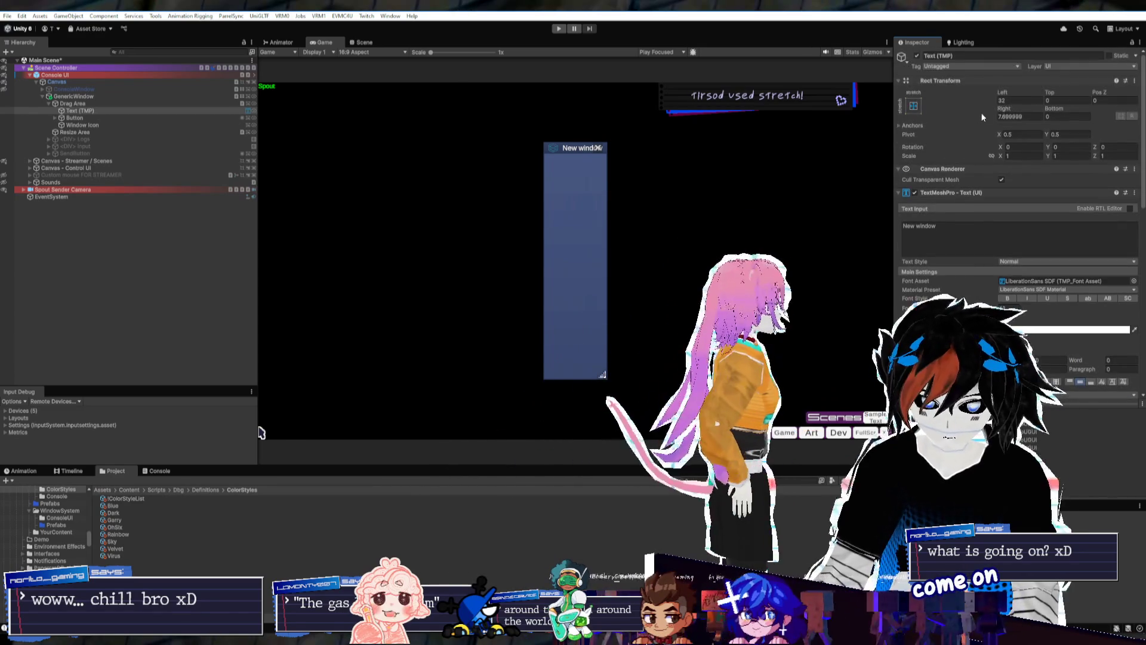
{"action": "left_click_drag", "start_coordinate": [1009, 110], "coordinate": [1046, 113]}
{"action": "left_click", "coordinate": [1027, 116]}
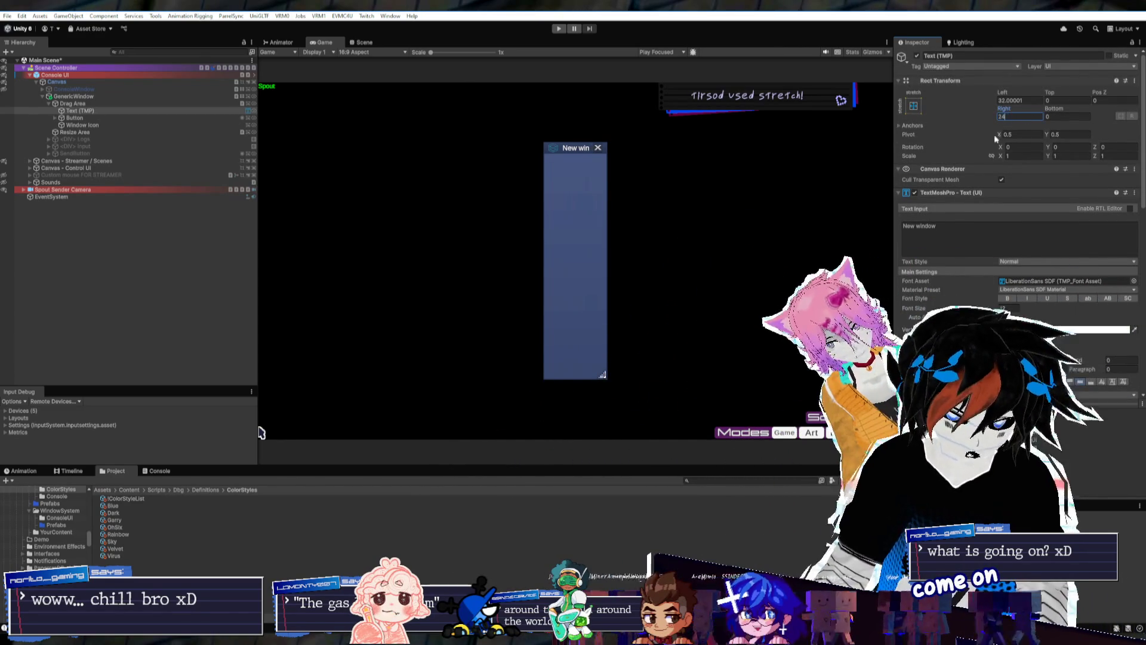
{"action": "key", "text": "Return"}
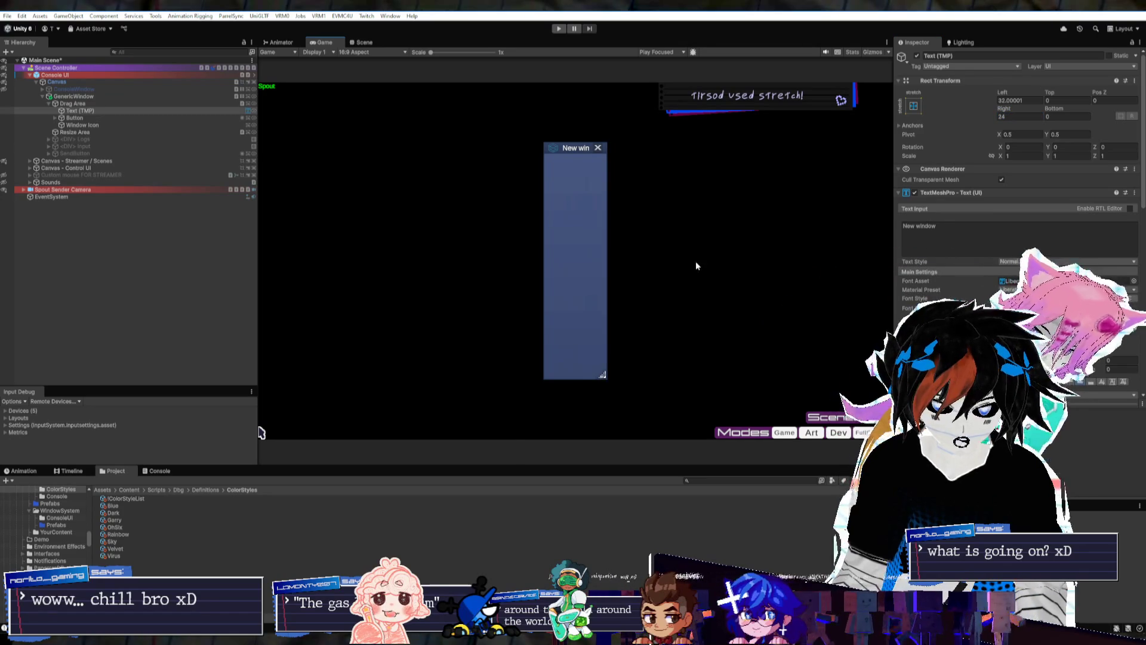
Set the GenericWindow Width to 200 and Height to 350
{"action": "left_click", "coordinate": [74, 96]}
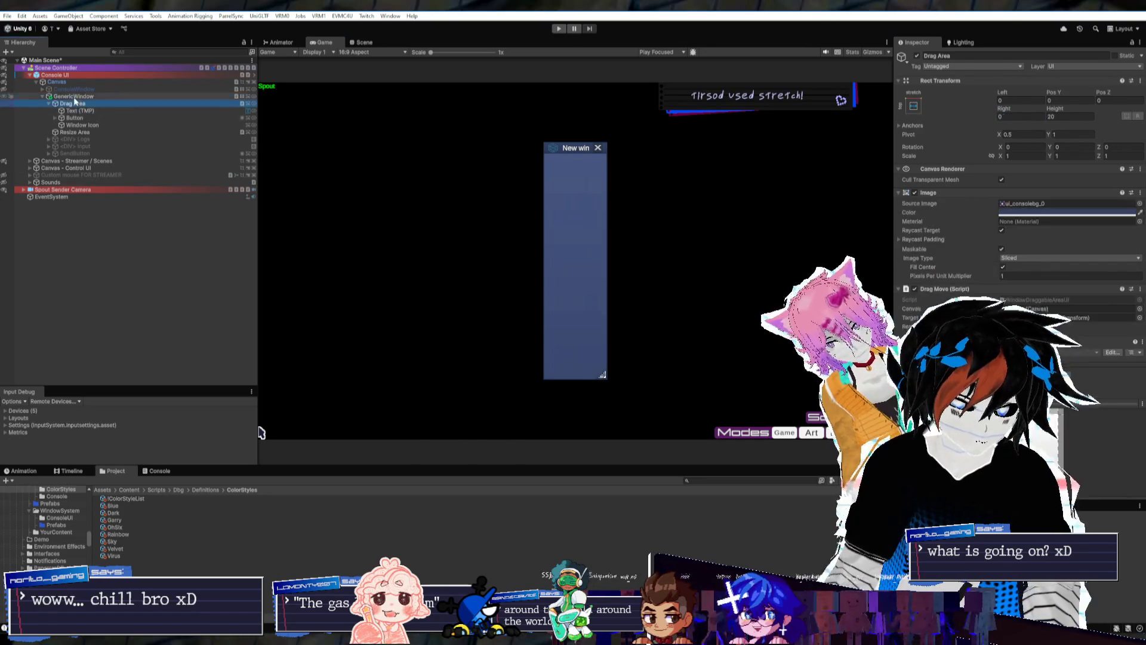
{"action": "left_click", "coordinate": [1023, 116]}
{"action": "type", "text": "200"}
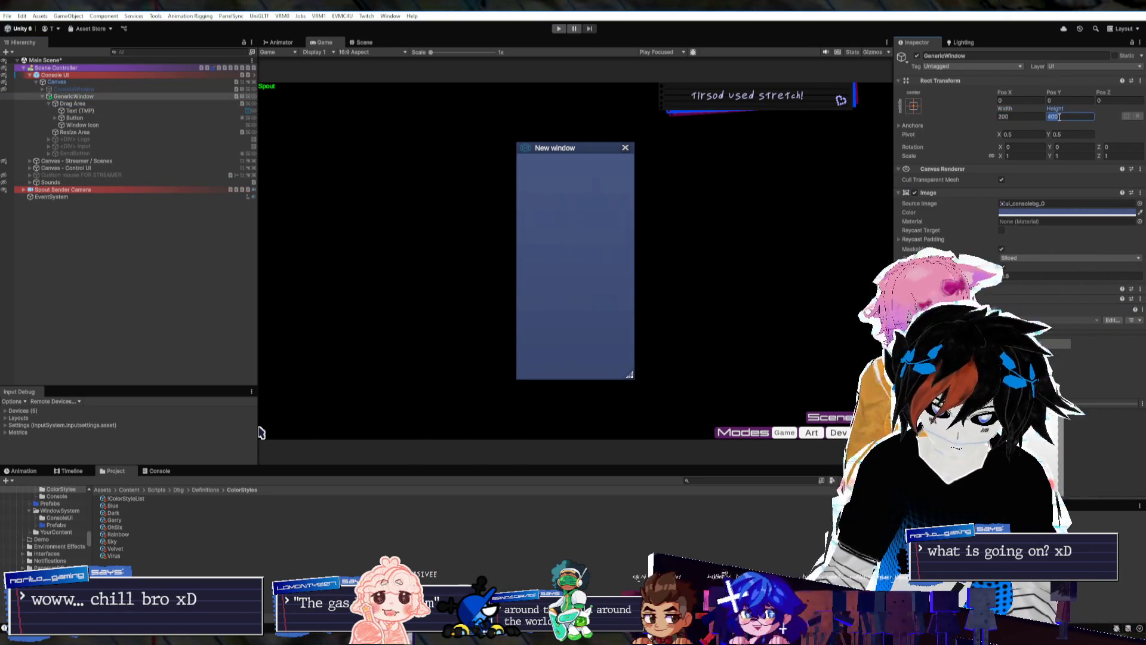
{"action": "left_click", "coordinate": [1060, 117]}
{"action": "type", "text": "350"}
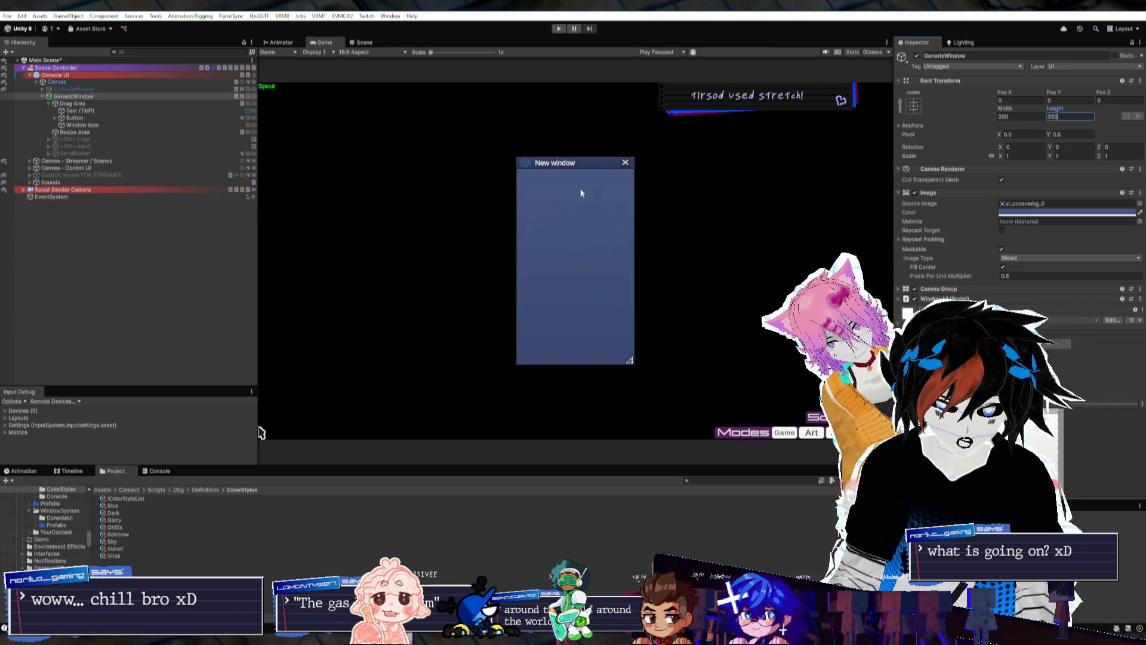
{"action": "left_click", "coordinate": [551, 142]}
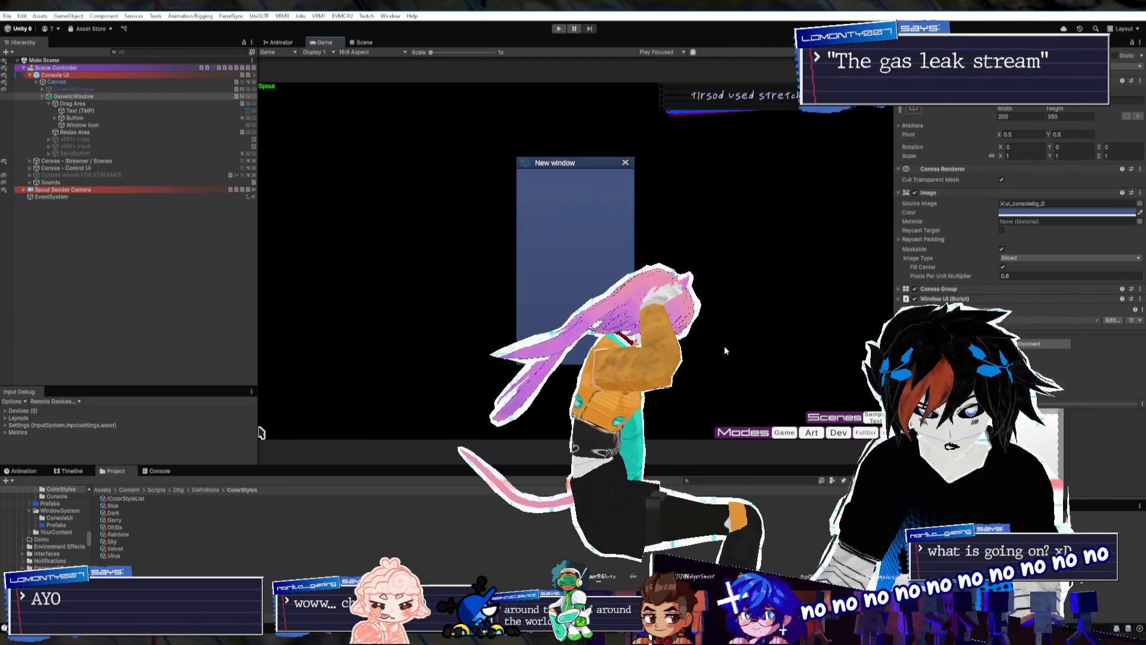
Select the title Text (TMP) object, leaving the window at 200×350
{"action": "left_click", "coordinate": [97, 110]}
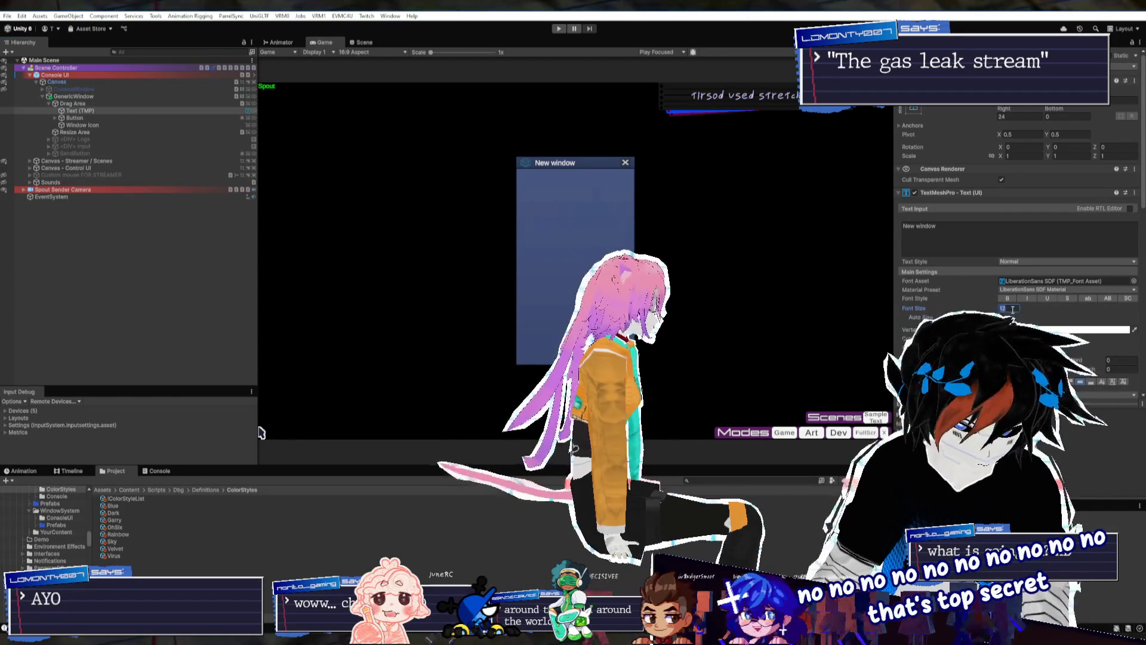
Set the title font size to 10, then locate the WindowSystem scripts folder
{"action": "type", "text": "10"}
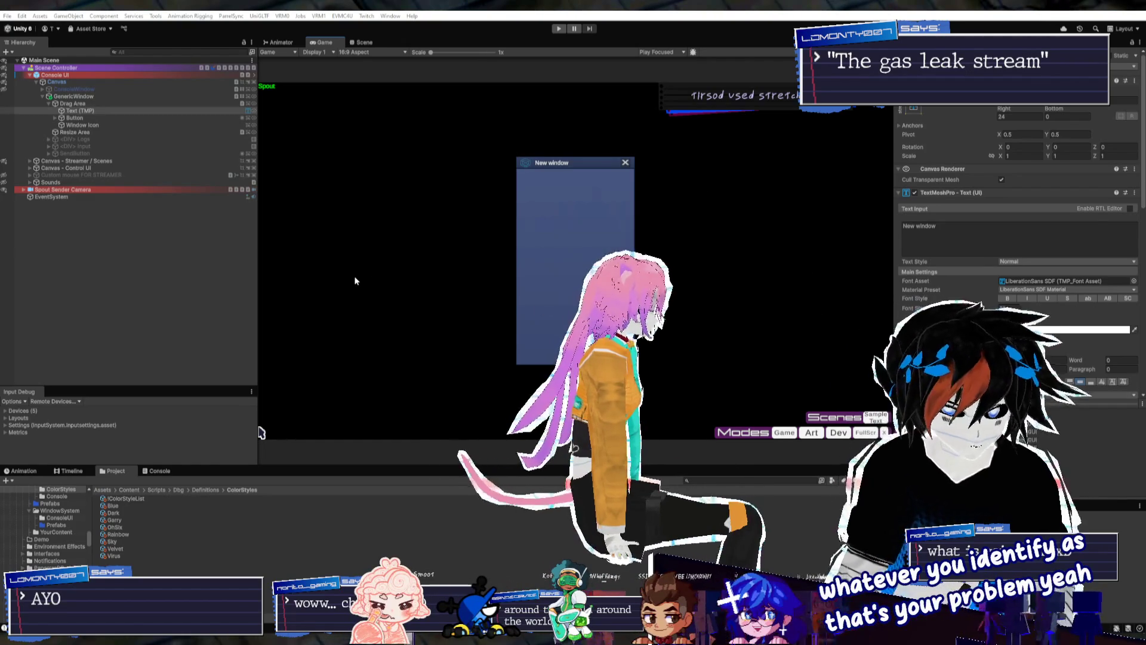
{"action": "left_click", "coordinate": [82, 97]}
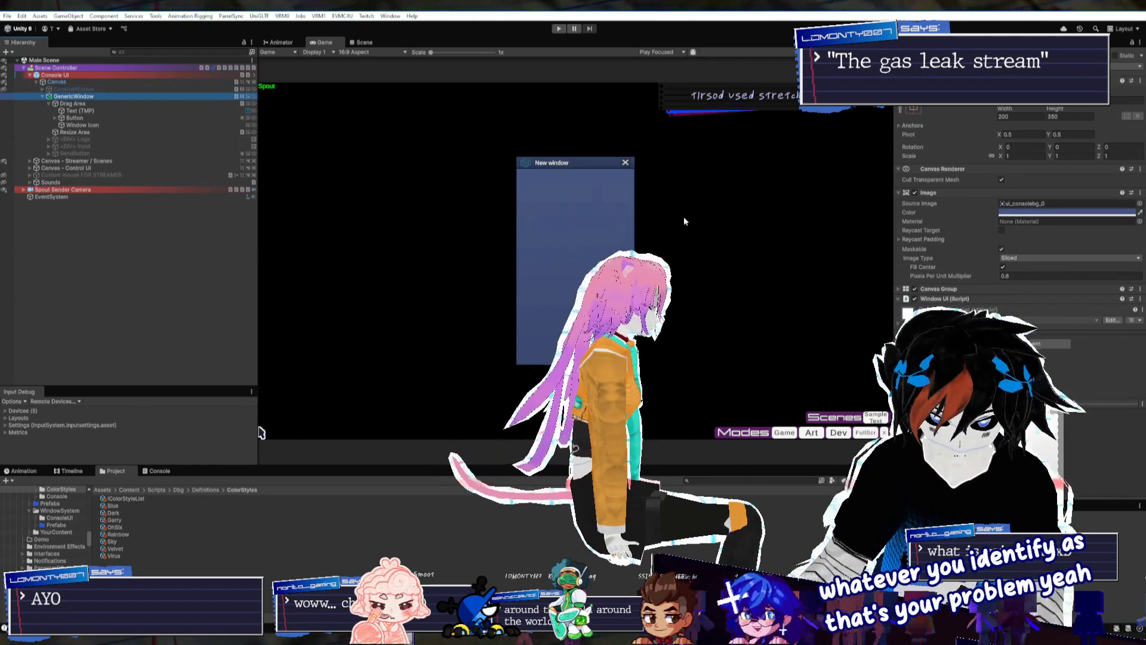
{"action": "left_click", "coordinate": [49, 104]}
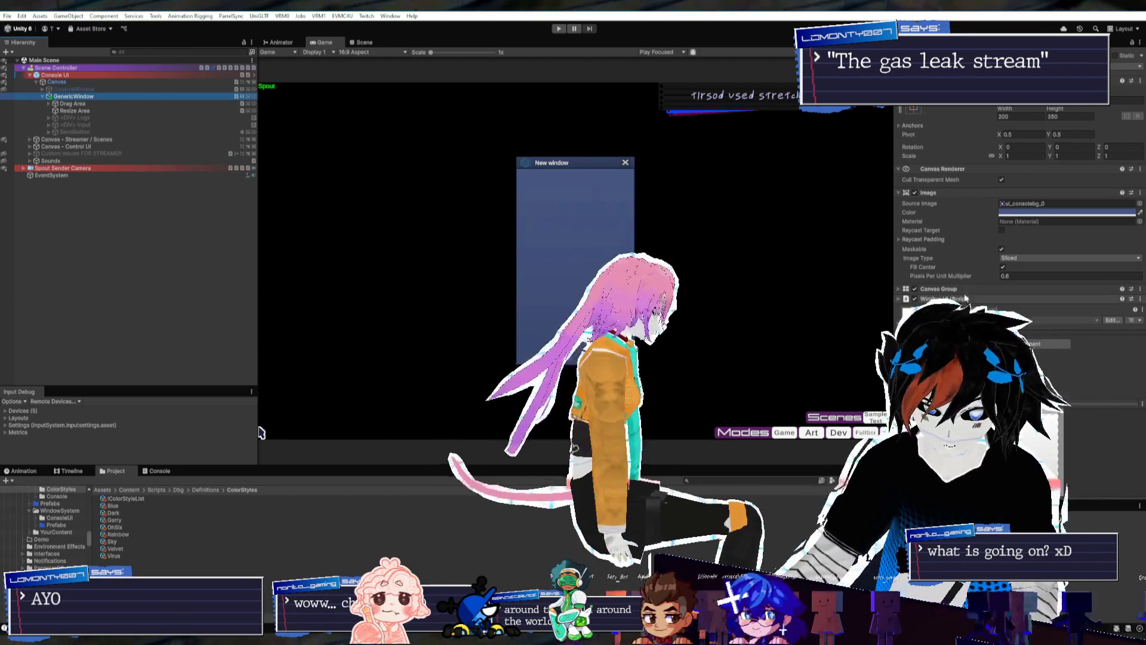
{"action": "left_click", "coordinate": [1021, 310]}
{"action": "right_click", "coordinate": [161, 562]}
Create a MonoBehaviour script named WindowBuilder in Scripts/Dbg/WindowSystem
{"action": "mouse_move", "coordinate": [179, 302]}
{"action": "left_click", "coordinate": [344, 303]}
{"action": "type", "text": "WindowBuilder"}
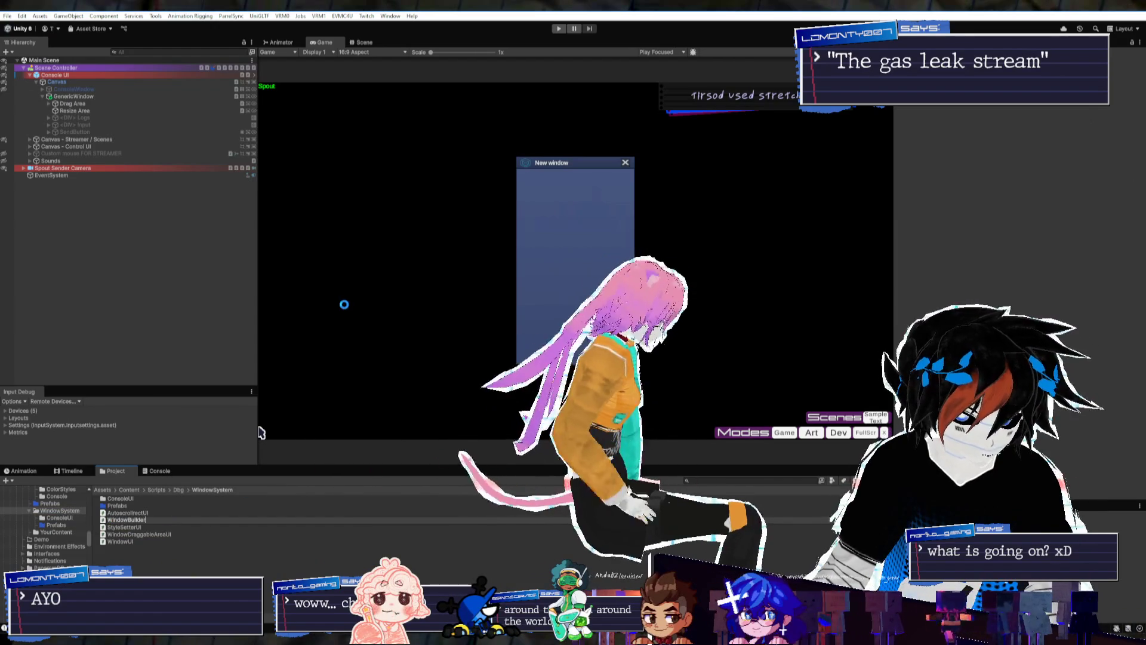
{"action": "key", "text": "Return"}
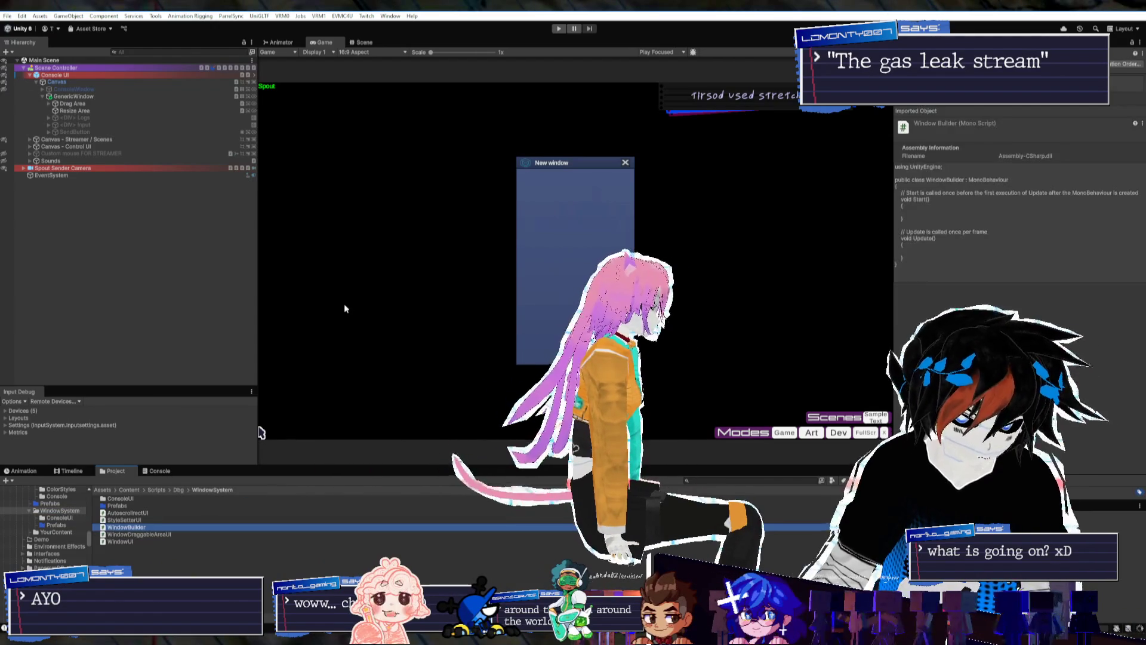
{"action": "left_click", "coordinate": [73, 98]}
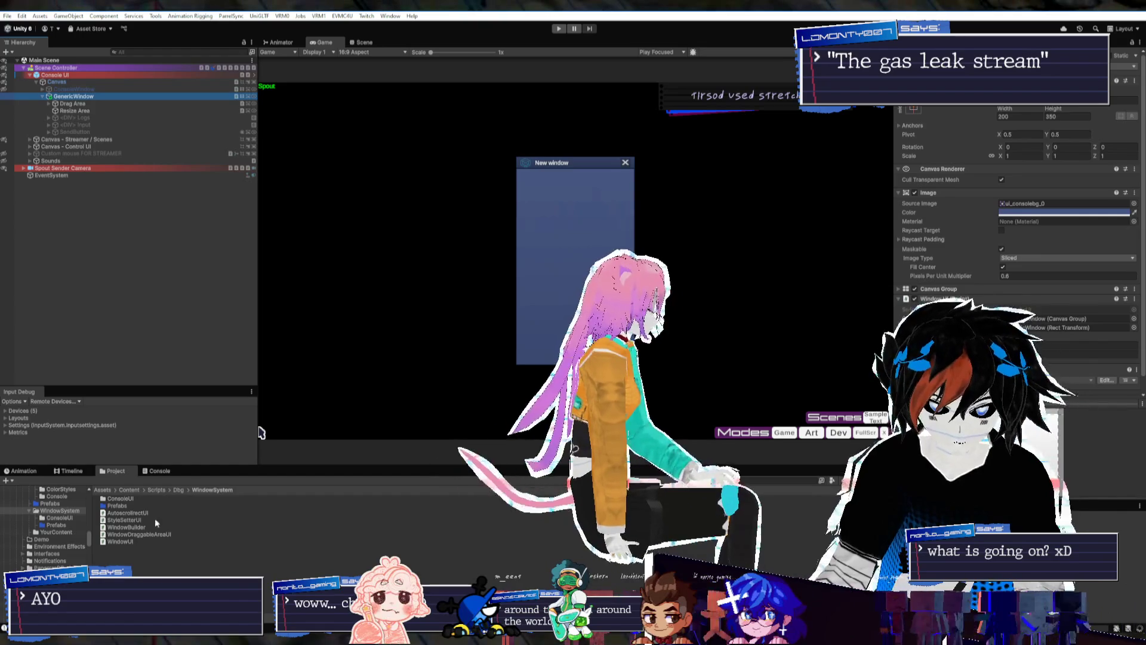
{"action": "left_click", "coordinate": [671, 408]}
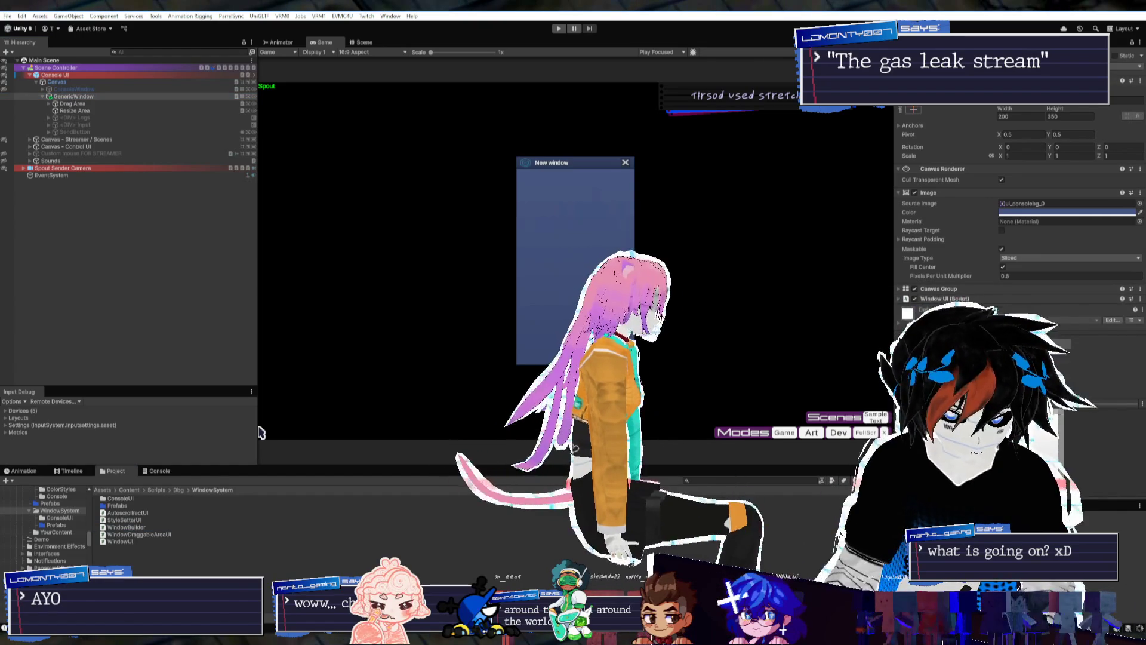
Open WindowBuilder in Rider, then return to Unity and let scripts compile
{"action": "double_click", "coordinate": [128, 525]}
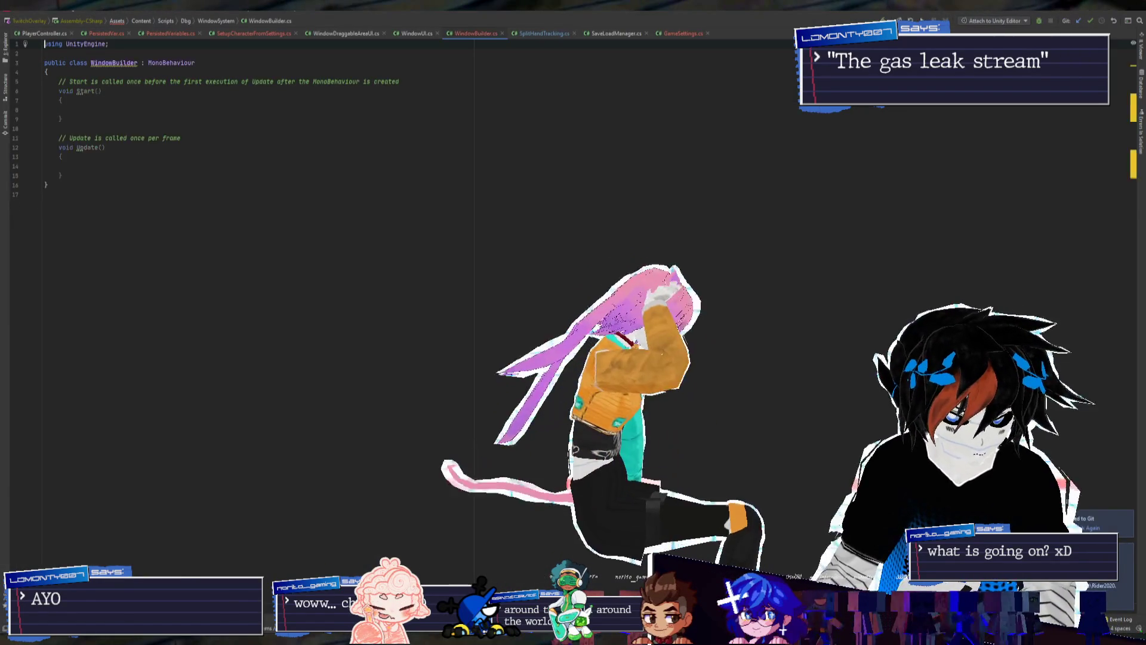
{"action": "key", "text": "alt+Tab"}
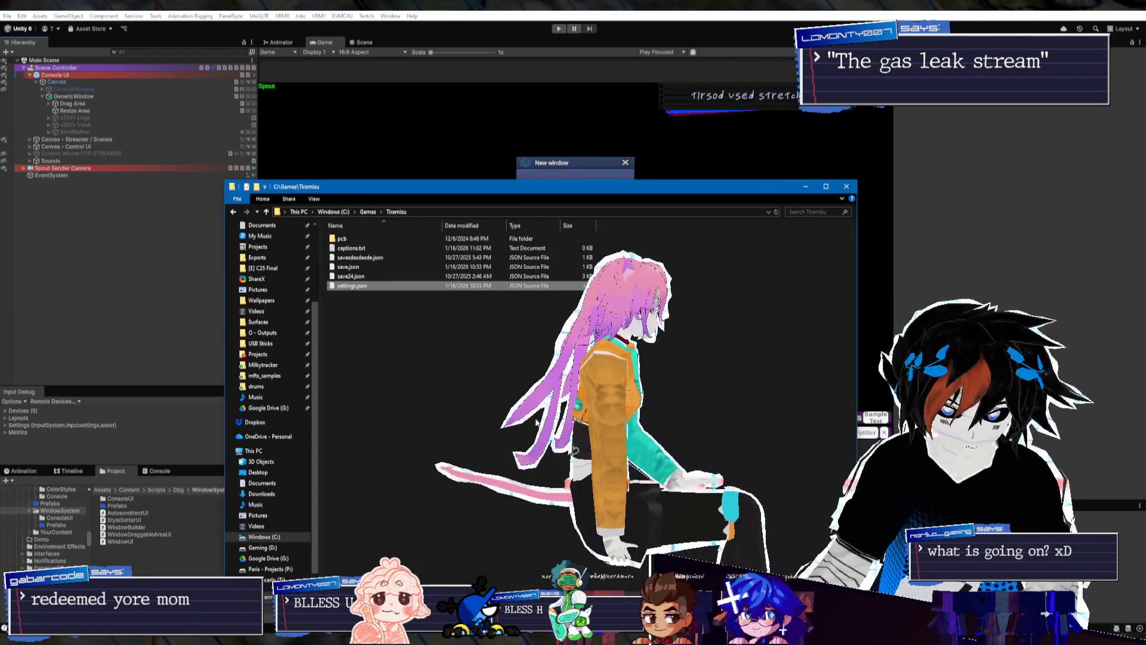
{"action": "left_click", "coordinate": [847, 187]}
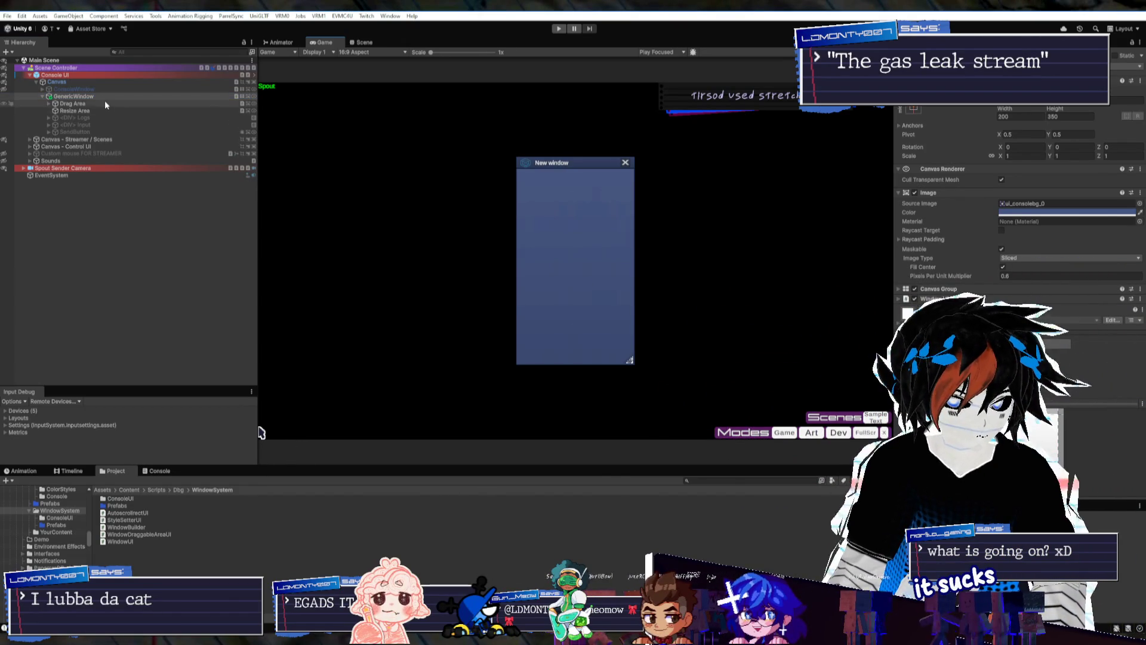
{"action": "left_click", "coordinate": [278, 127]}
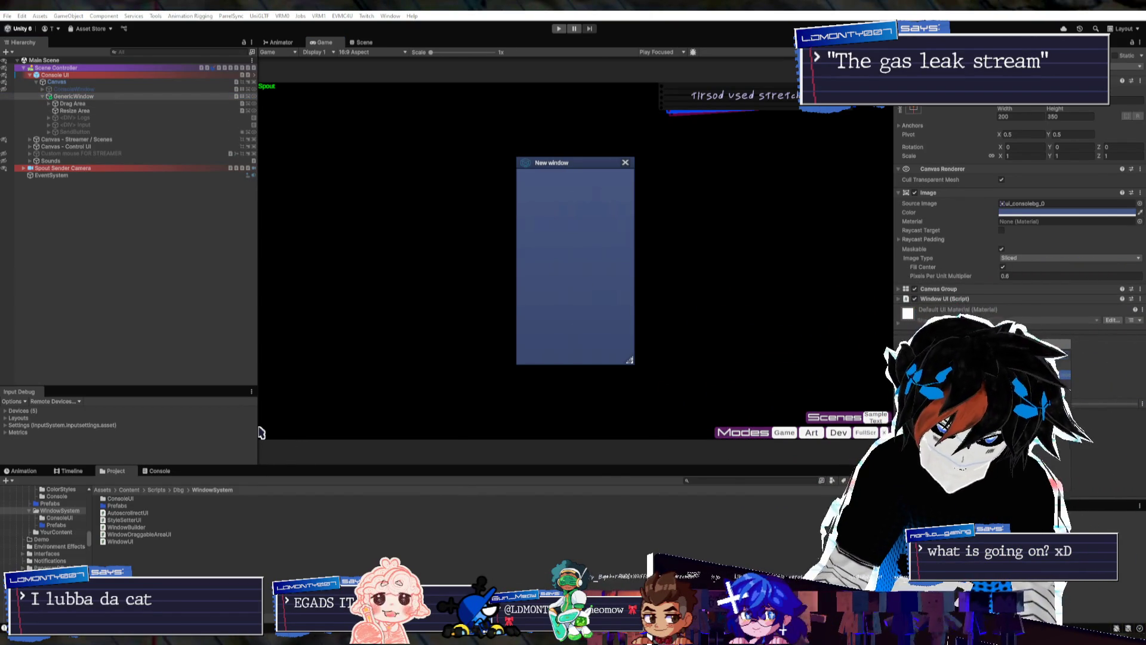
{"action": "left_click", "coordinate": [173, 82]}
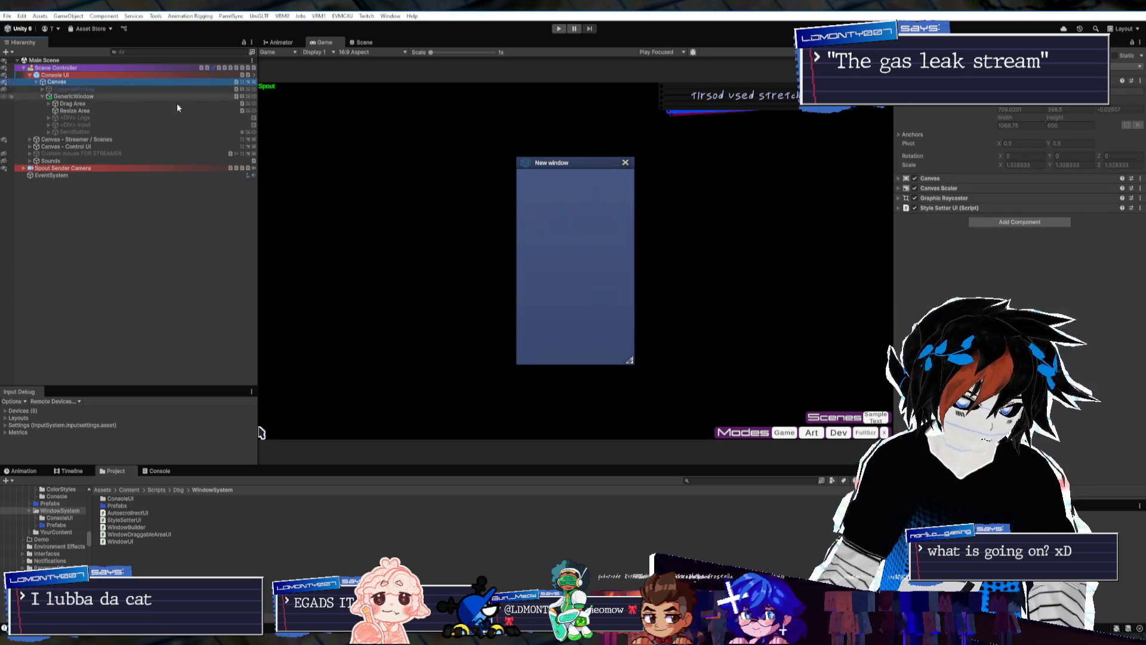
{"action": "left_click", "coordinate": [992, 223]}
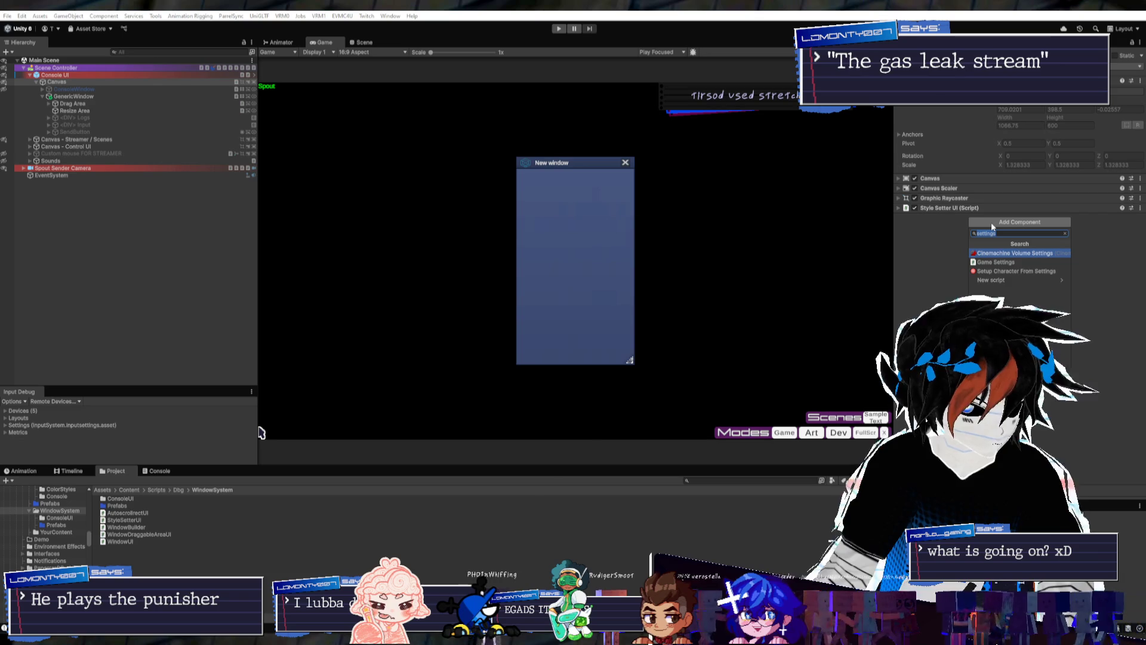
{"action": "left_click", "coordinate": [962, 234]}
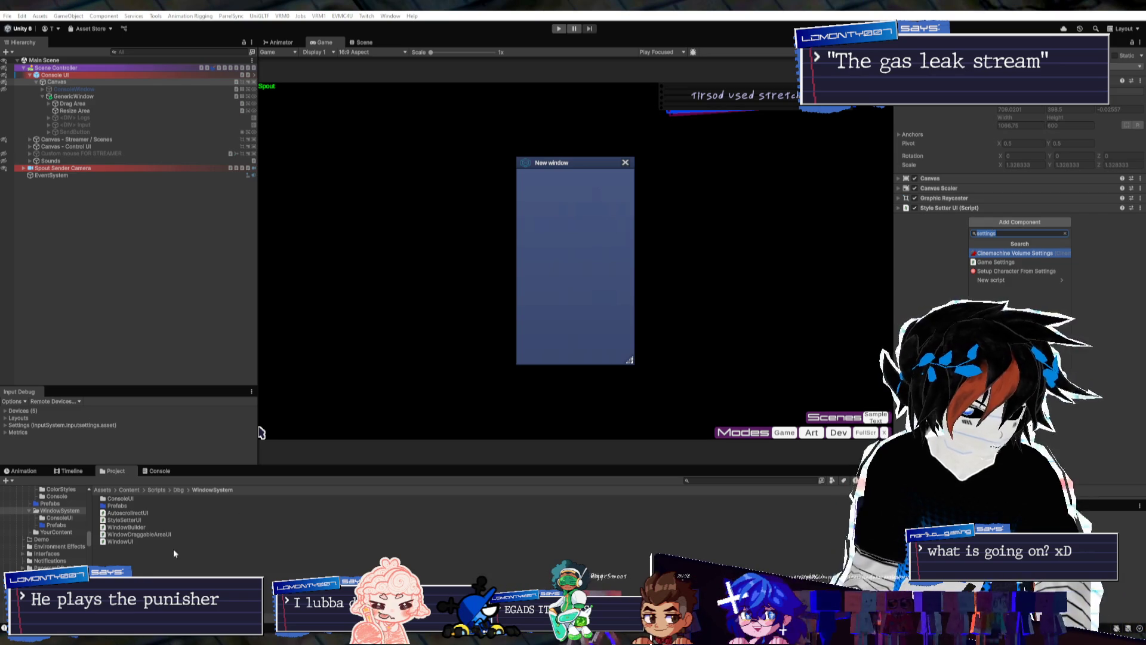
{"action": "left_click", "coordinate": [150, 560]}
{"action": "right_click", "coordinate": [149, 560]}
{"action": "left_click", "coordinate": [95, 176]}
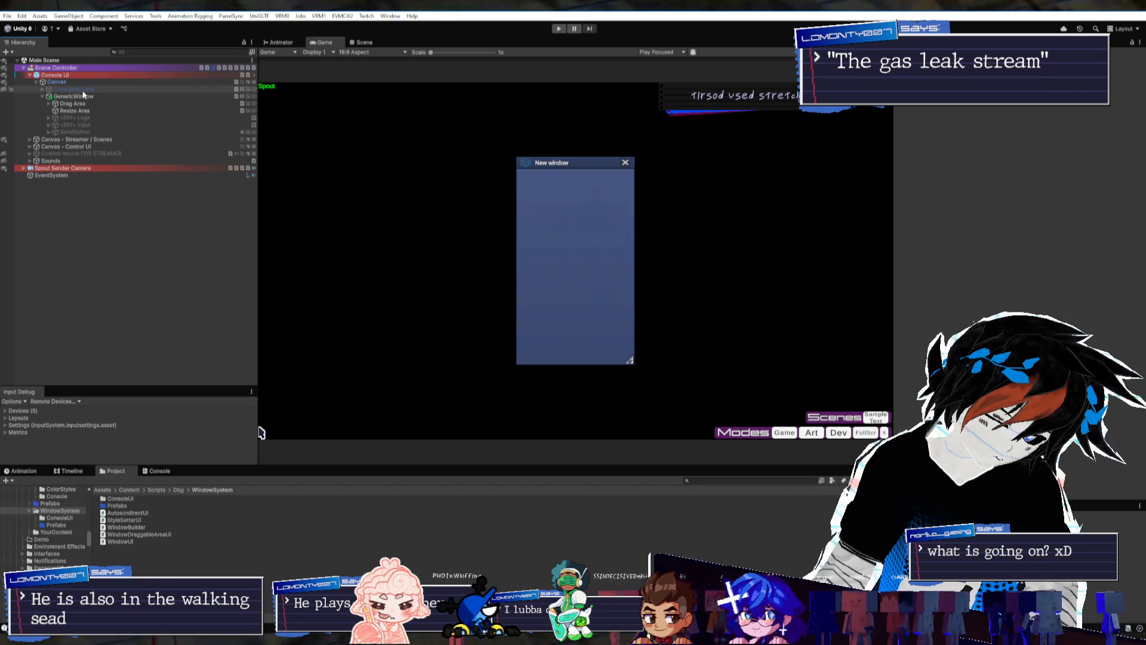
{"action": "left_click", "coordinate": [88, 97]}
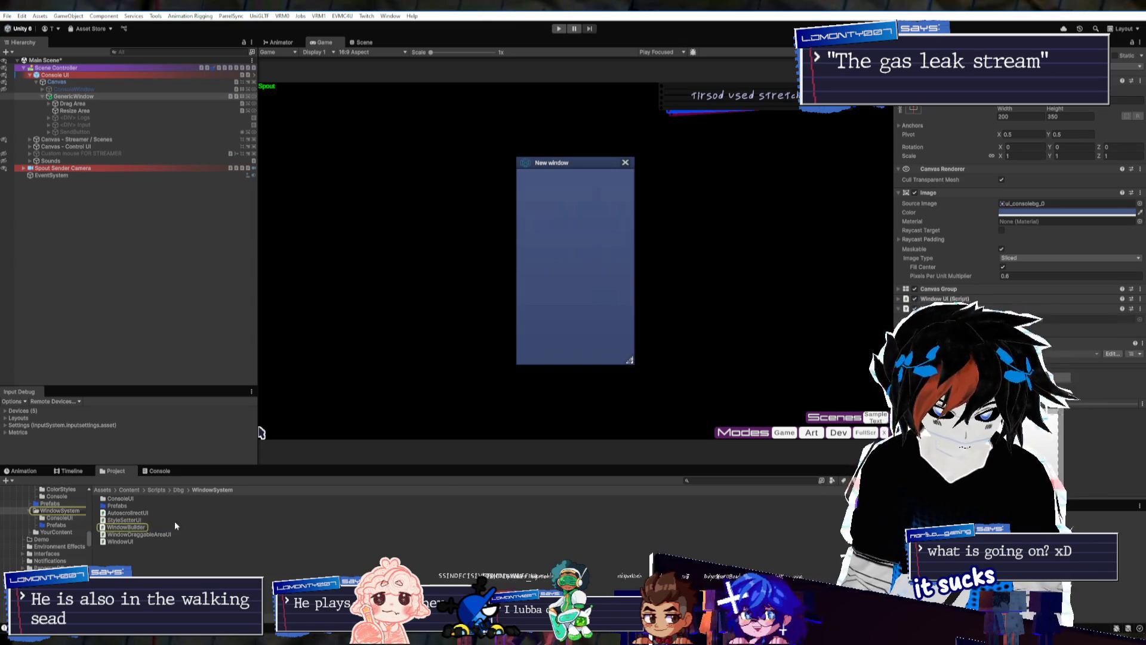
Strip WindowBuilder.cs in Rider to an empty class by deleting the template Start and Update methods
{"action": "double_click", "coordinate": [152, 526]}
{"action": "left_click", "coordinate": [128, 205]}
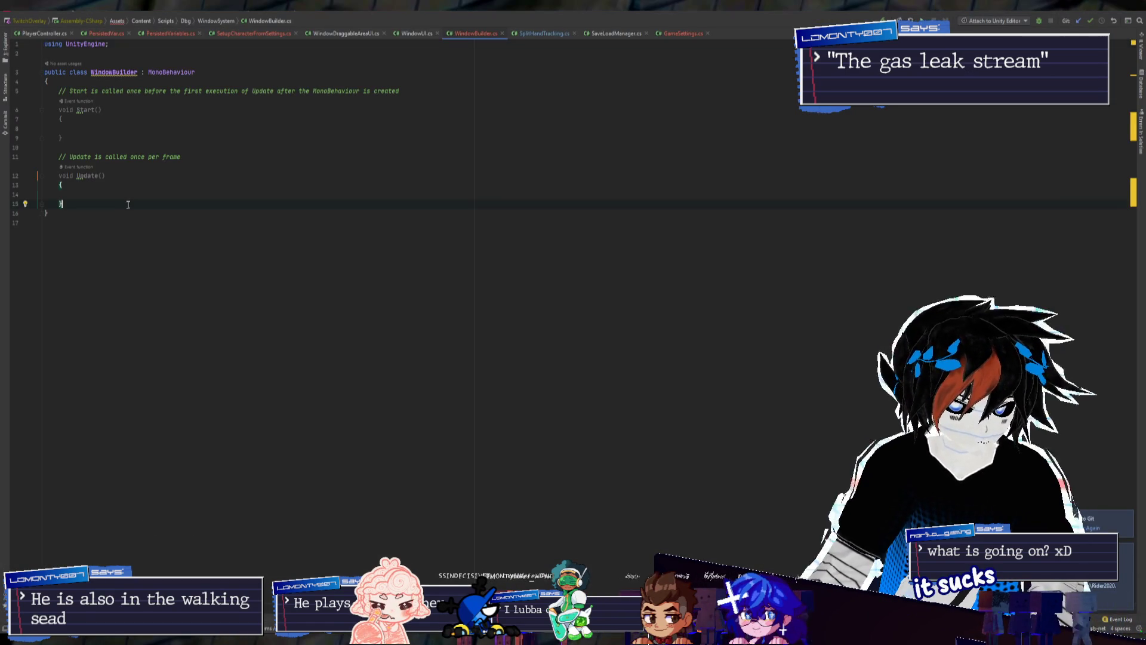
{"action": "scroll", "coordinate": [360, 366], "scroll_direction": "up", "scroll_amount": 5, "text": "ctrl"}
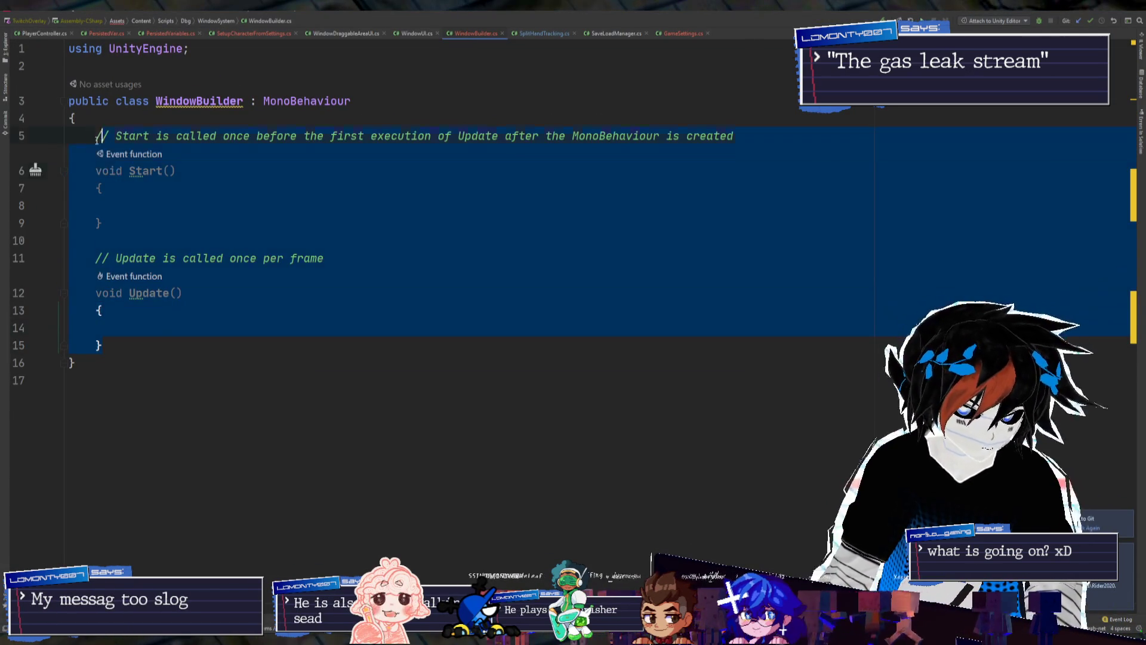
{"action": "left_click_drag", "start_coordinate": [97, 139], "coordinate": [94, 136]}
{"action": "key", "text": "BackSpace"}
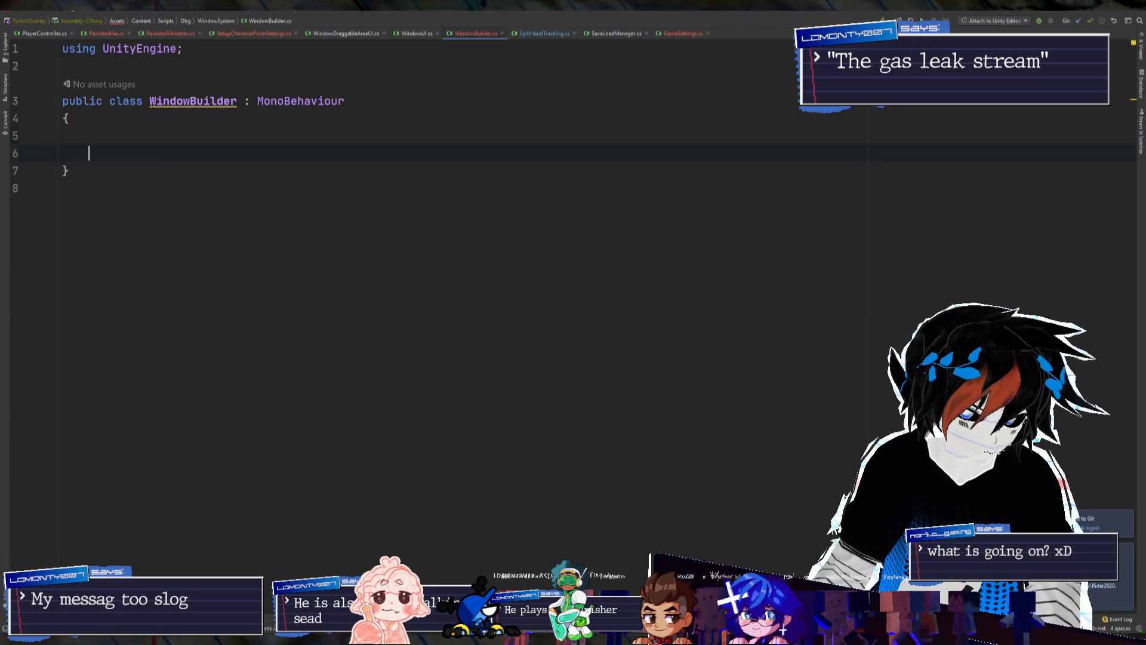
{"action": "key", "text": "Return"}
{"action": "key", "text": "Return"}
{"action": "key", "text": "Up"}
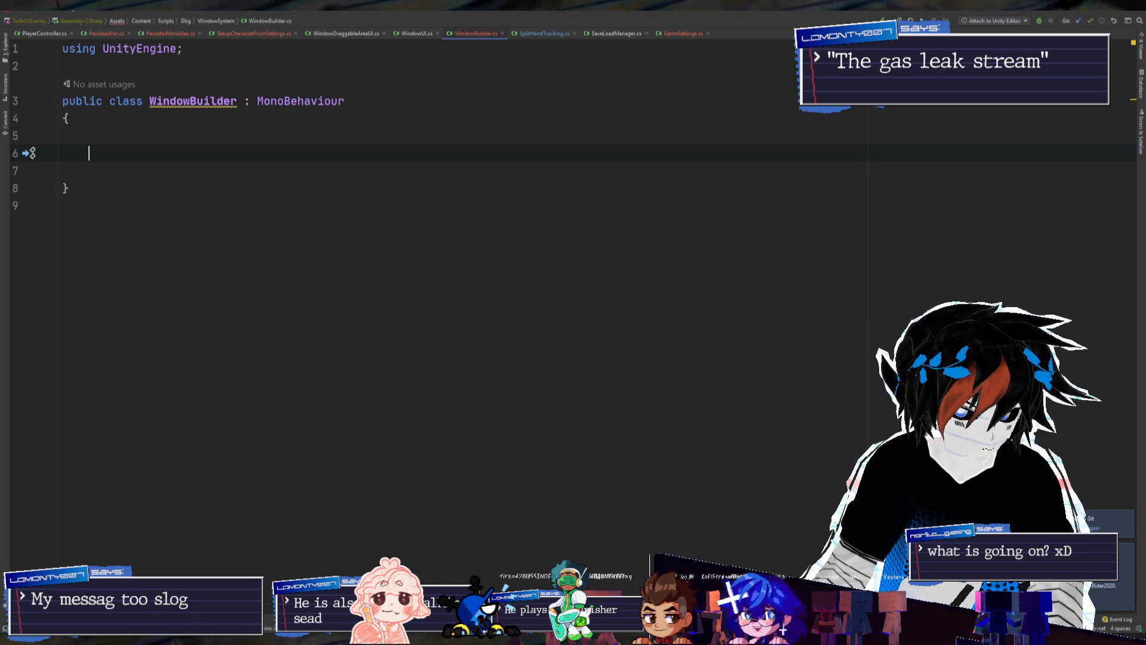
{"action": "key", "text": "alt+Tab"}
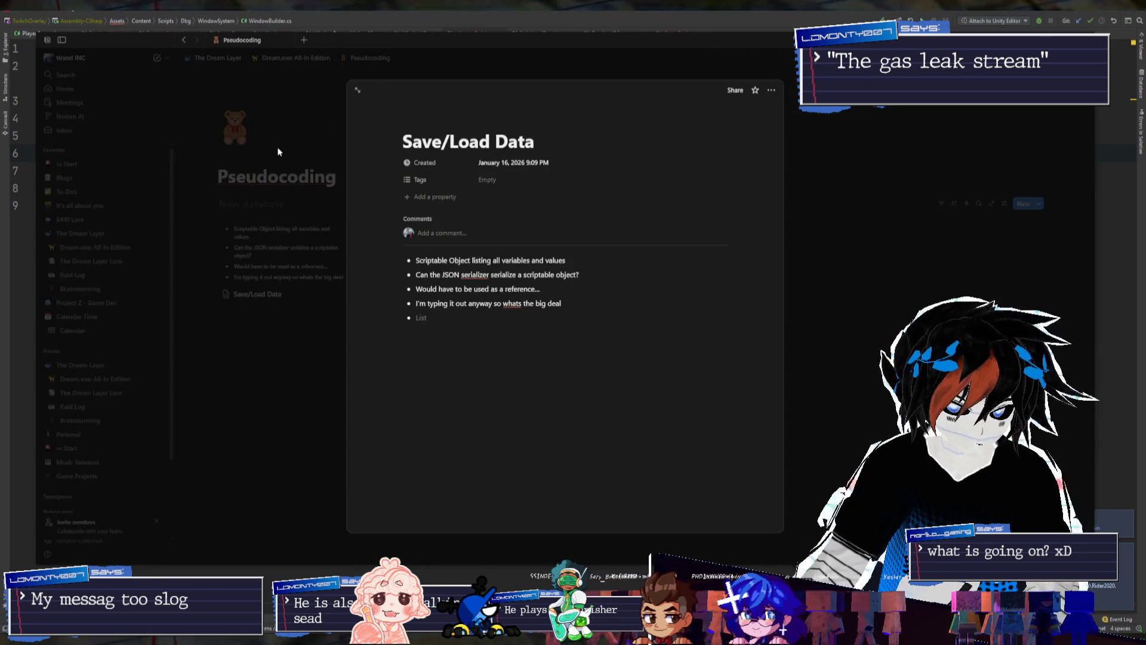
Close the Save/Load Data preview and add a 'Window System' page starting with WindowManager
{"action": "left_click", "coordinate": [277, 151]}
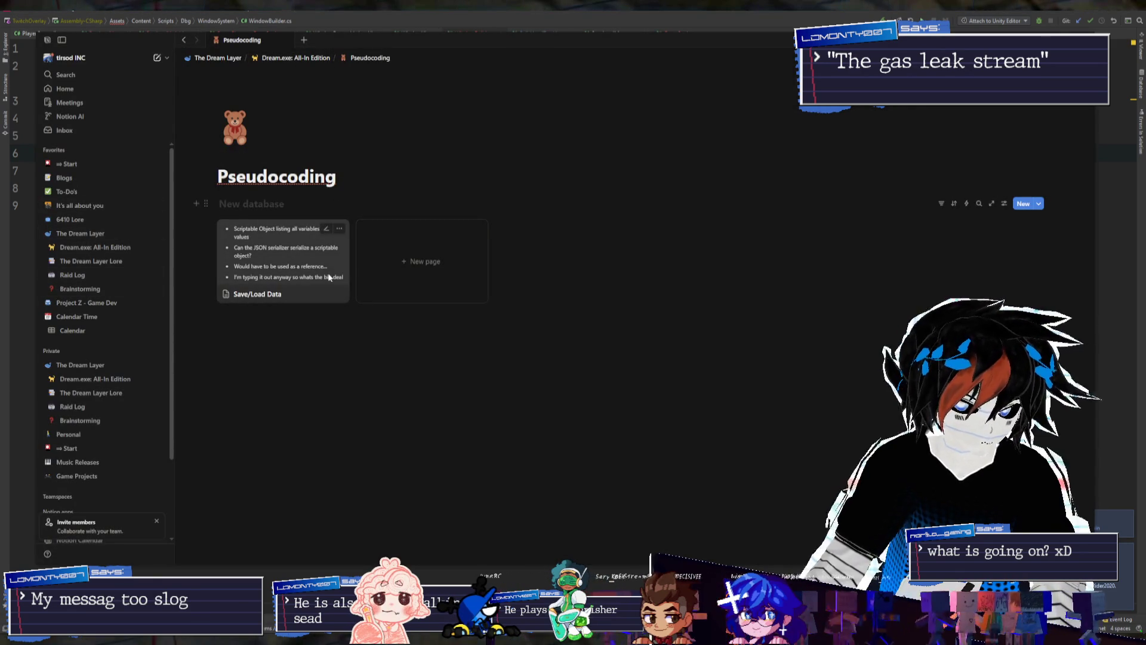
{"action": "left_click", "coordinate": [438, 283]}
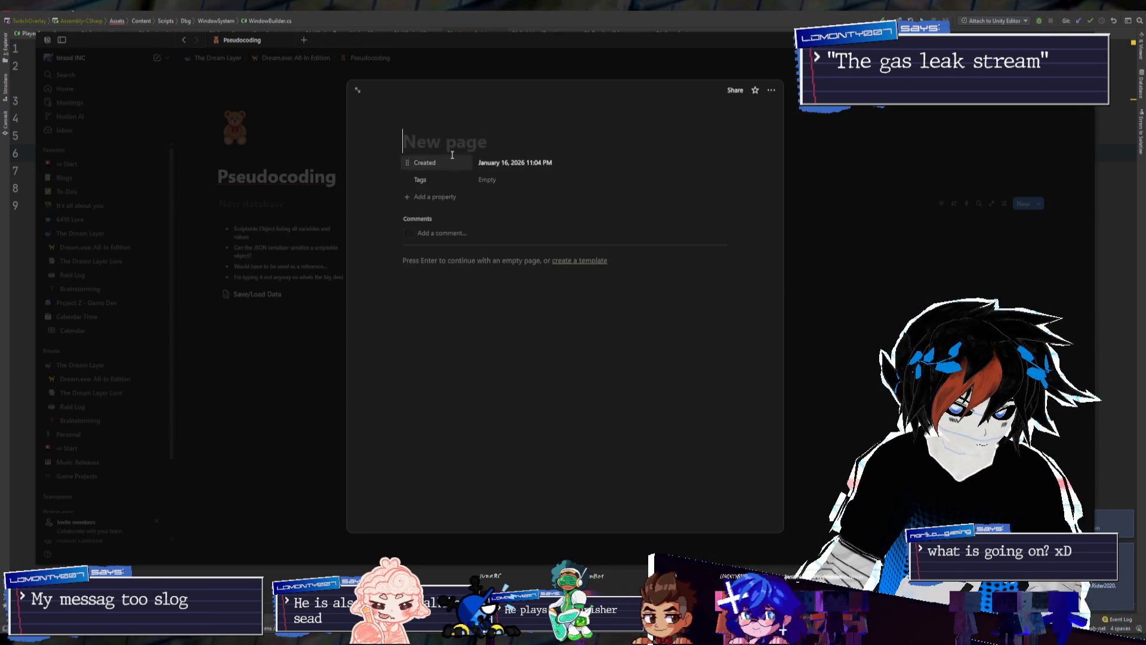
{"action": "type", "text": "Window System"}
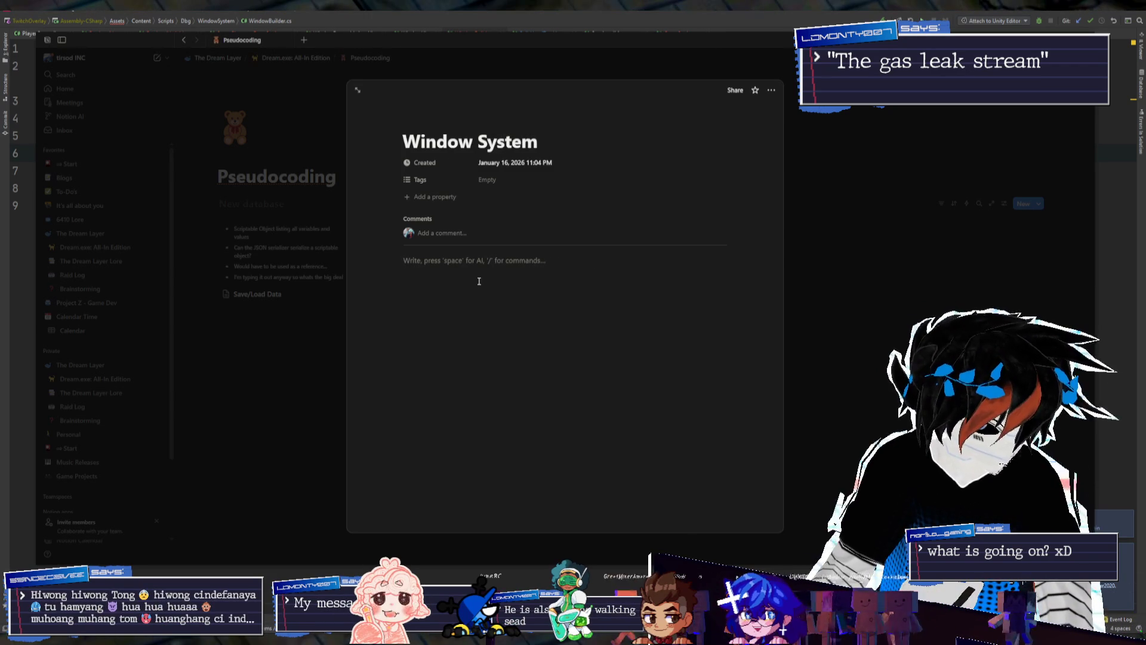
{"action": "key", "text": "Return"}
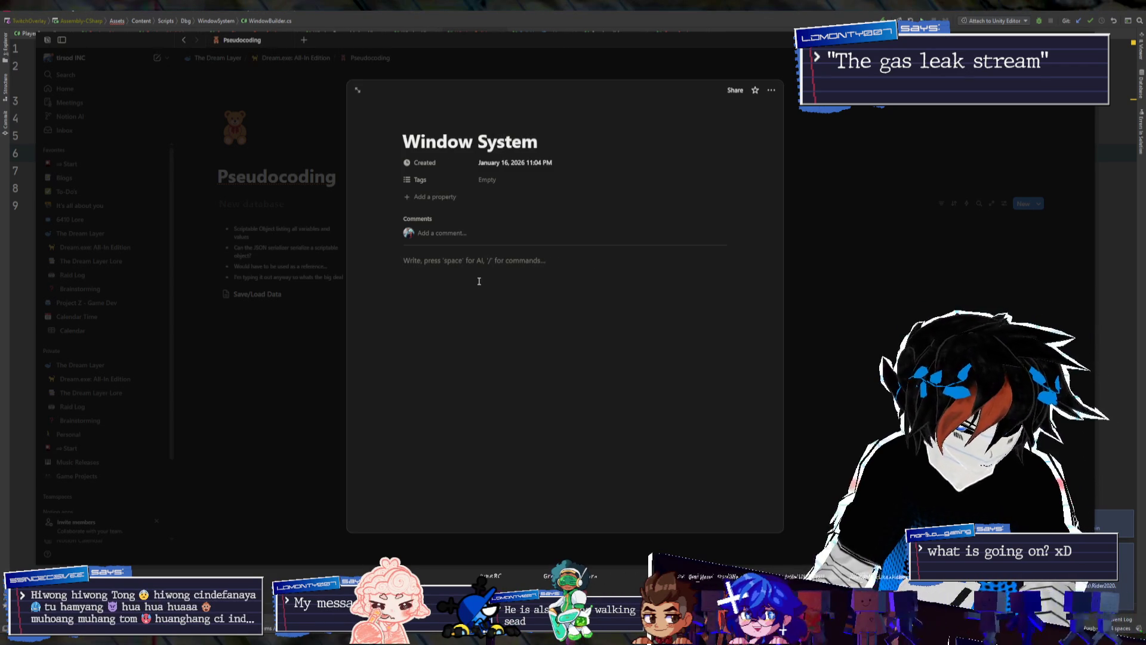
{"action": "type", "text": "WindowManager"}
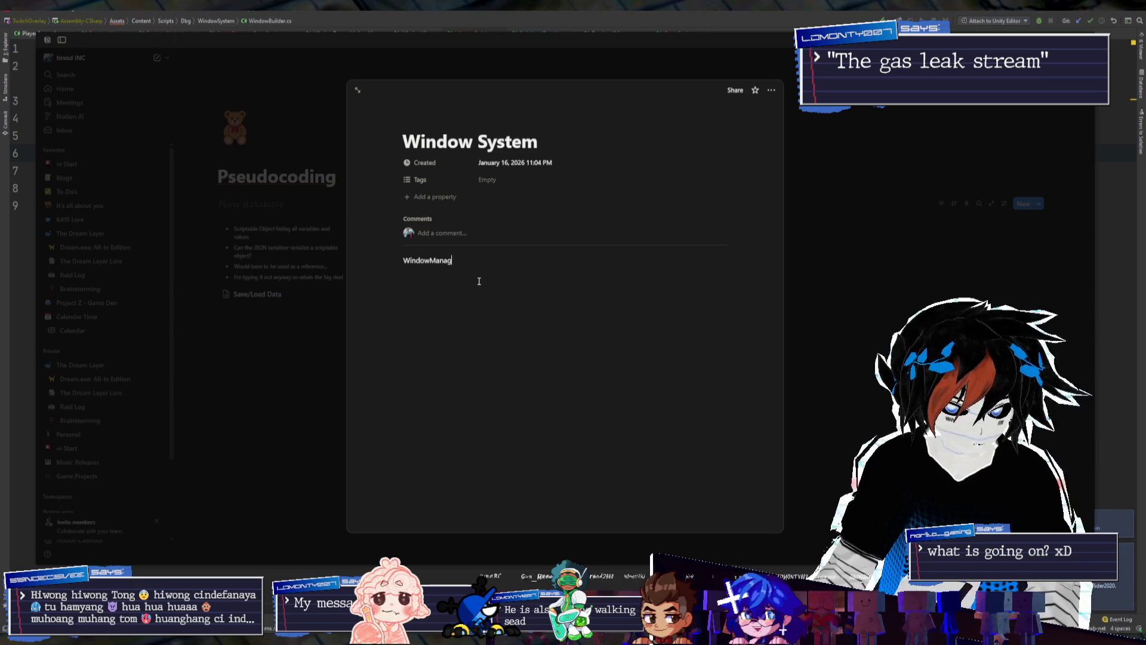
Add a 'WindowManager:' bullet whose sub-point says it creates windows and adds them to WindowPlane
{"action": "key", "text": "BackSpace"}
{"action": "key", "text": "BackSpace"}
{"action": "type", "text": ":"}
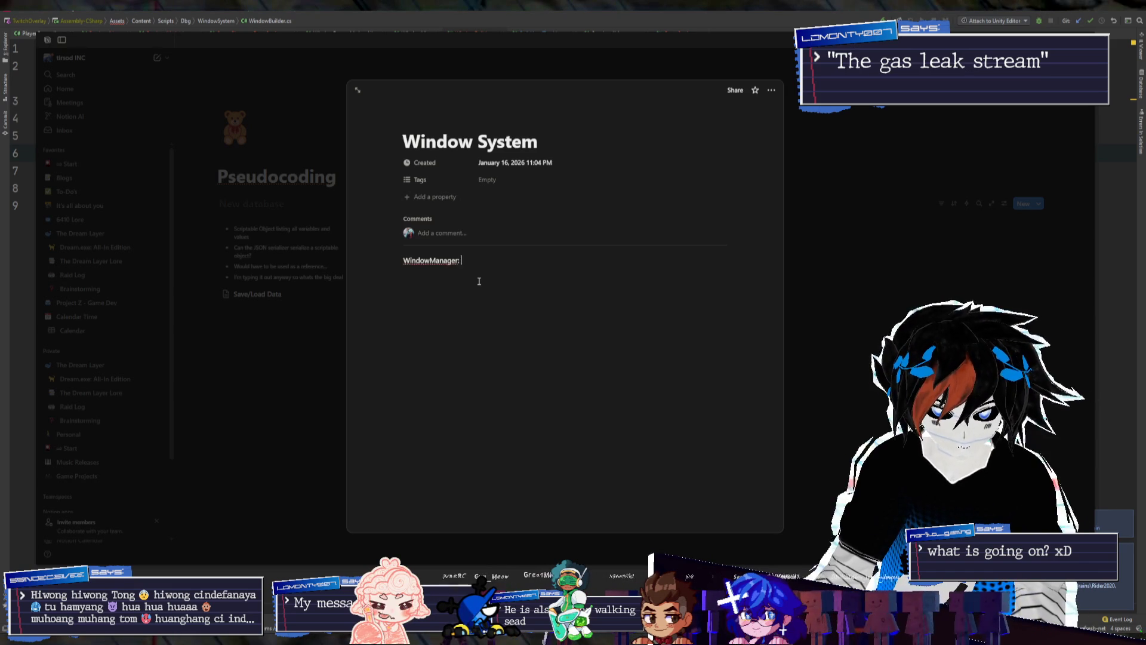
{"action": "type", "text": "-"}
{"action": "key", "text": "Return"}
{"action": "key", "text": "Tab"}
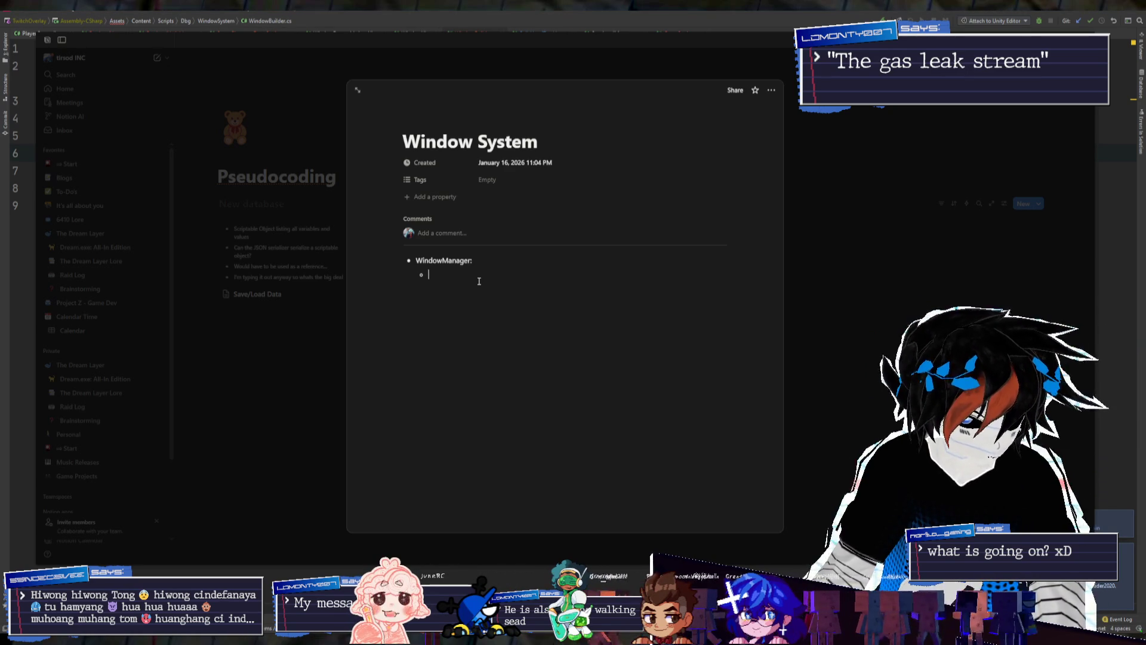
{"action": "type", "text": "Creates windows"}
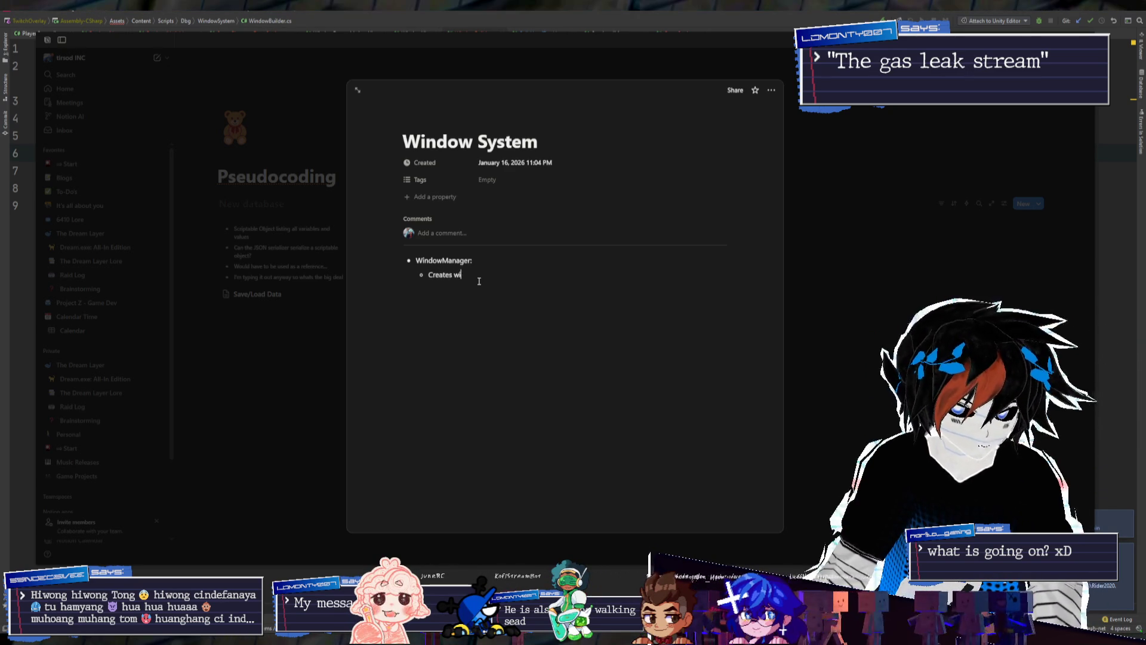
{"action": "type", "text": " and adds them to"}
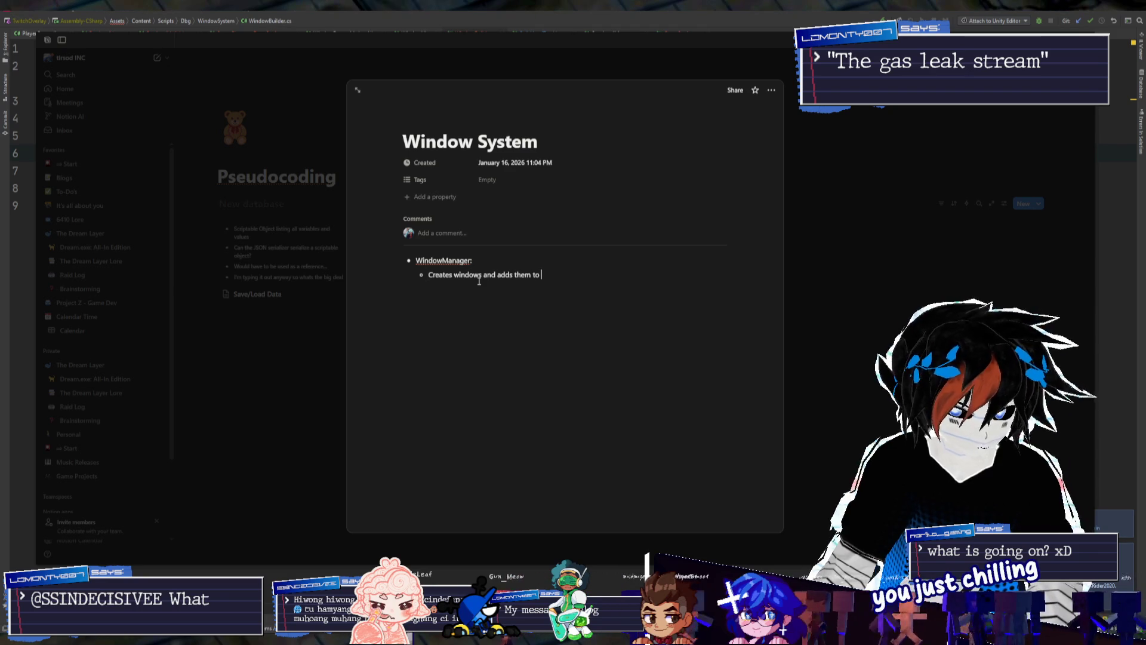
{"action": "key", "text": "BackSpace"}
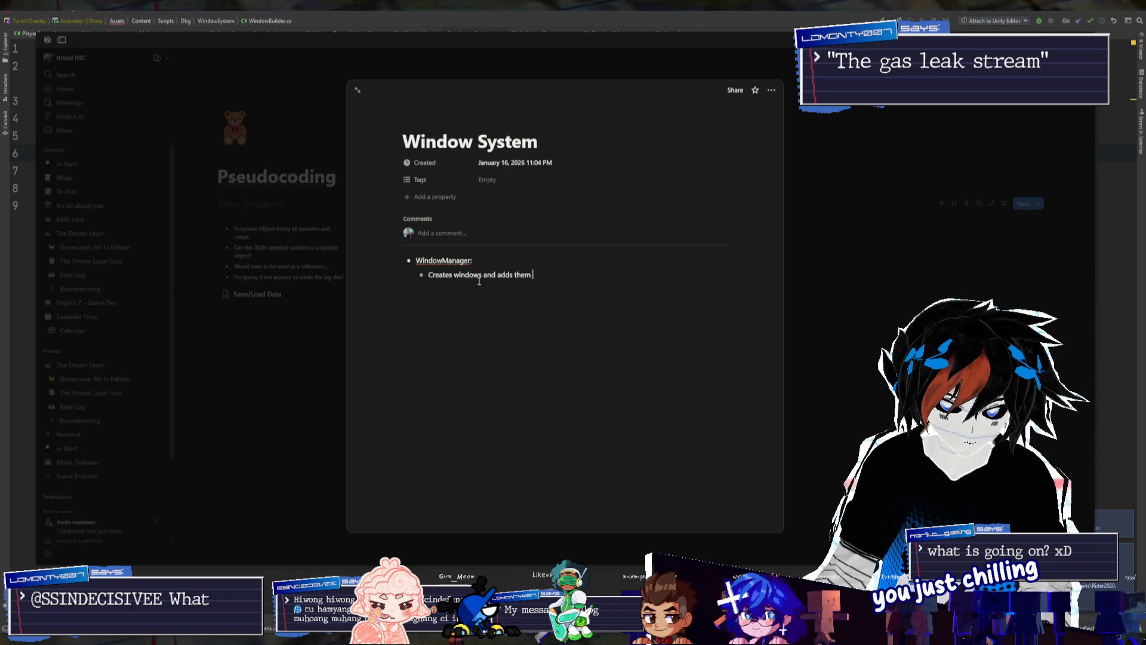
{"action": "type", "text": "to a WindowPlane,"}
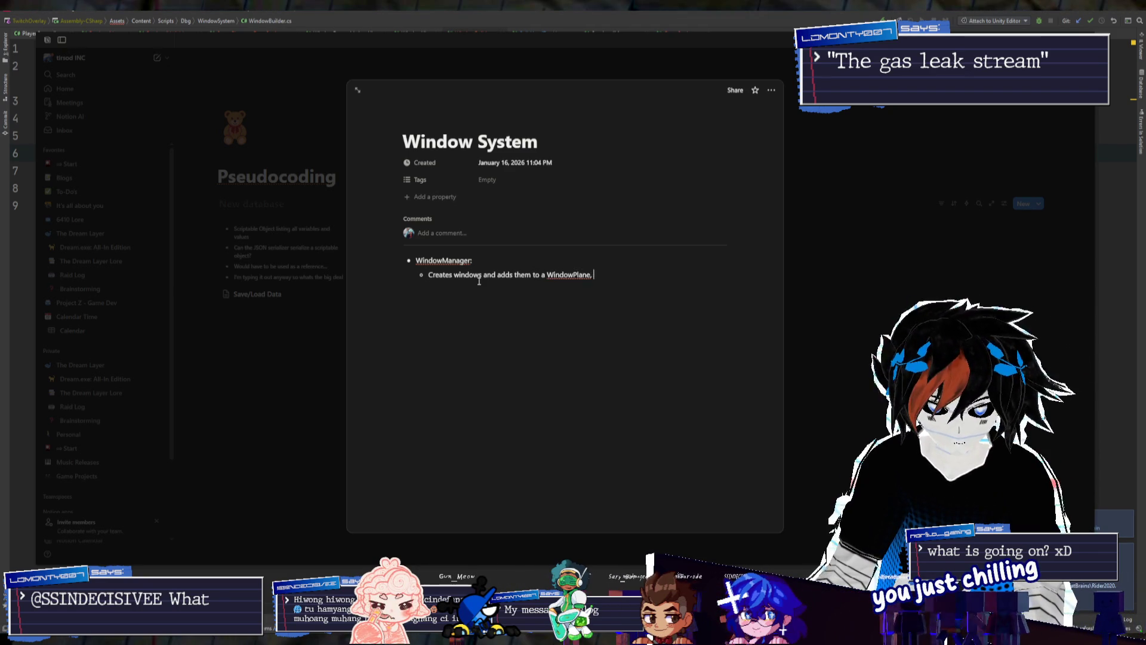
{"action": "key", "text": "Return"}
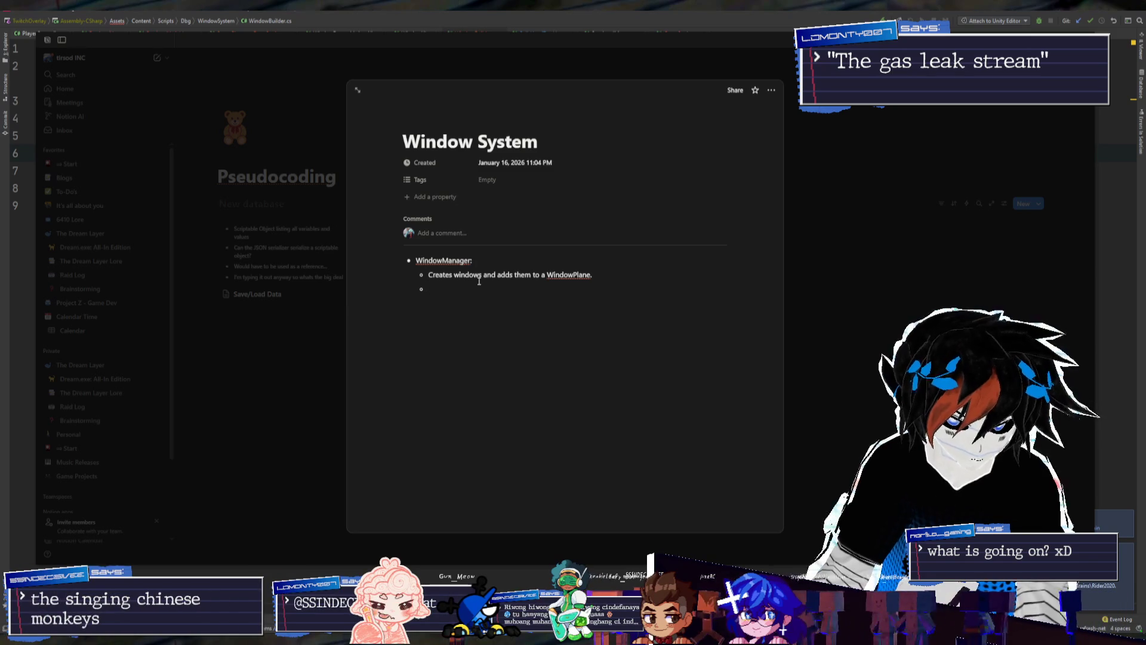
{"action": "key", "text": "BackSpace"}
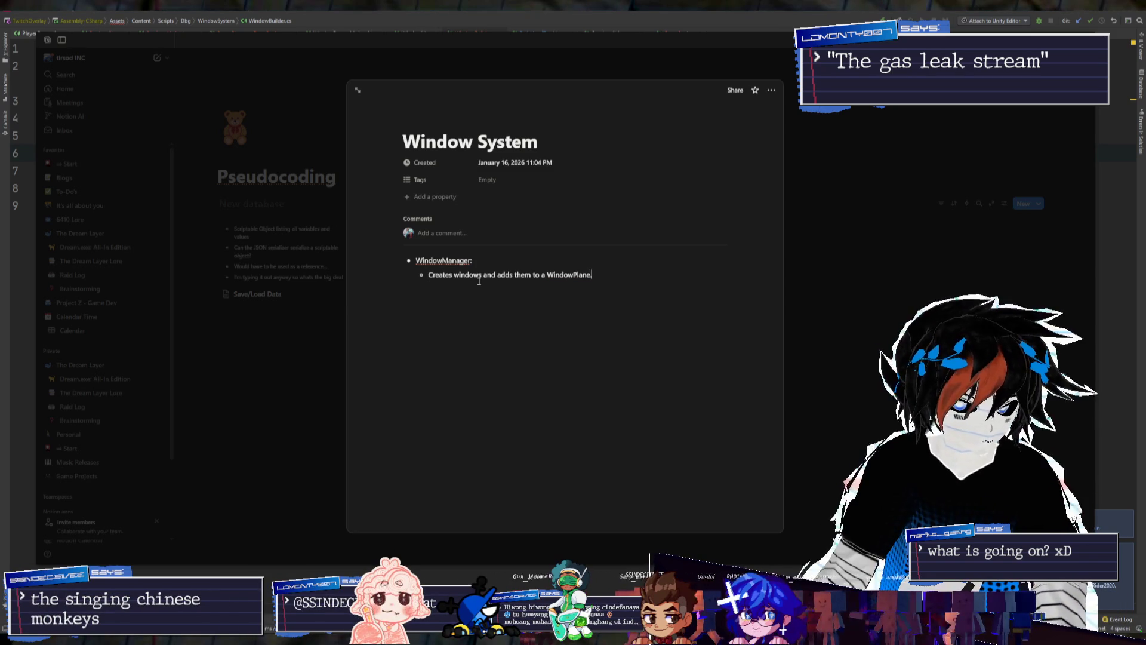
Extend the note: 'Names them, lists them, prepares them for display.'
{"action": "type", "text": "Names them, lists"}
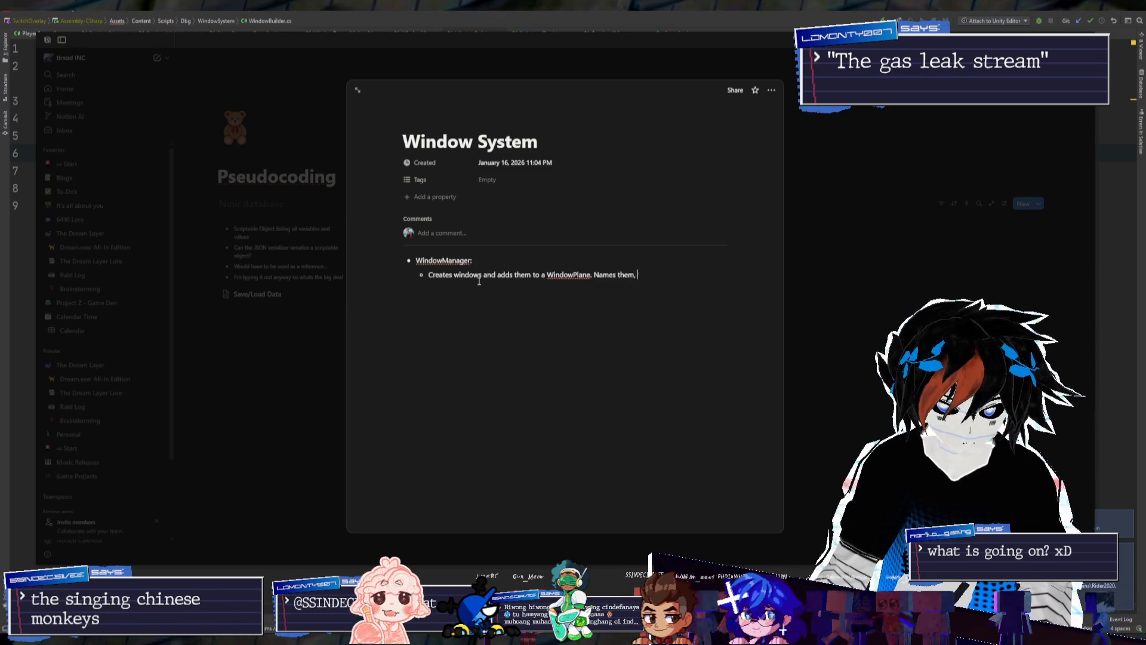
{"action": "type", "text": " them, "}
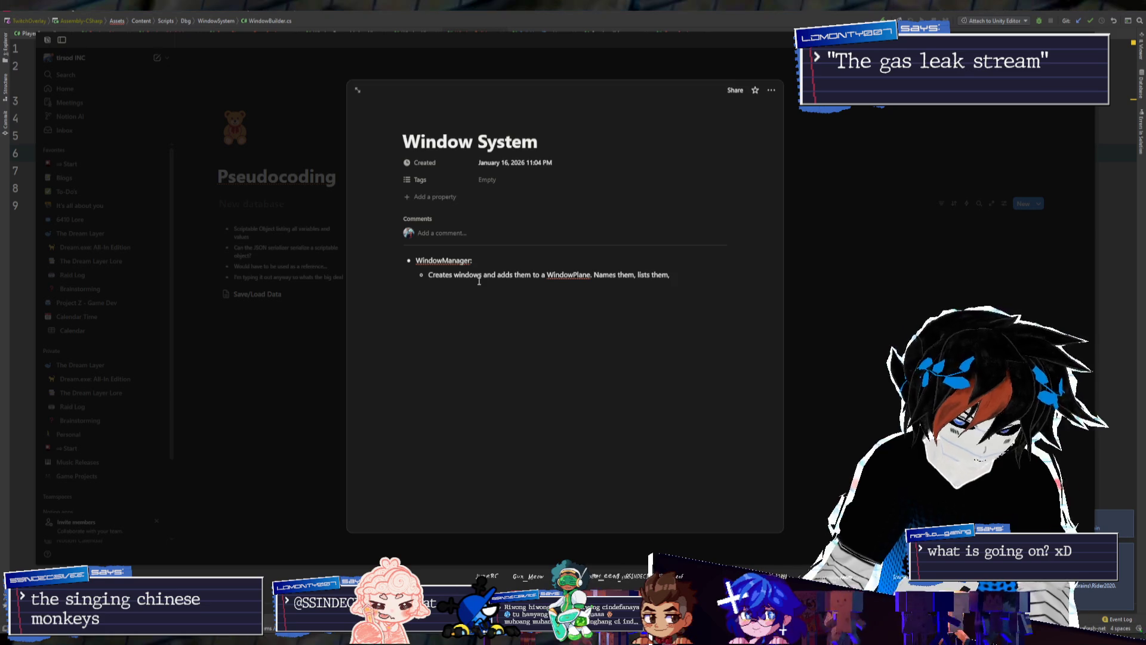
{"action": "type", "text": "prepares t"}
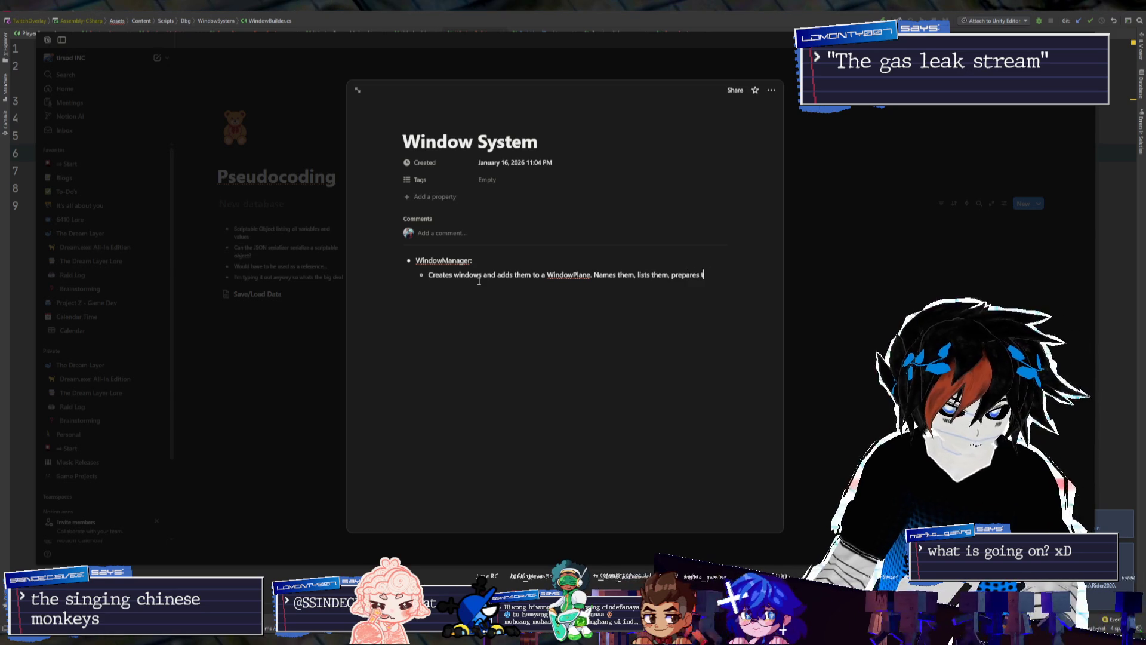
{"action": "type", "text": "hem for"}
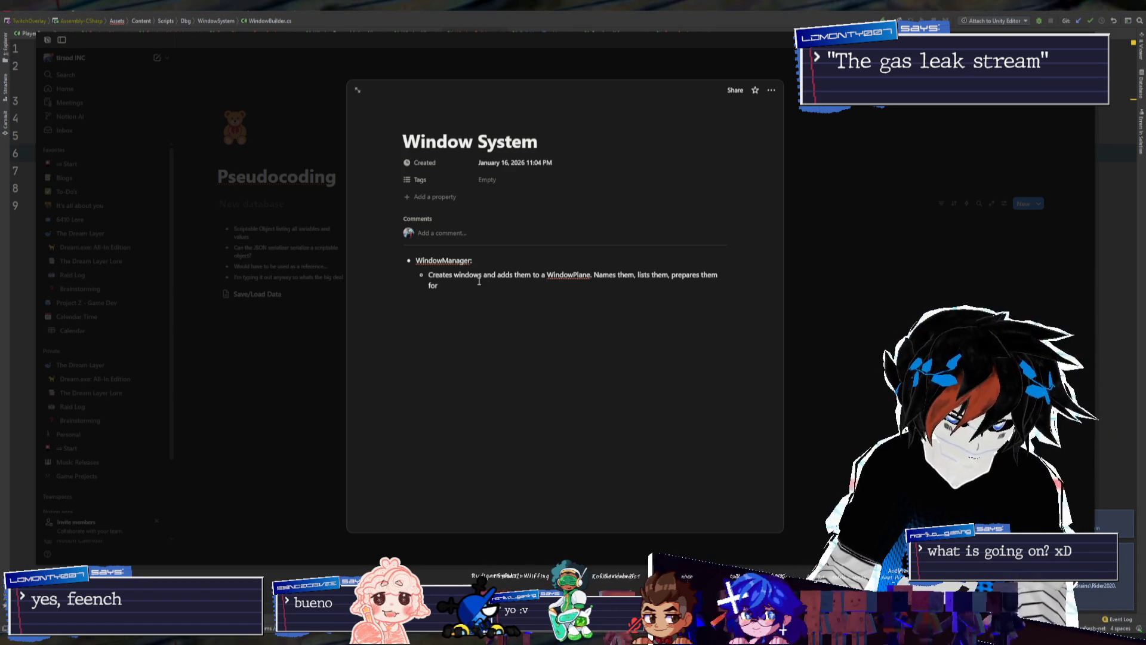
{"action": "key", "text": "BackSpace"}
{"action": "key", "text": "BackSpace"}
{"action": "key", "text": "BackSpace"}
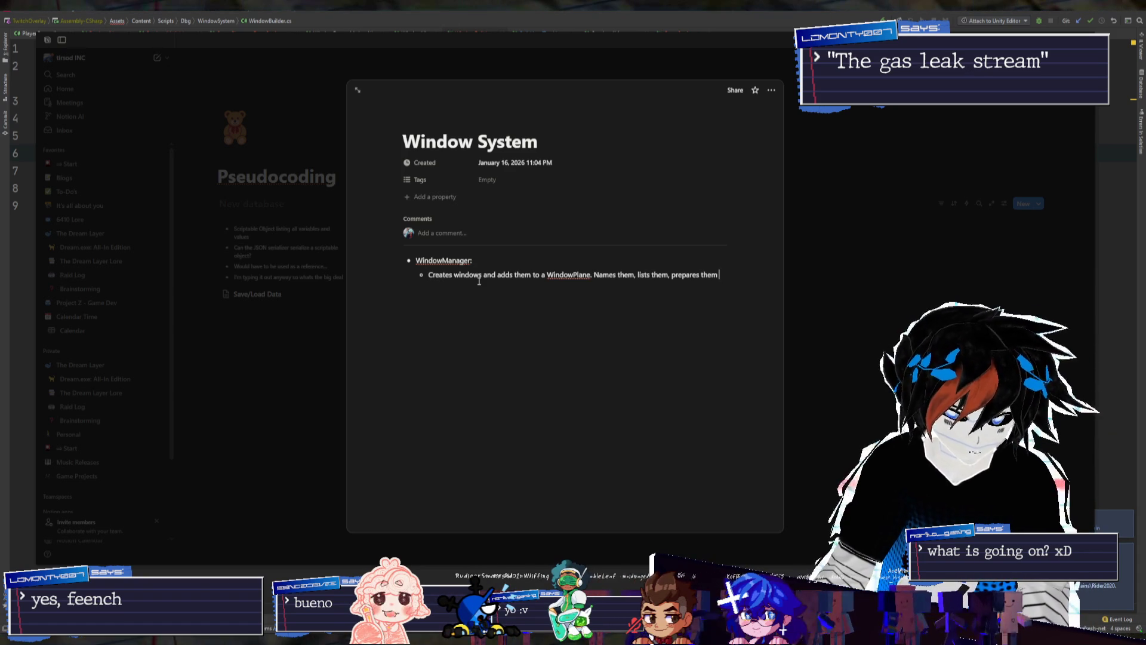
{"action": "type", "text": "for display."}
{"action": "key", "text": "Return"}
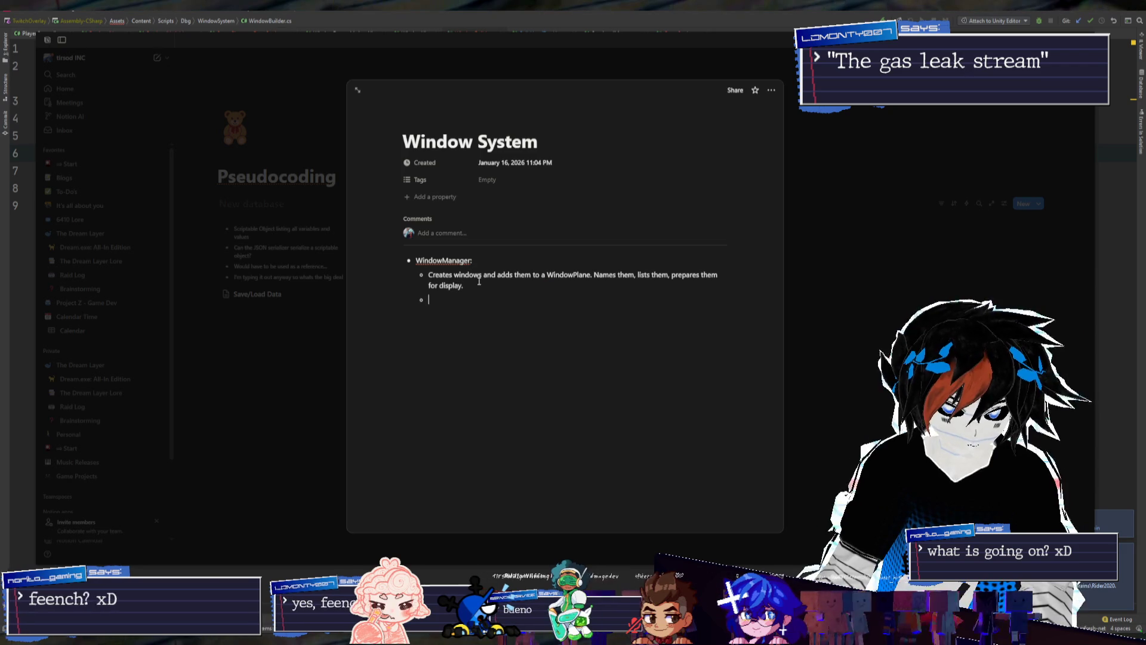
{"action": "key", "text": "BackSpace"}
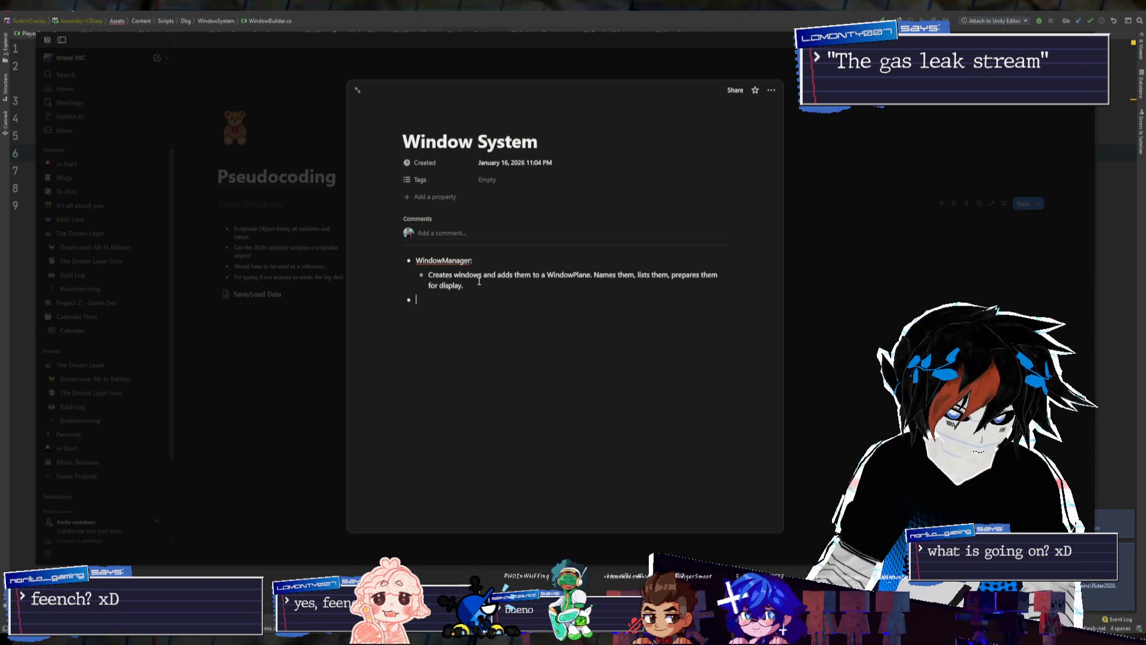
Add 'WindowPlane:' noting it holds every window, toggles them individually, keeps them in view, controls unfocused transparency
{"action": "type", "text": "WindowPlane"}
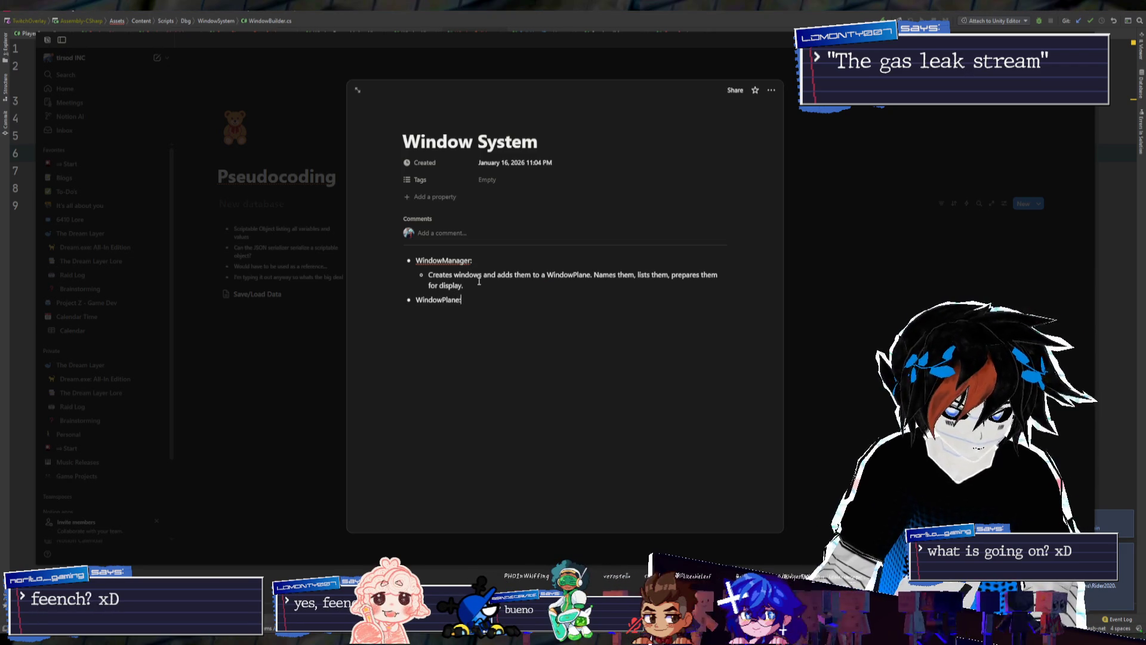
{"action": "type", "text": ":"}
{"action": "key", "text": "Return"}
{"action": "key", "text": "Tab"}
{"action": "type", "text": "h"}
{"action": "key", "text": "BackSpace"}
{"action": "type", "text": "Holds every windwo"}
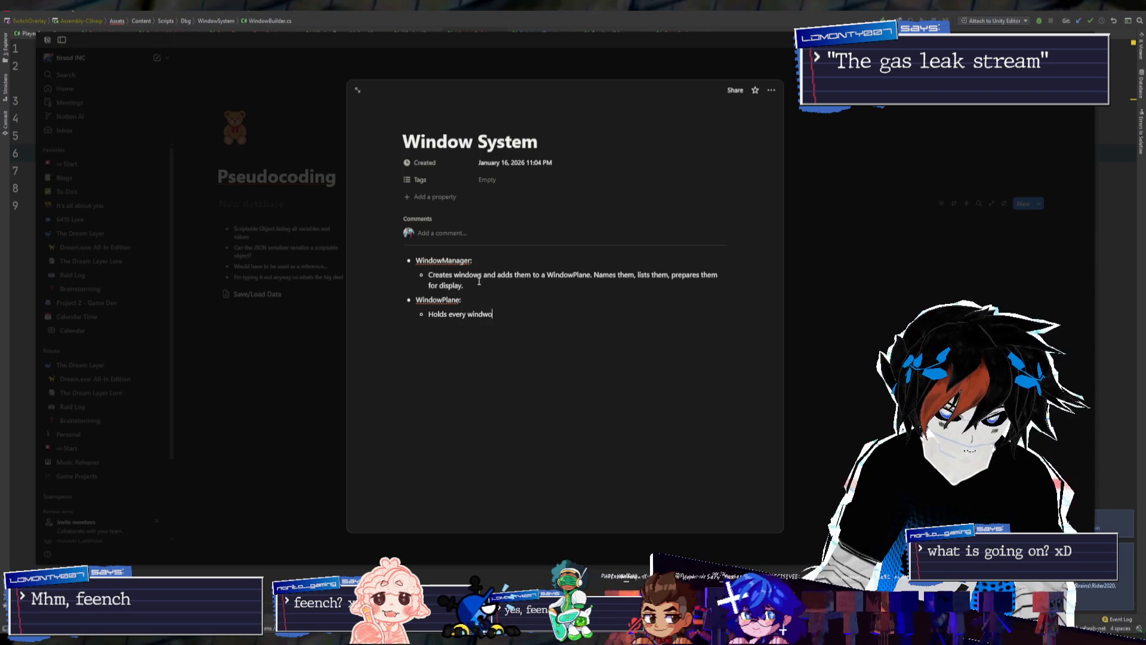
{"action": "key", "text": "BackSpace"}
{"action": "key", "text": "BackSpace"}
{"action": "type", "text": "ow."}
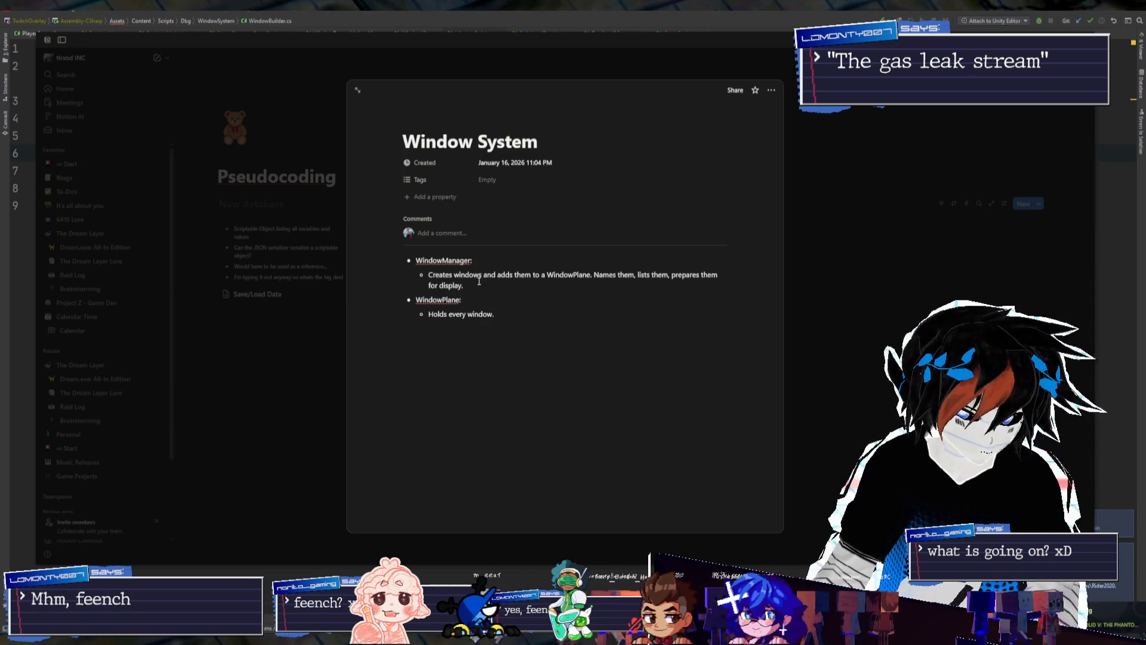
{"action": "key", "text": "BackSpace"}
{"action": "key", "text": "BackSpace"}
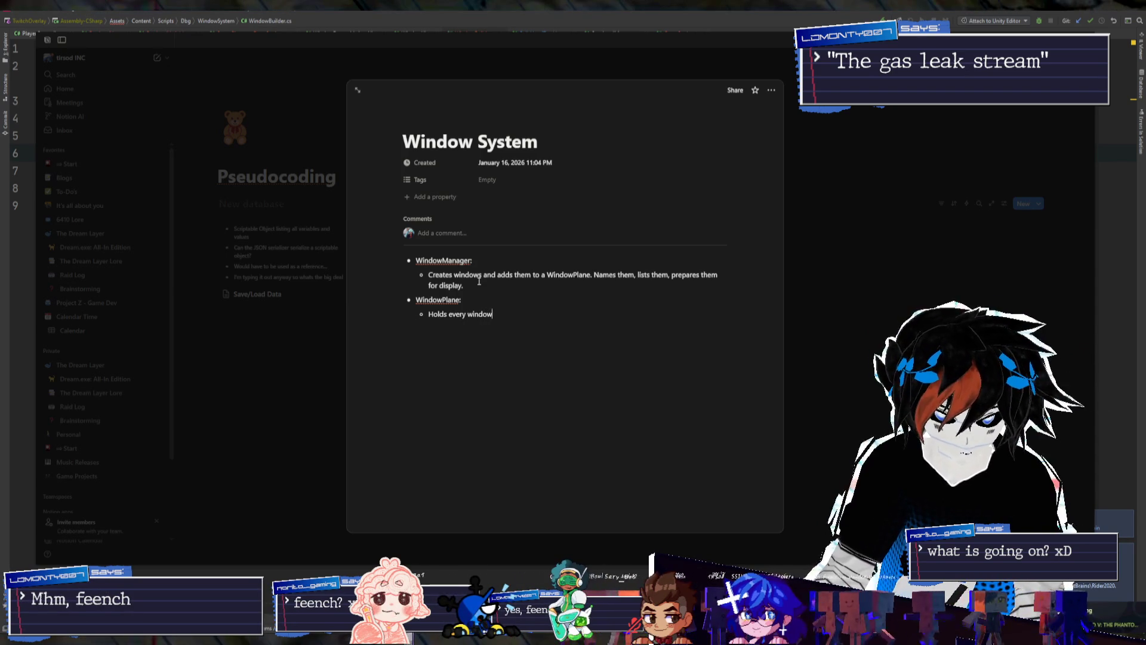
{"action": "type", "text": ", can be disabled o"}
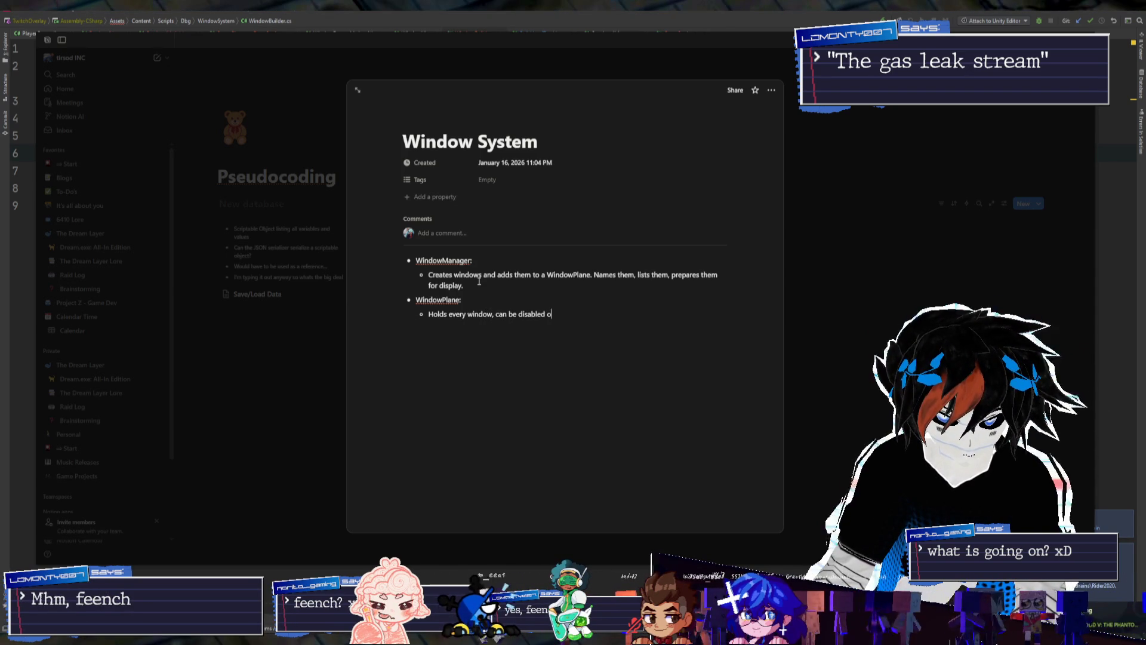
{"action": "type", "text": "r enabled on indi"}
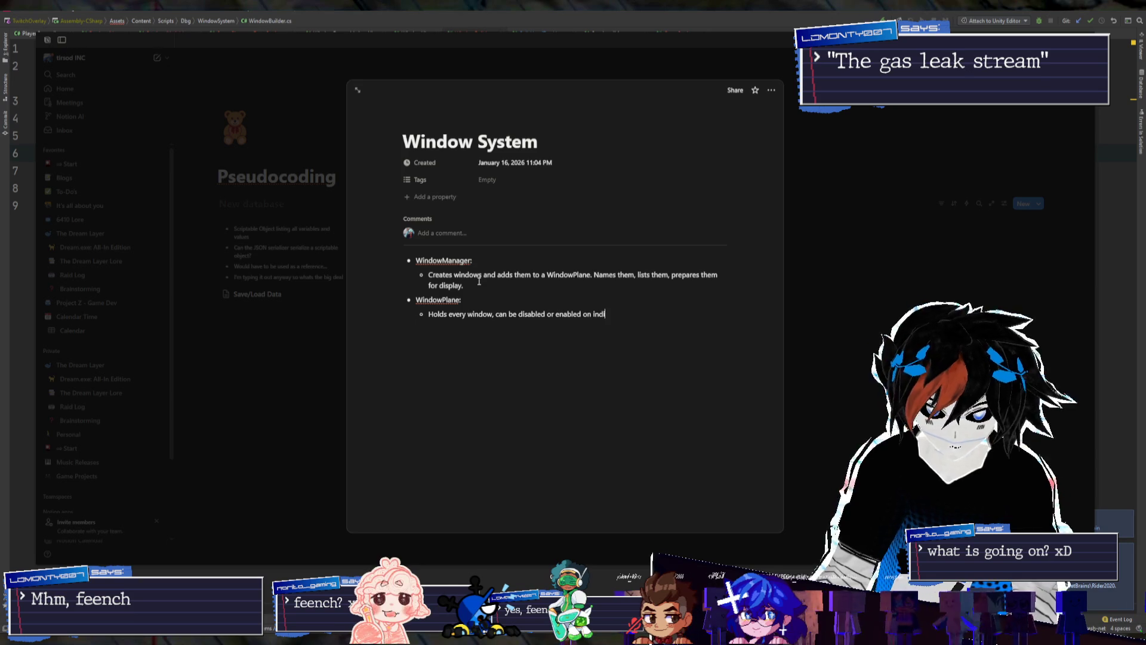
{"action": "type", "text": "vidual basis. "}
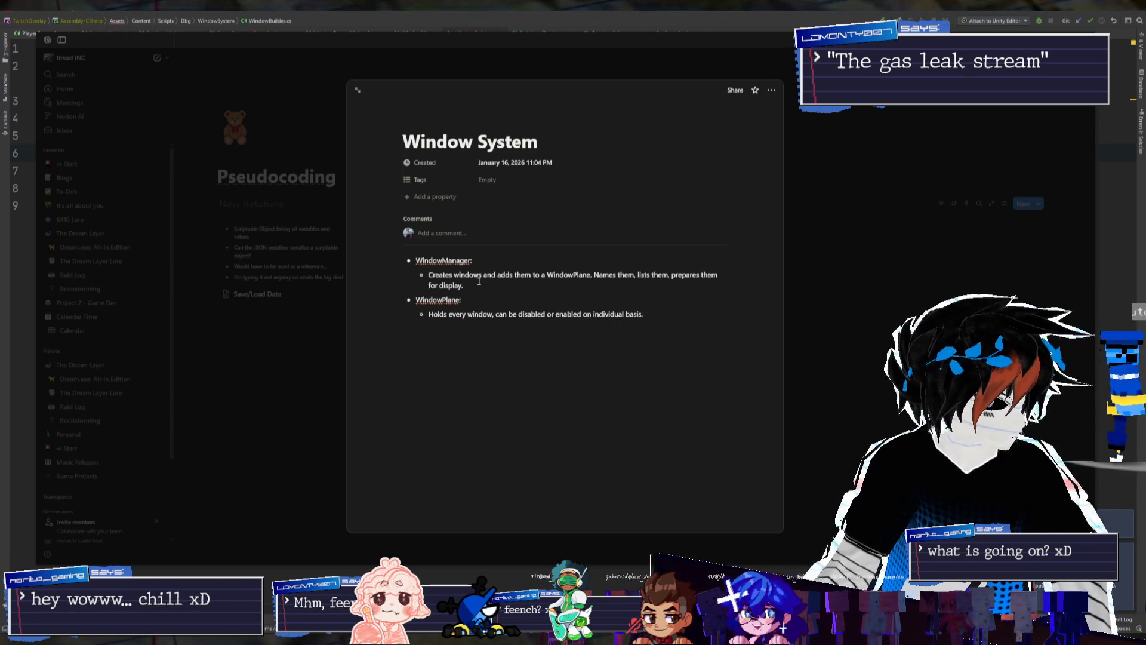
{"action": "type", "text": "Keeps each"}
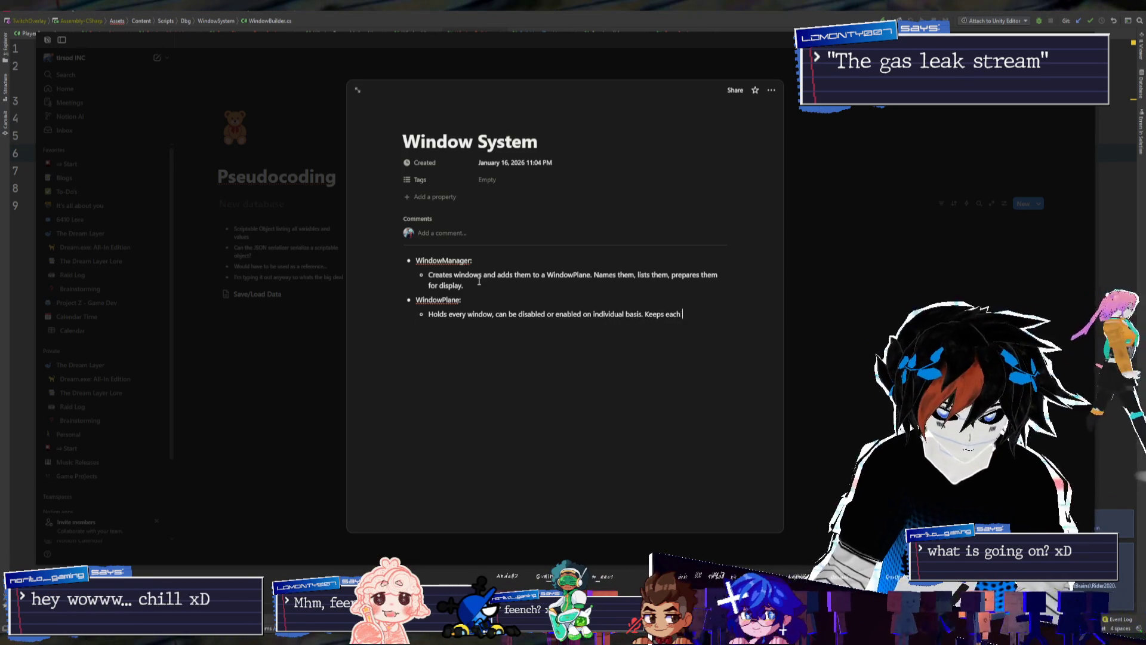
{"action": "key", "text": "BackSpace"}
{"action": "key", "text": "BackSpace"}
{"action": "type", "text": "windows ww"}
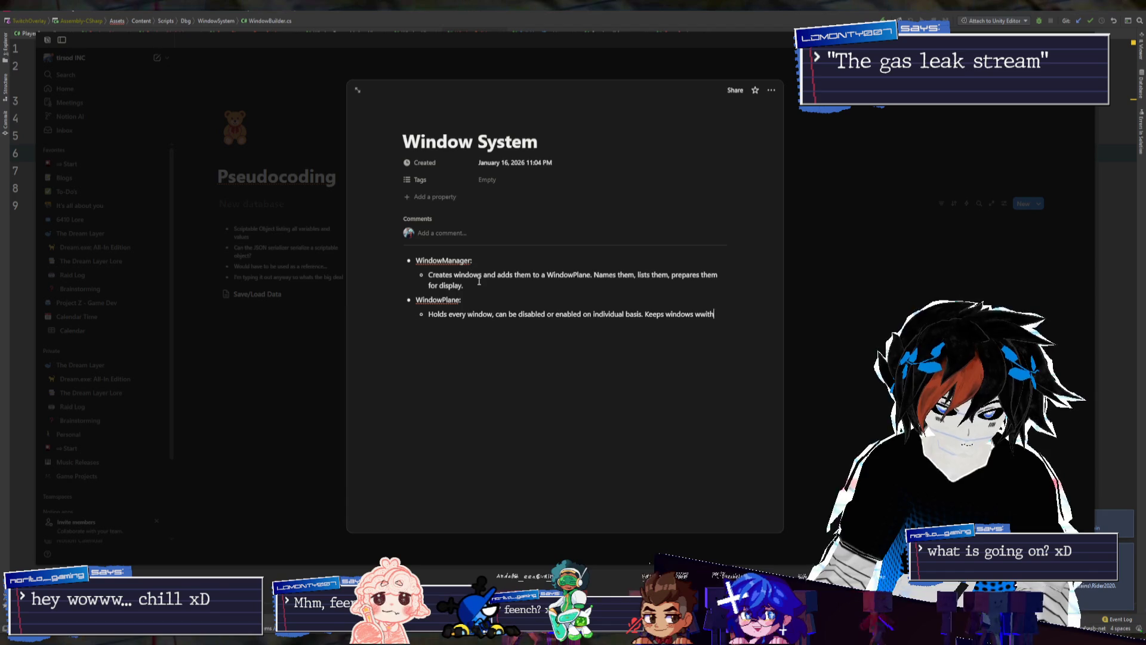
{"action": "key", "text": "BackSpace"}
{"action": "type", "text": "ithin v"}
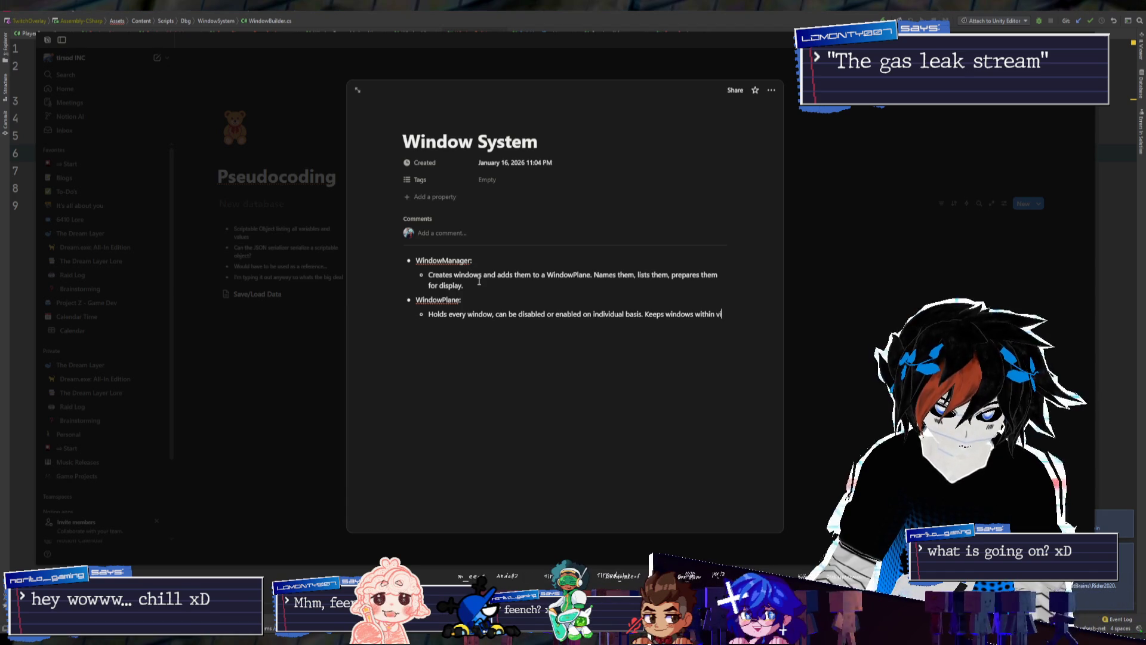
{"action": "type", "text": "iew."}
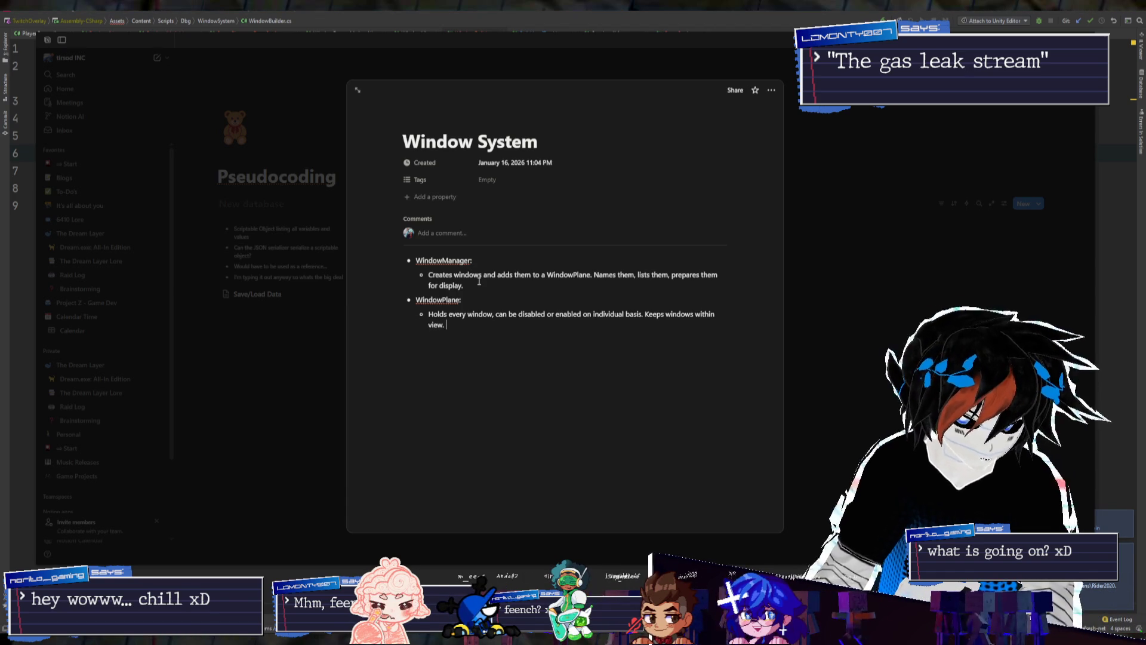
{"action": "type", "text": " Contro"}
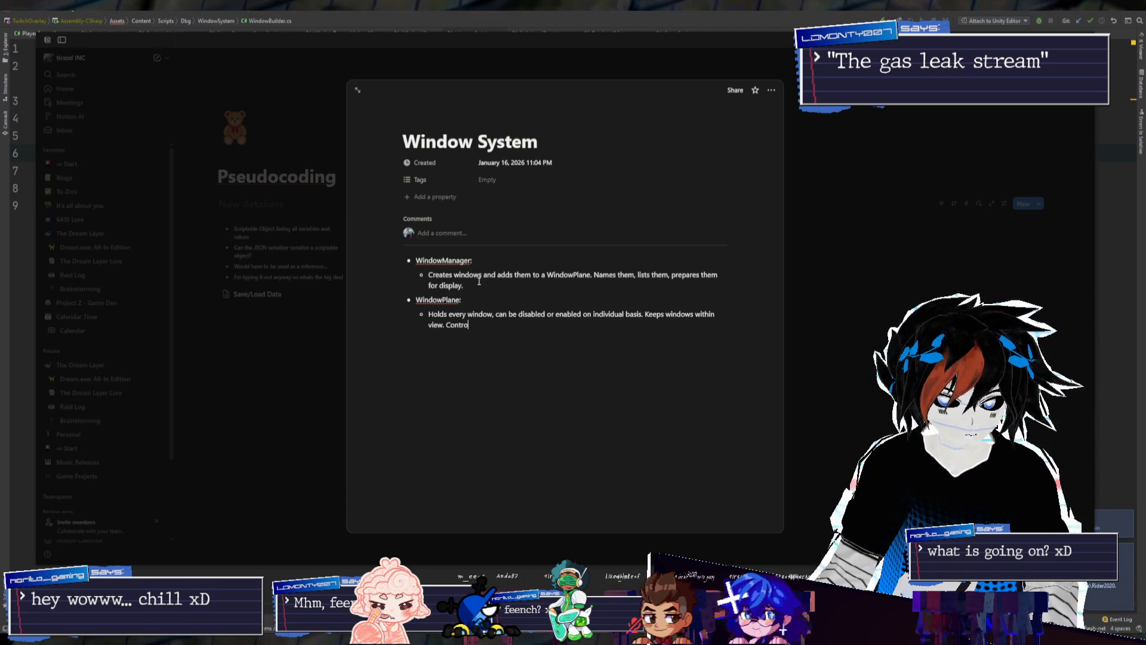
{"action": "type", "text": "ls transpa"}
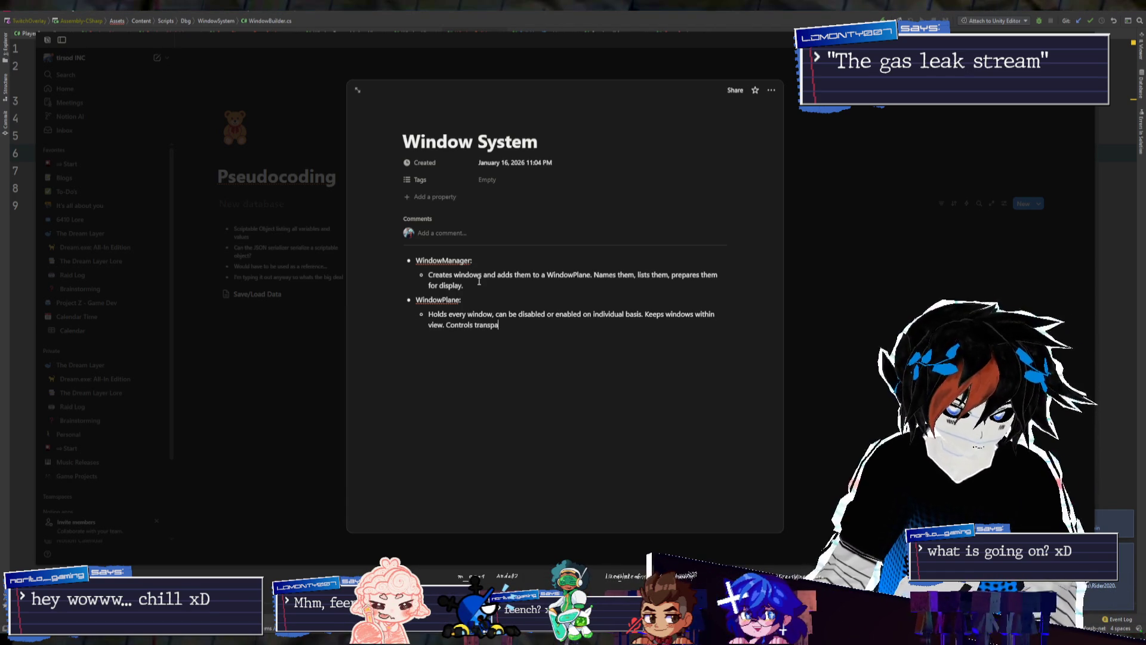
{"action": "type", "text": "rency for u"}
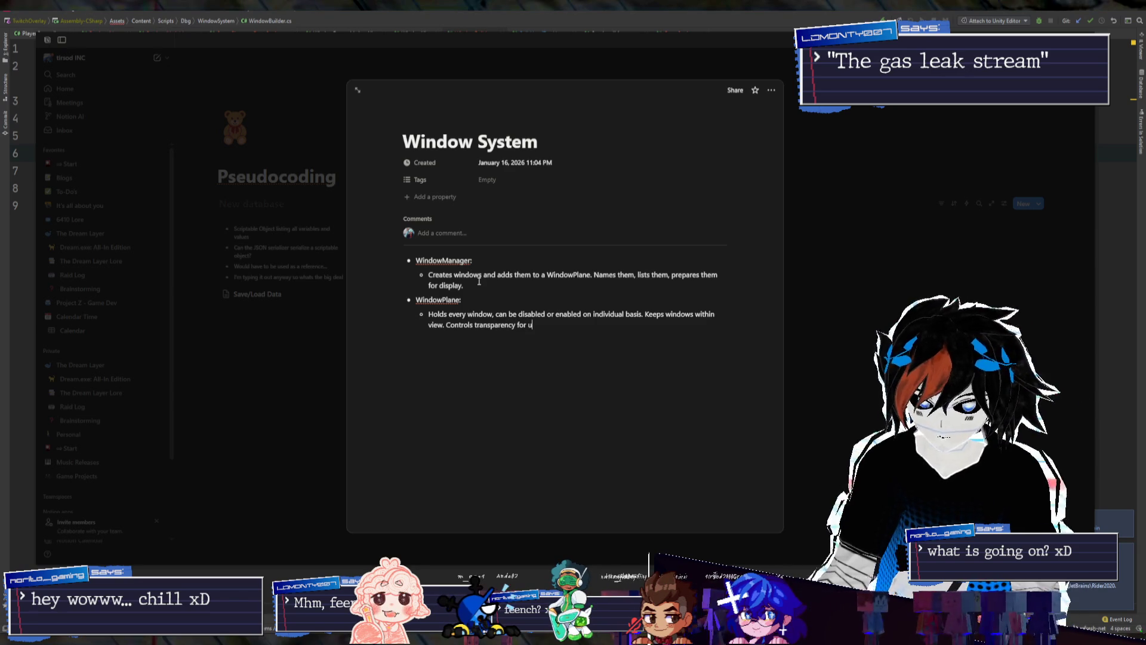
{"action": "type", "text": "nfocused windows."}
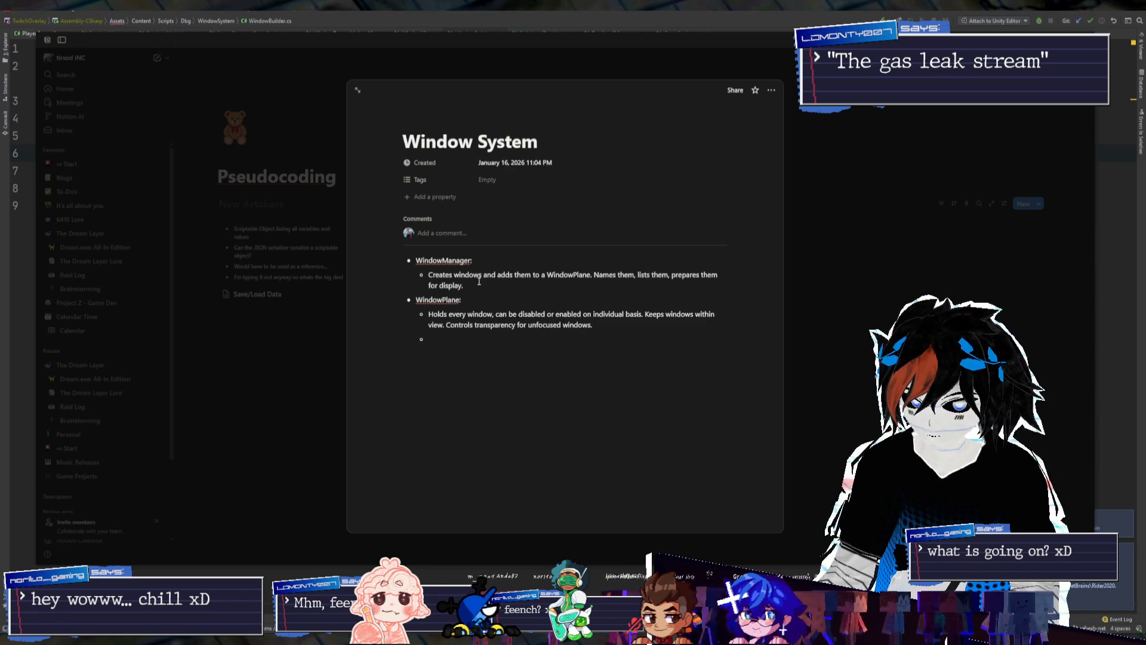
Add a 'WindowUI:' bullet with the sub-point 'Can close, open, toggles interactability.'
{"action": "key", "text": "BackSpace"}
{"action": "type", "text": "- Window"}
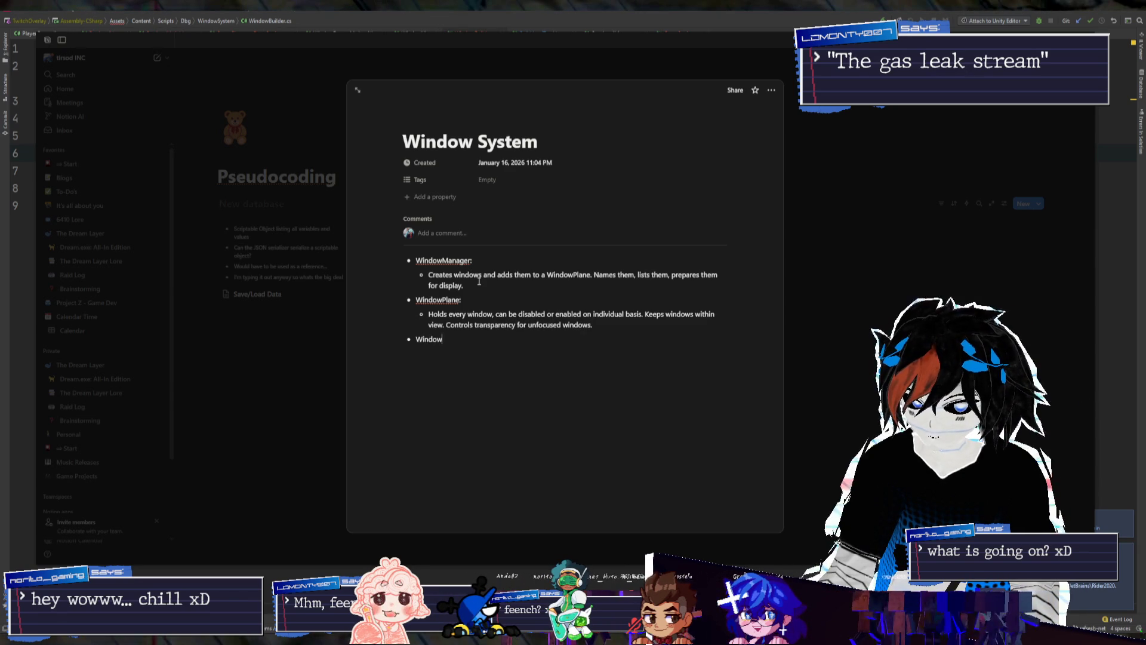
{"action": "type", "text": ":"}
{"action": "key", "text": "Return"}
{"action": "key", "text": "Tab"}
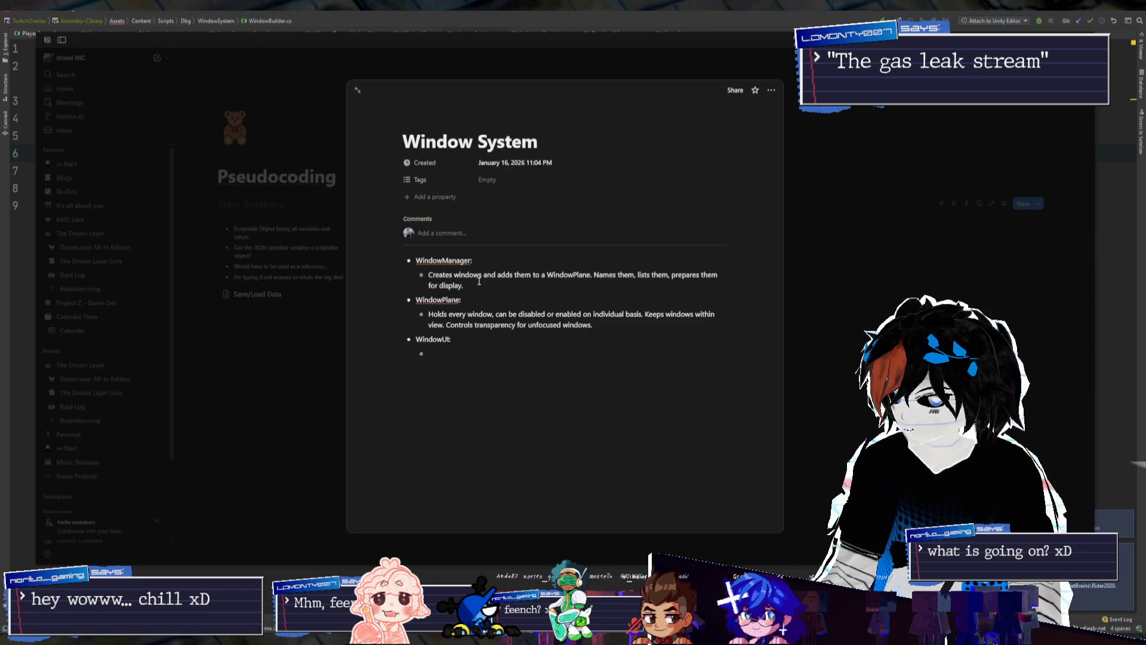
{"action": "type", "text": "Can "}
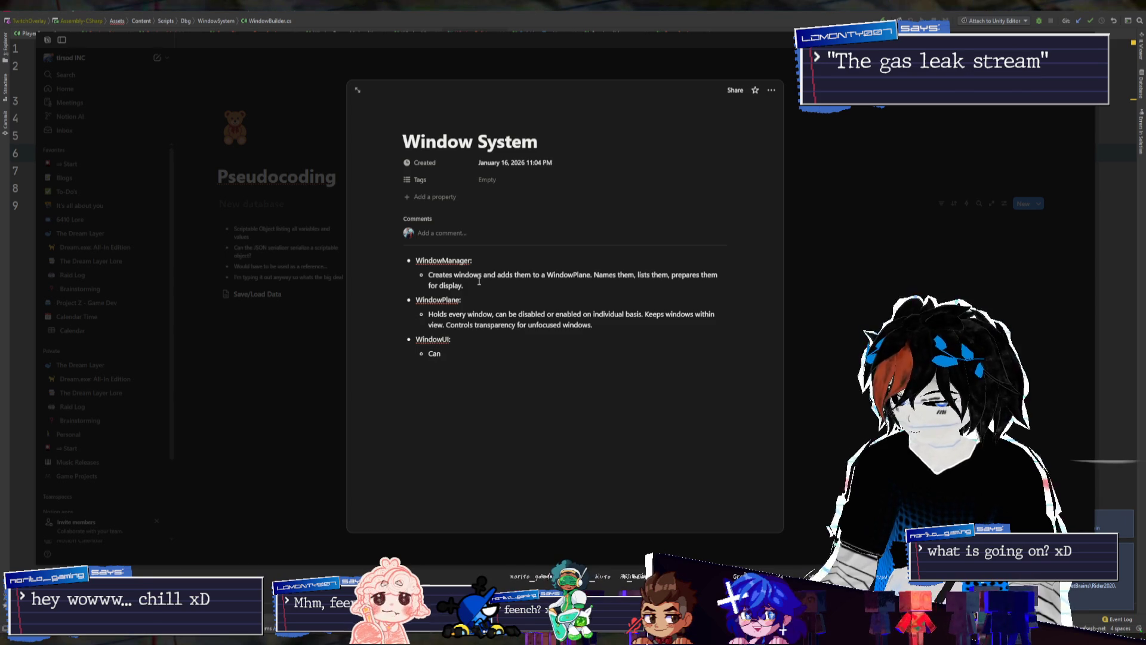
{"action": "type", "text": "close, open, "}
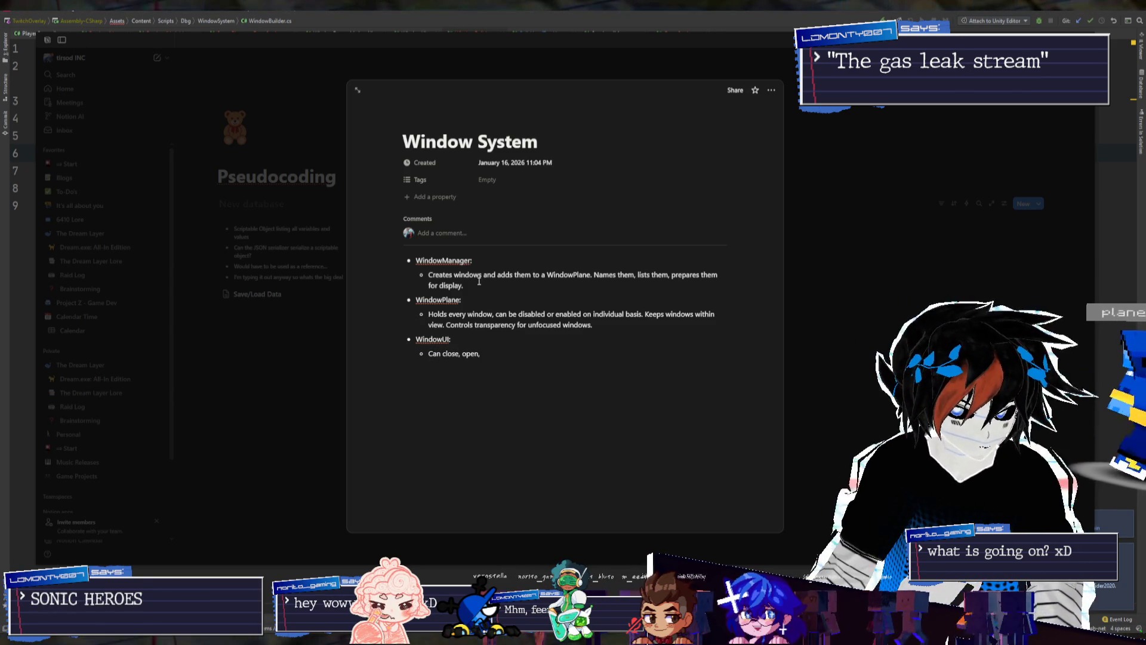
{"action": "type", "text": "toggles interactability."}
{"action": "key", "text": "Return"}
{"action": "key", "text": "shift+Tab"}
Add 'Literally any other class:' with an 'On Awake:' sub-point reading 'Can produce a Window'
{"action": "type", "text": "ally a"}
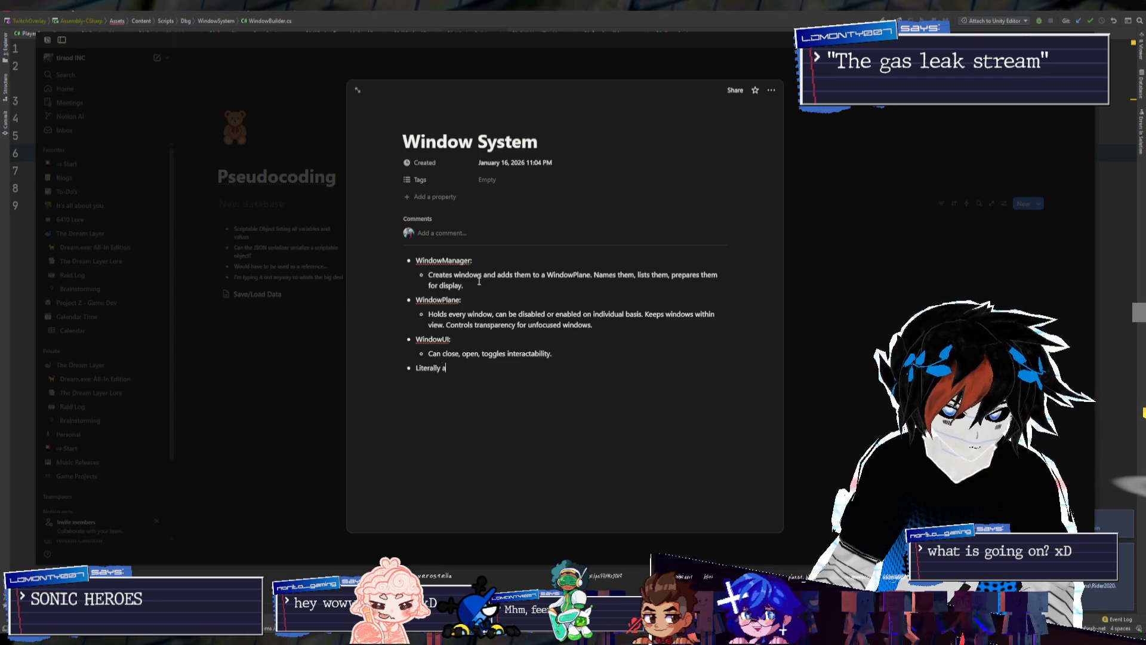
{"action": "type", "text": "ny other class:"}
{"action": "key", "text": "Return"}
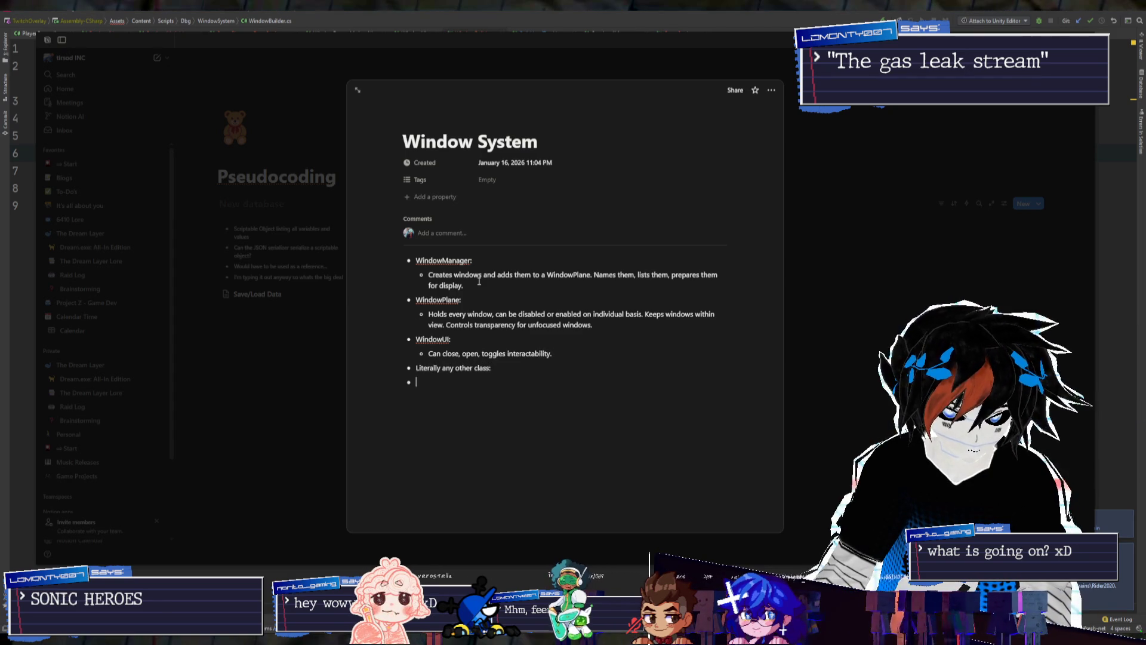
{"action": "type", "text": "On Awake"}
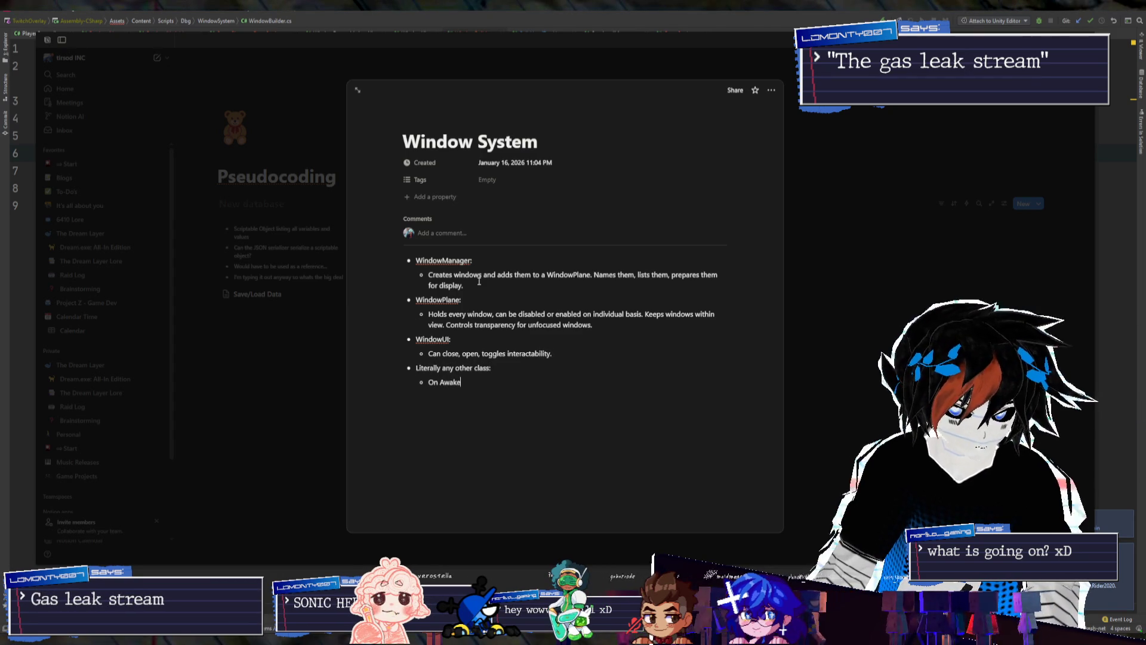
{"action": "type", "text": ":"}
{"action": "key", "text": "Return"}
{"action": "key", "text": "Tab"}
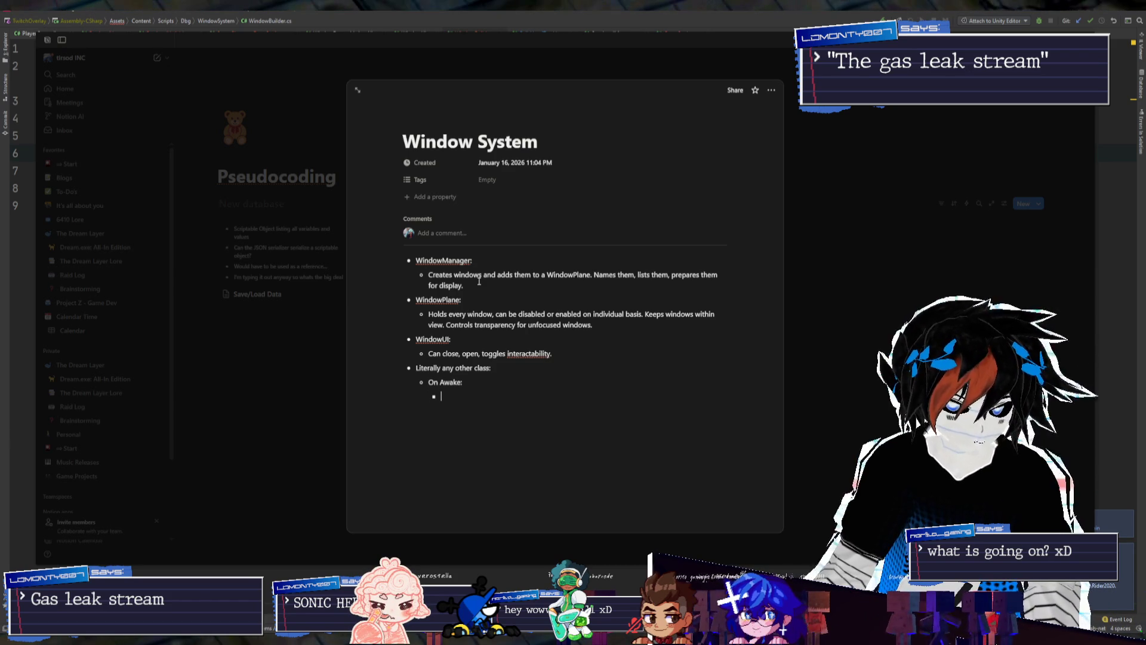
{"action": "type", "text": "Can produce a Window"}
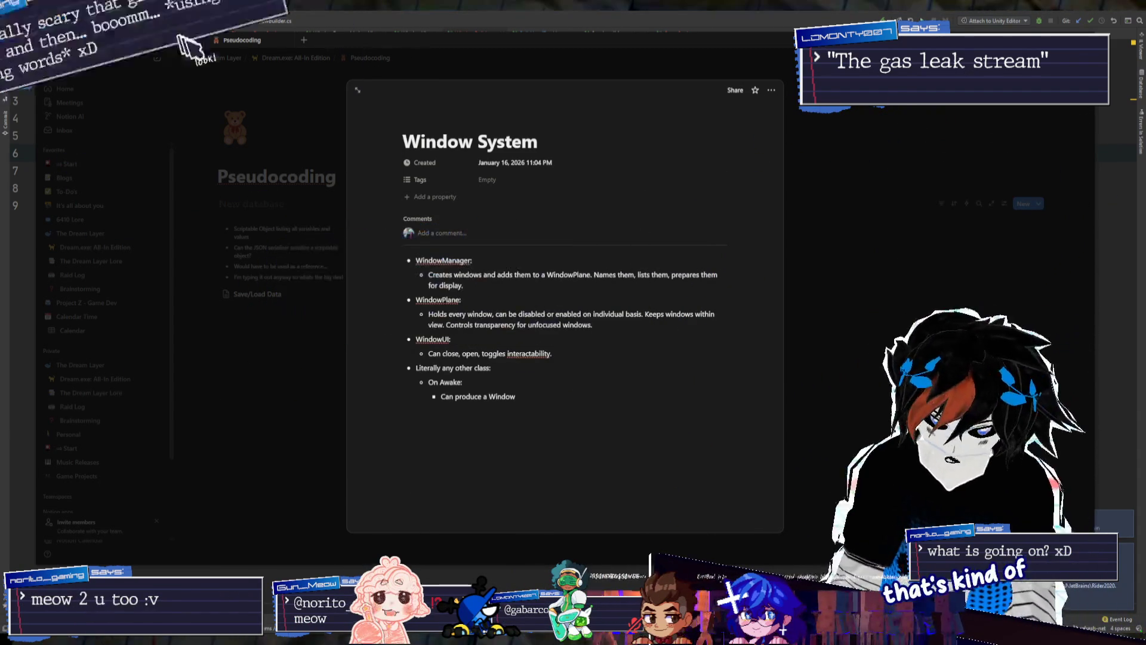
{"action": "left_click", "coordinate": [630, 327]}
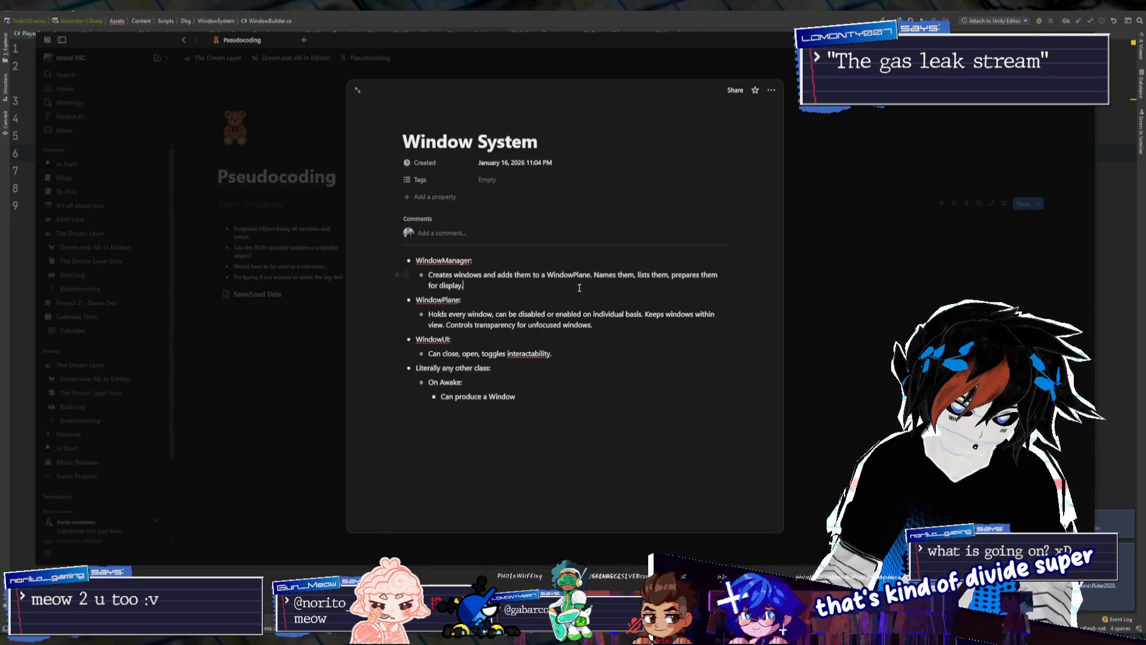
{"action": "left_click", "coordinate": [632, 324]}
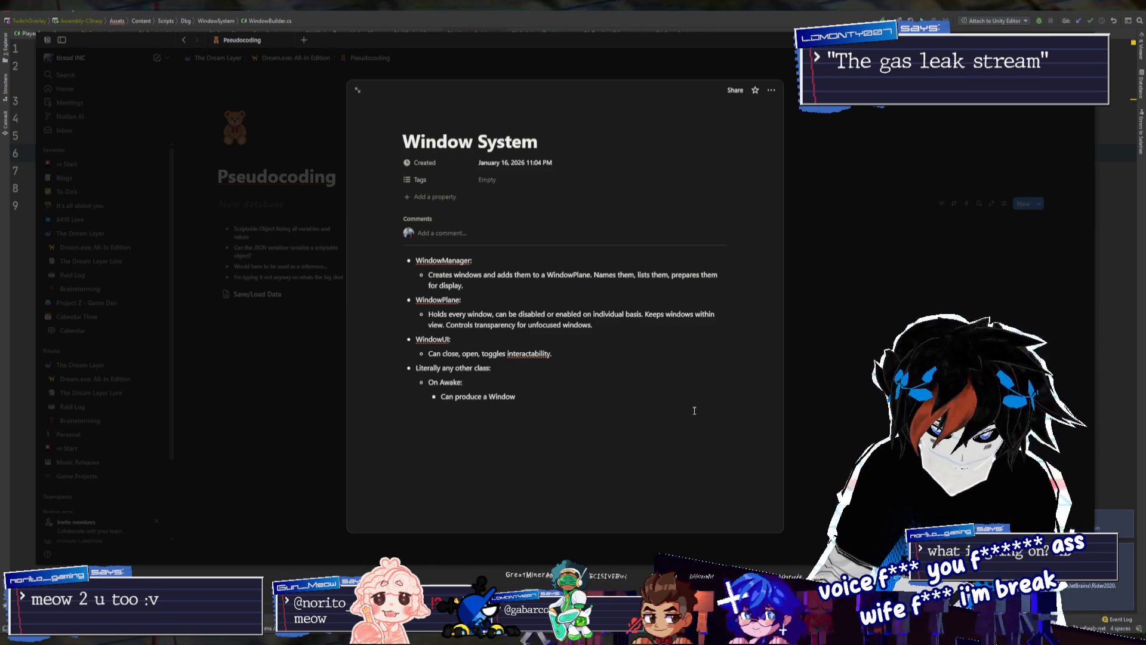
{"action": "left_click", "coordinate": [614, 401]}
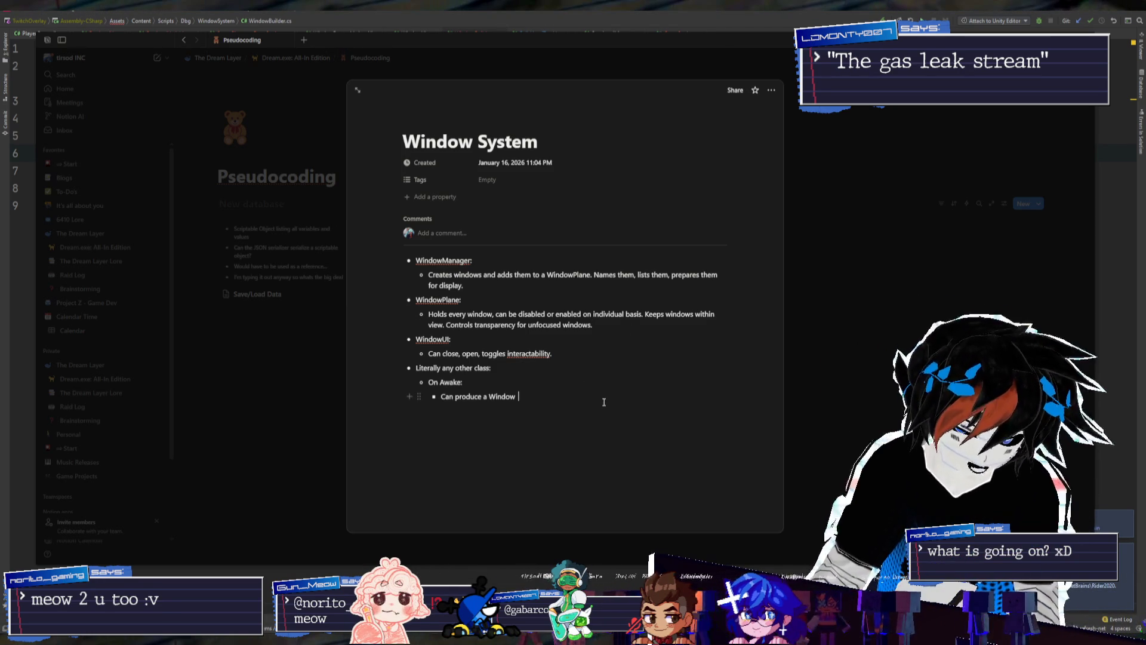
Note under On Awake: stored within WindowManager, kept instanced when necessary, contents updatable in real time
{"action": "type", "text": "for s"}
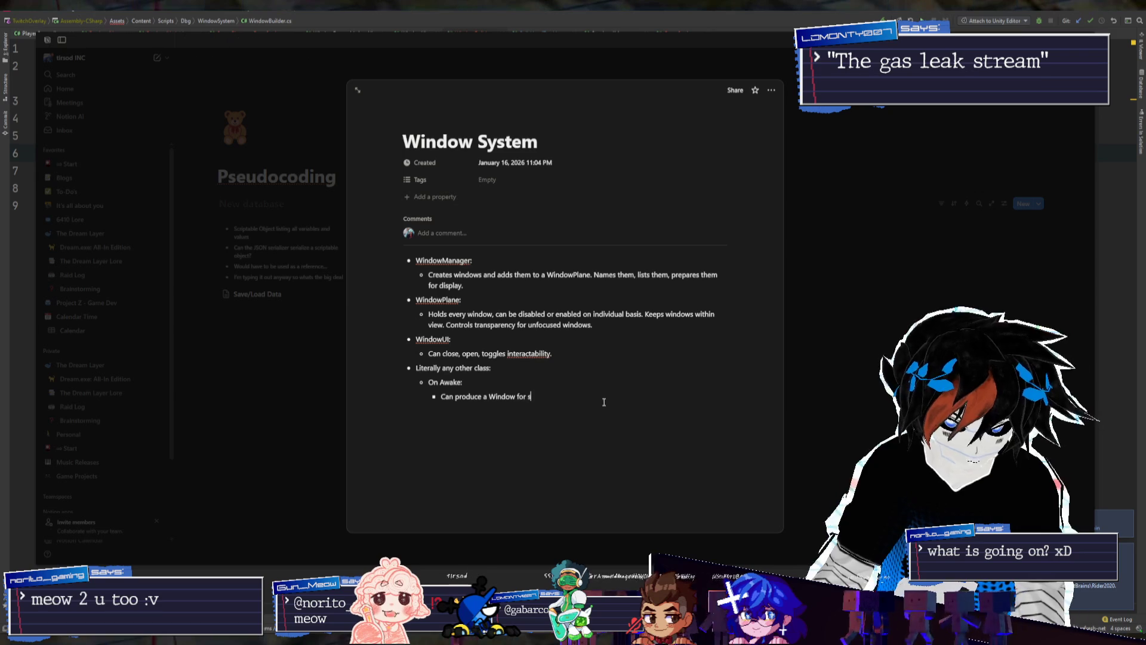
{"action": "type", "text": "torage within WindowM"}
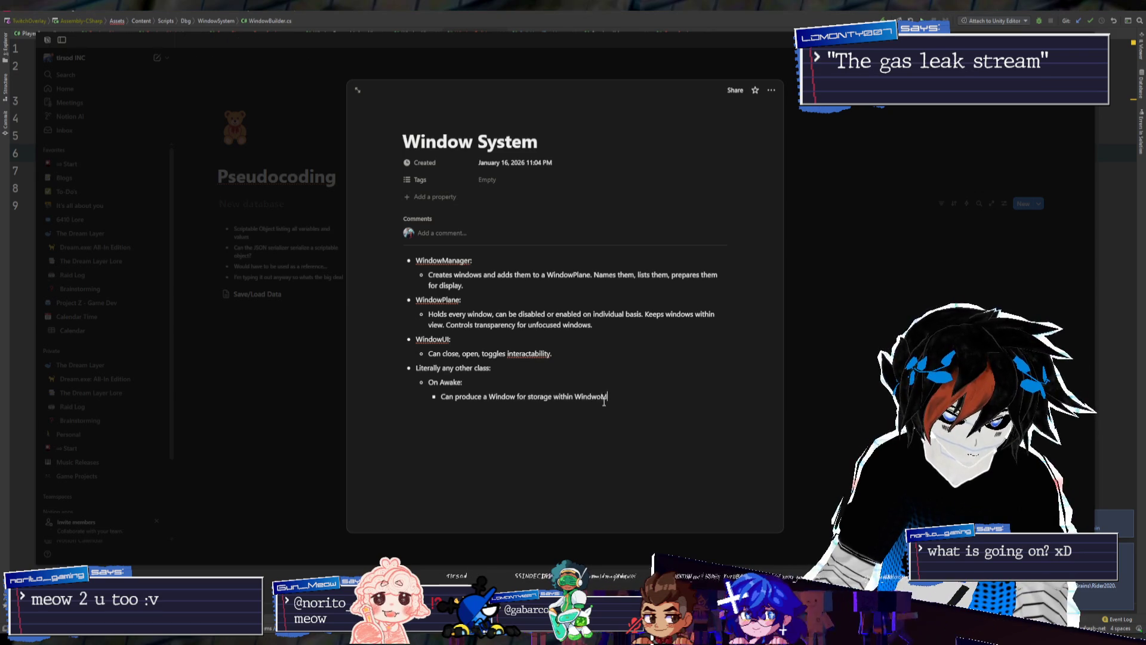
{"action": "key", "text": "BackSpace"}
{"action": "key", "text": "BackSpace"}
{"action": "key", "text": "BackSpace"}
{"action": "type", "text": "wManager."}
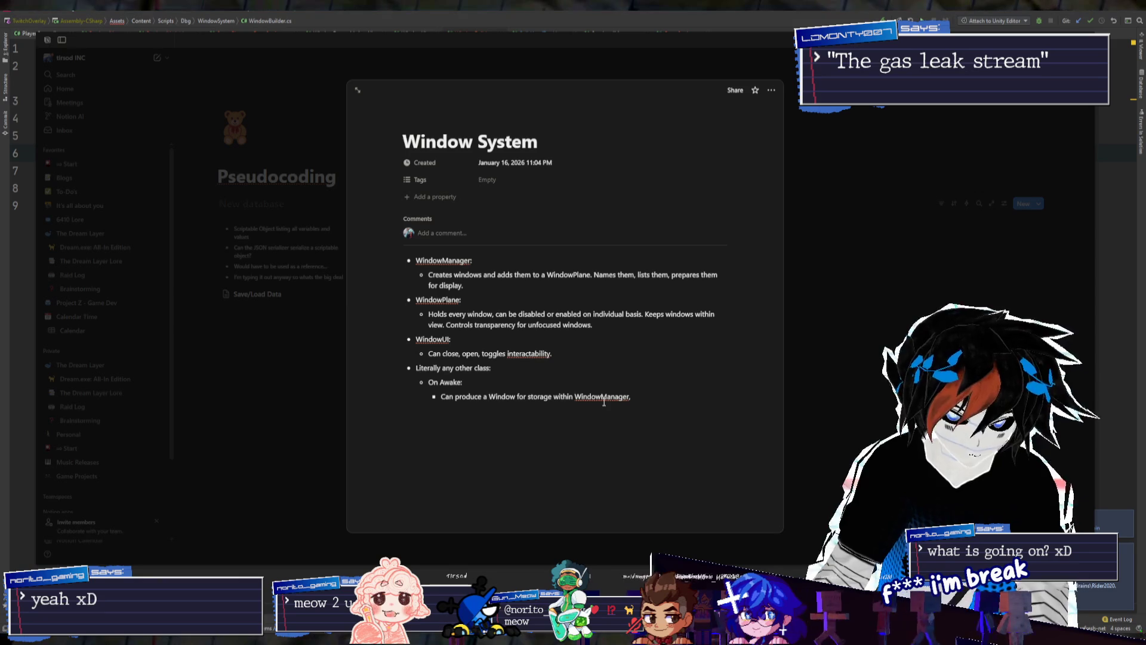
{"action": "type", "text": " K"}
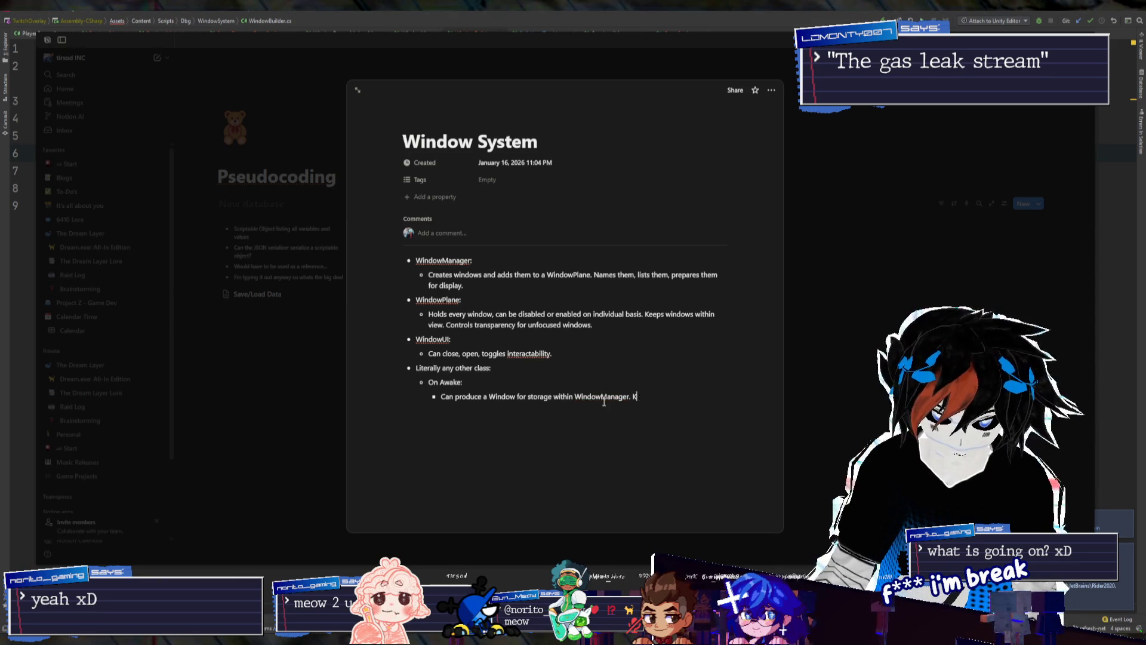
{"action": "key", "text": "BackSpace"}
{"action": "key", "text": "BackSpace"}
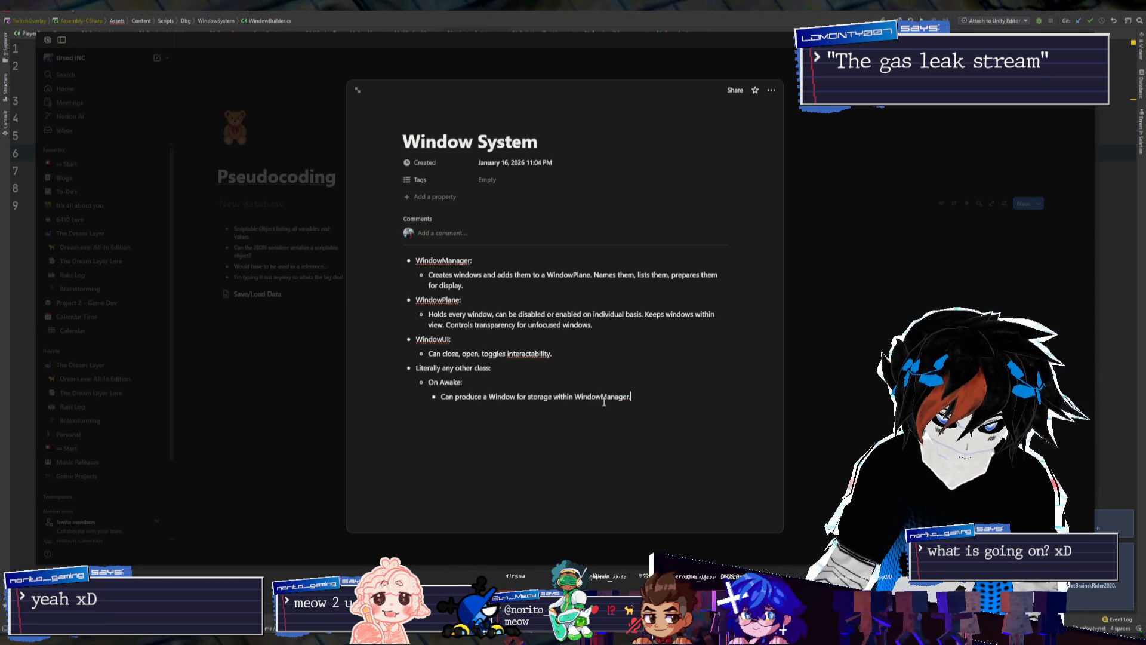
{"action": "key", "text": "Return"}
{"action": "type", "text": "WindowManager keeps the"}
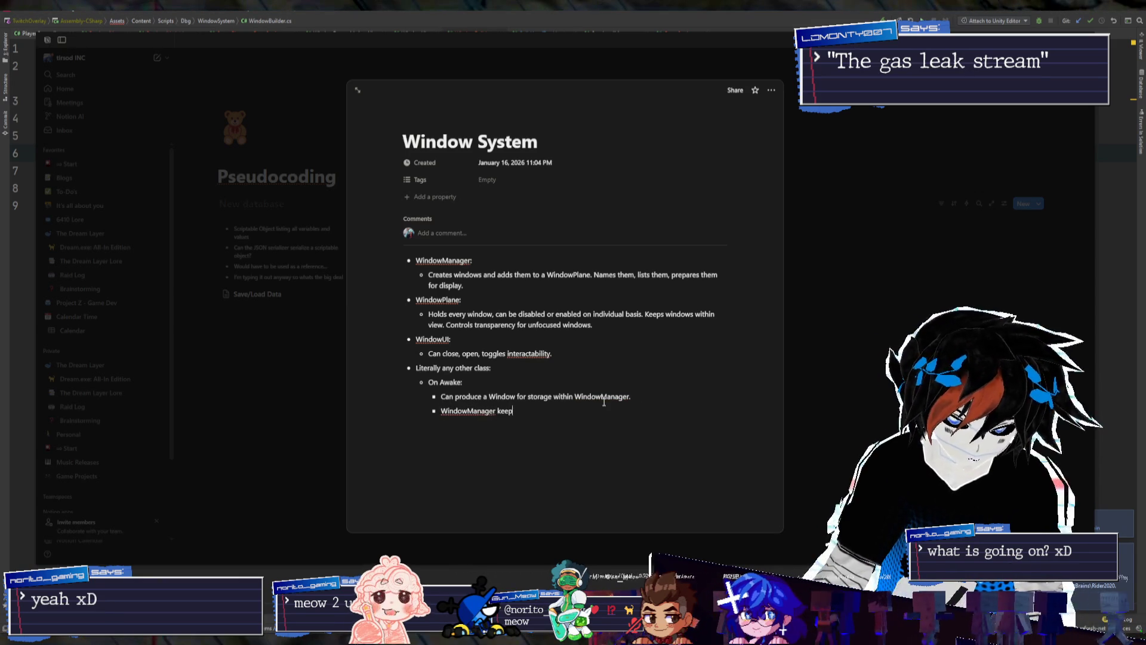
{"action": "type", "text": "m instance"}
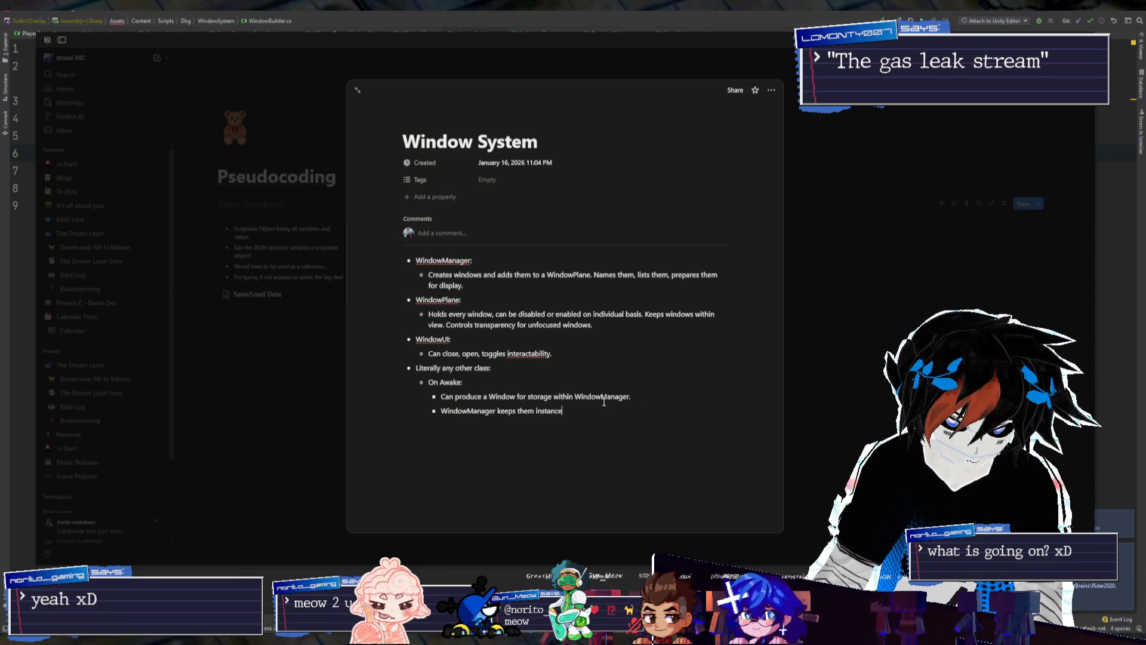
{"action": "type", "text": "d when necessary."}
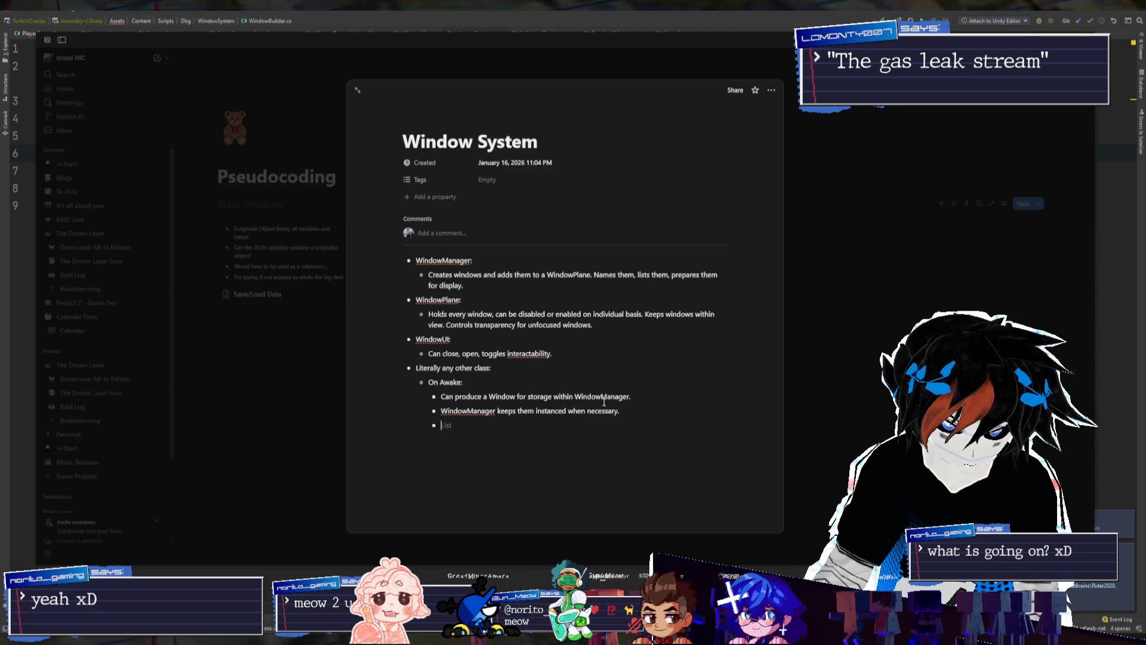
{"action": "type", "text": "Could update thecontents of the window in r"}
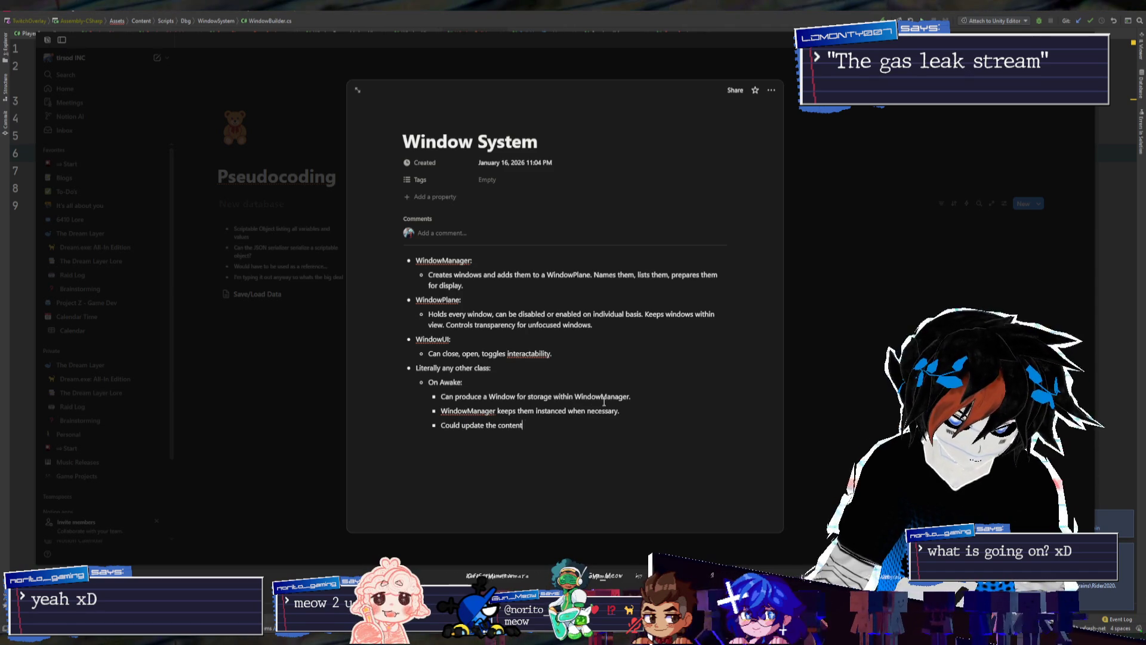
{"action": "type", "text": "eal t"}
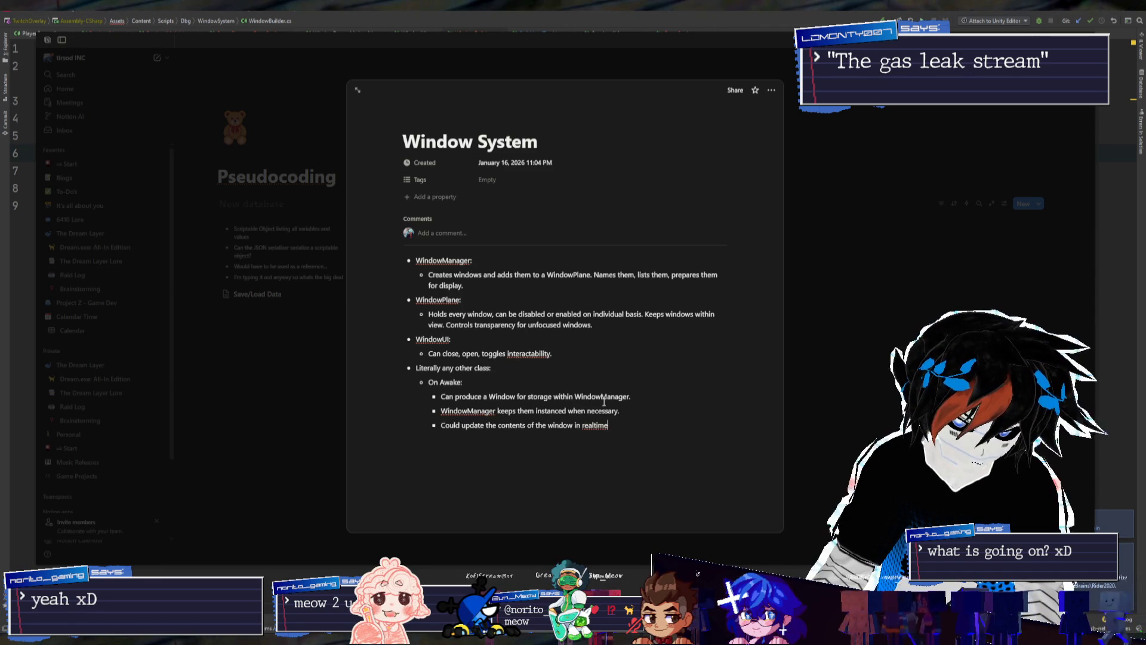
{"action": "type", "text": "?"}
{"action": "key", "text": "Return"}
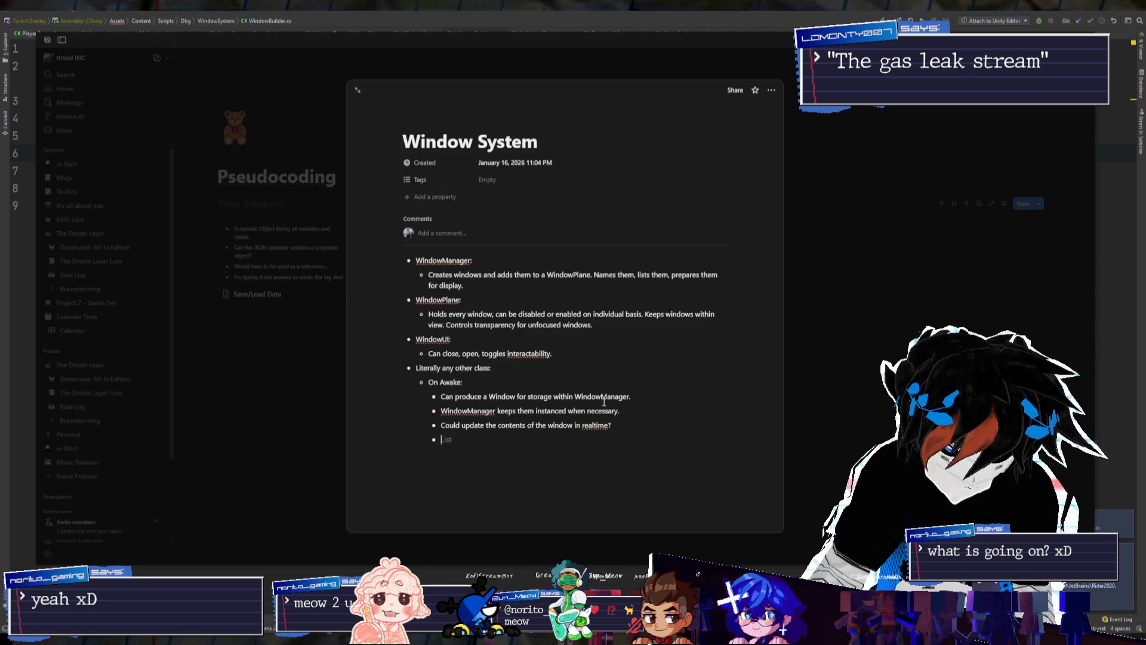
{"action": "type", "text": "- "}
{"action": "type", "text": "Up"}
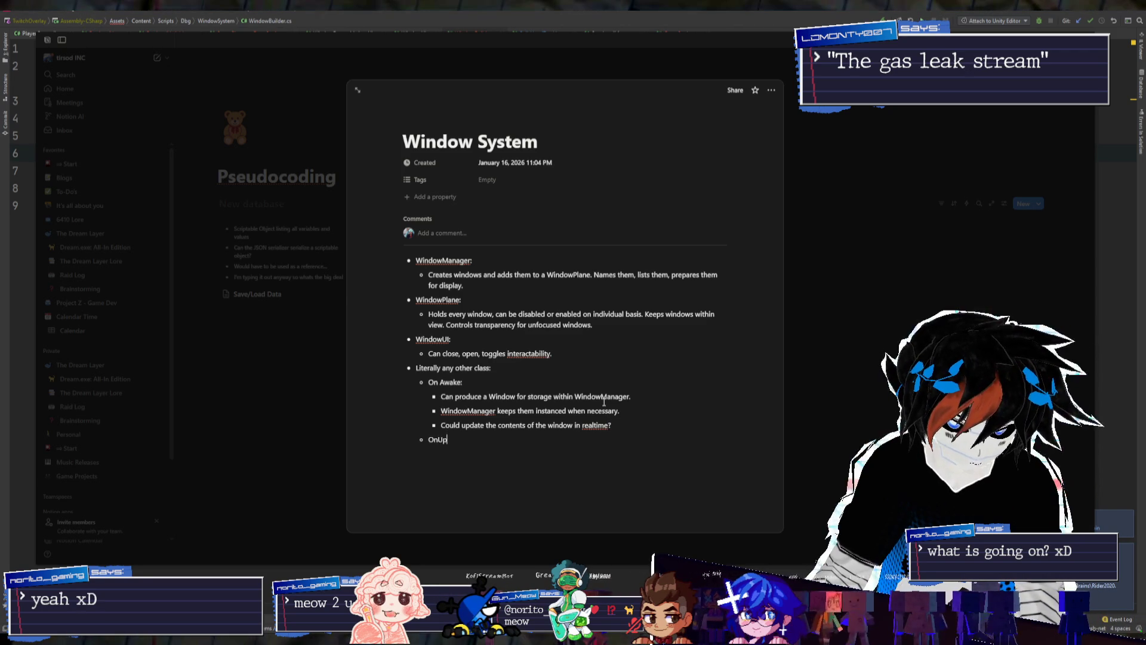
{"action": "type", "text": "Events:"}
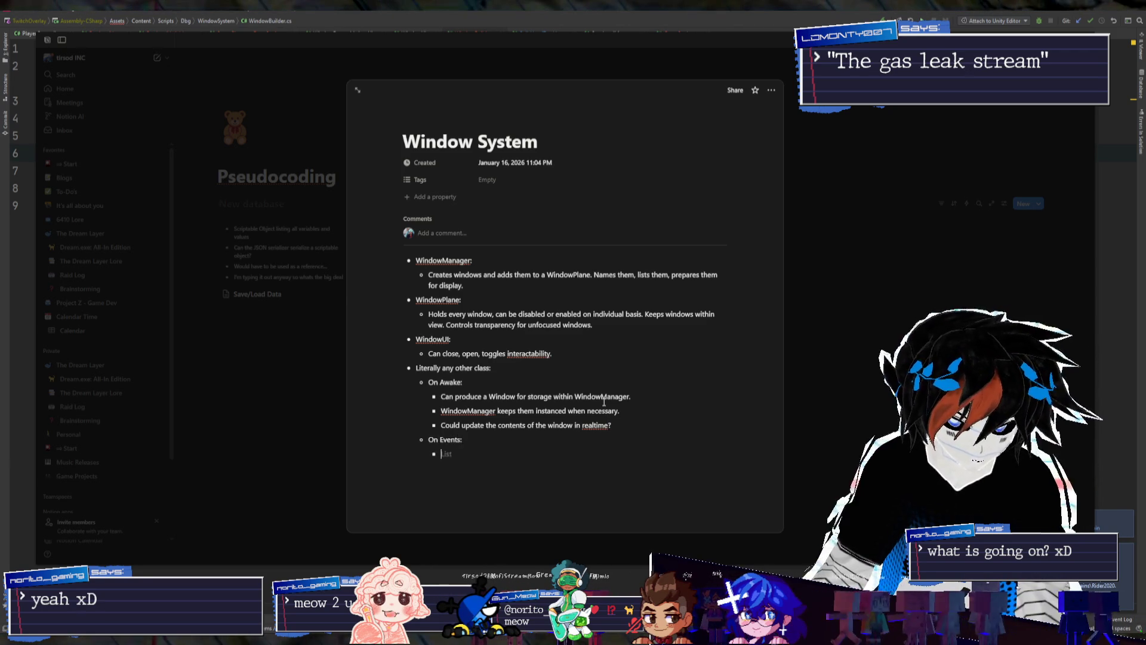
{"action": "type", "text": "Enable an"}
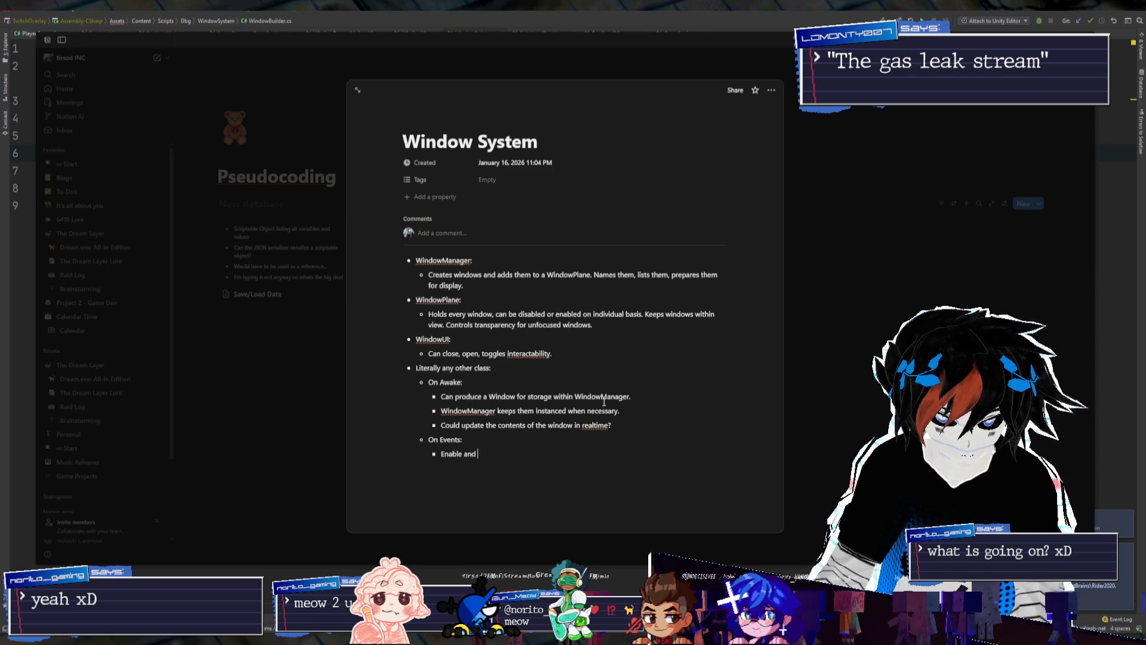
{"action": "type", "text": "disable"}
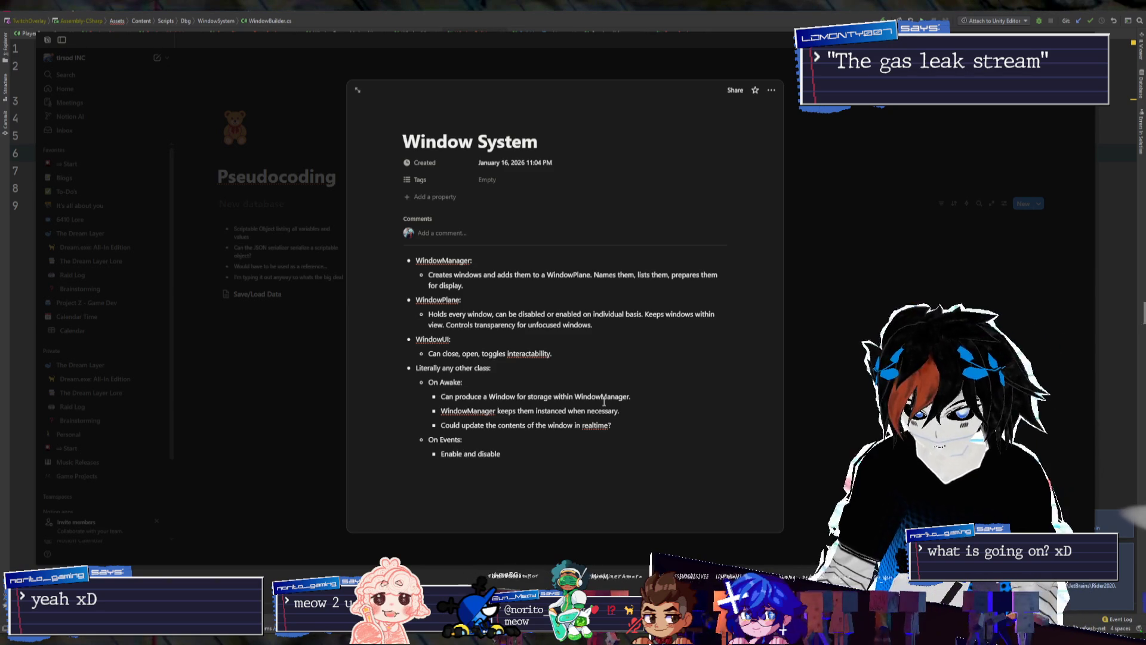
Replace the enable/disable wording with 'Make that window visible by calling WindowManager's Show'
{"action": "key", "text": "ctrl+Left"}
{"action": "key", "text": "ctrl+Left"}
{"action": "key", "text": "ctrl+BackSpace"}
{"action": "key", "text": "shift+End"}
{"action": "type", "text": "Make"}
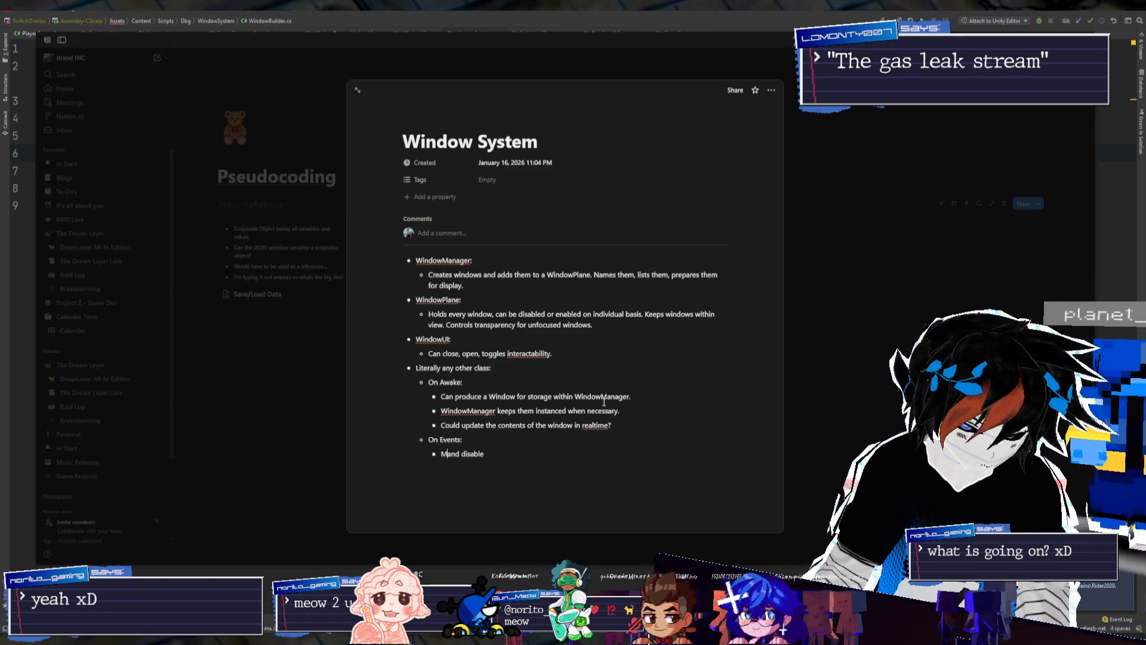
{"action": "key", "text": "shift+End"}
{"action": "type", "text": "that window visible"}
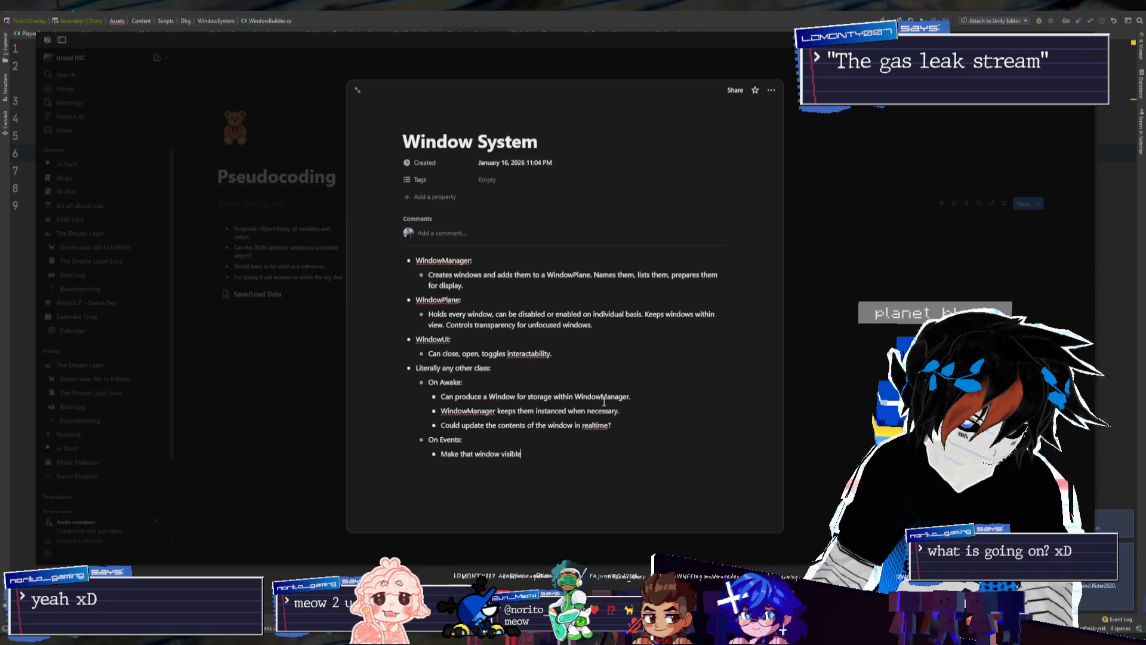
{"action": "type", "text": " by calling "}
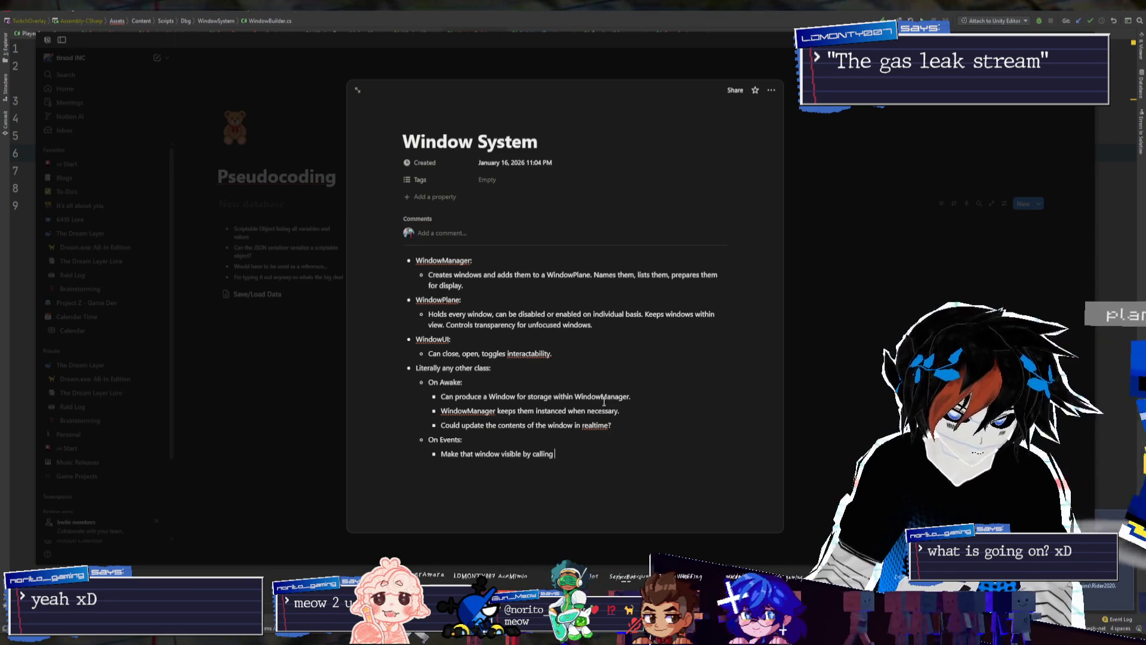
{"action": "type", "text": "WindowM"}
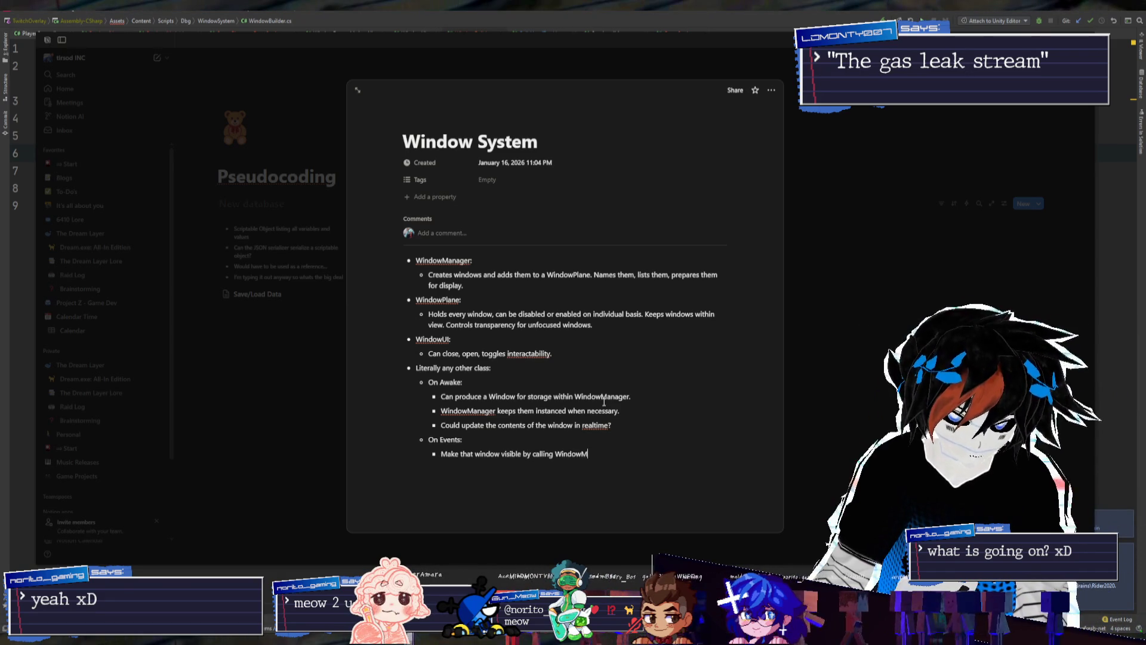
{"action": "type", "text": "anager's "}
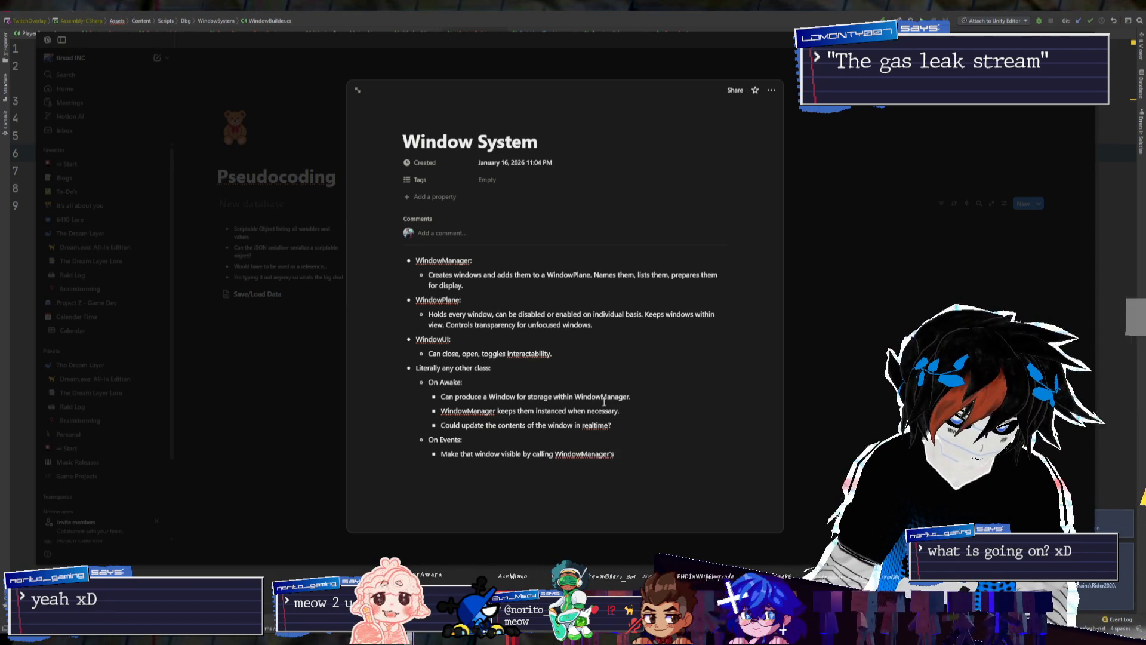
{"action": "type", "text": "Show"}
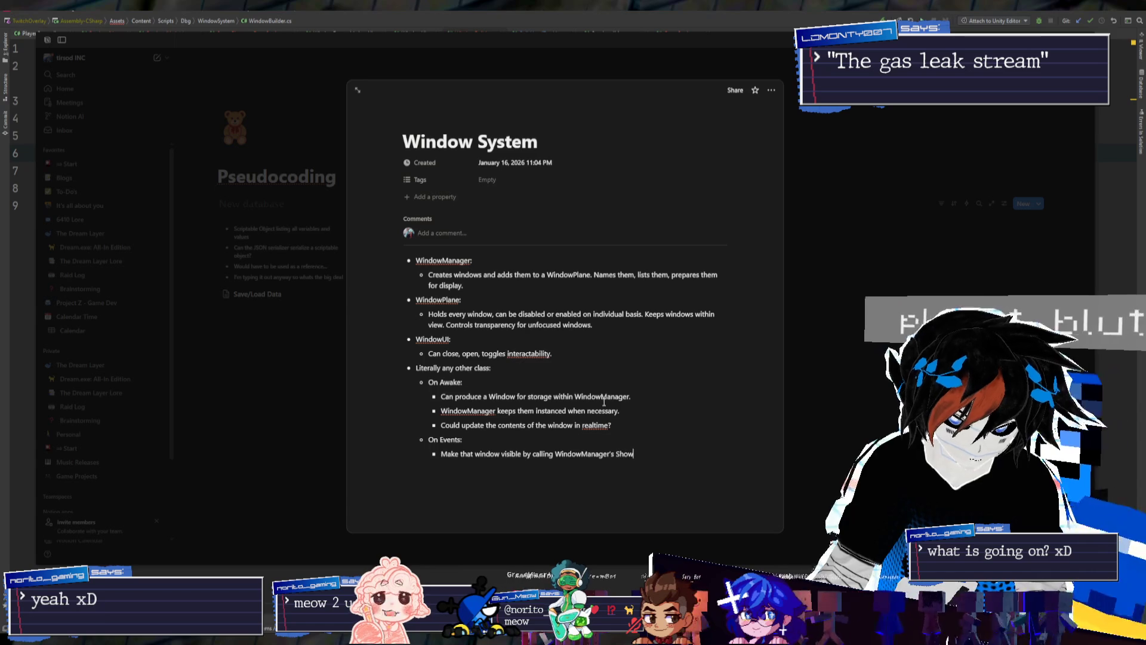
Reword the first On Awake bullet to store the window's id and refer to it by id
{"action": "left_click", "coordinate": [517, 397]}
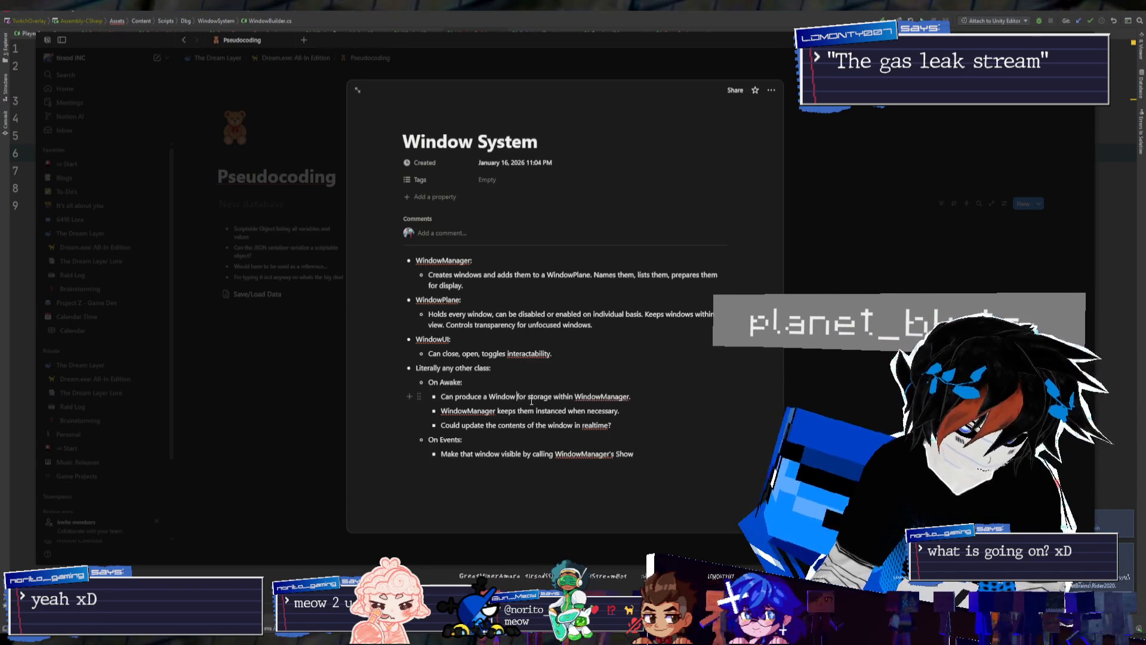
{"action": "type", "text": "and a"}
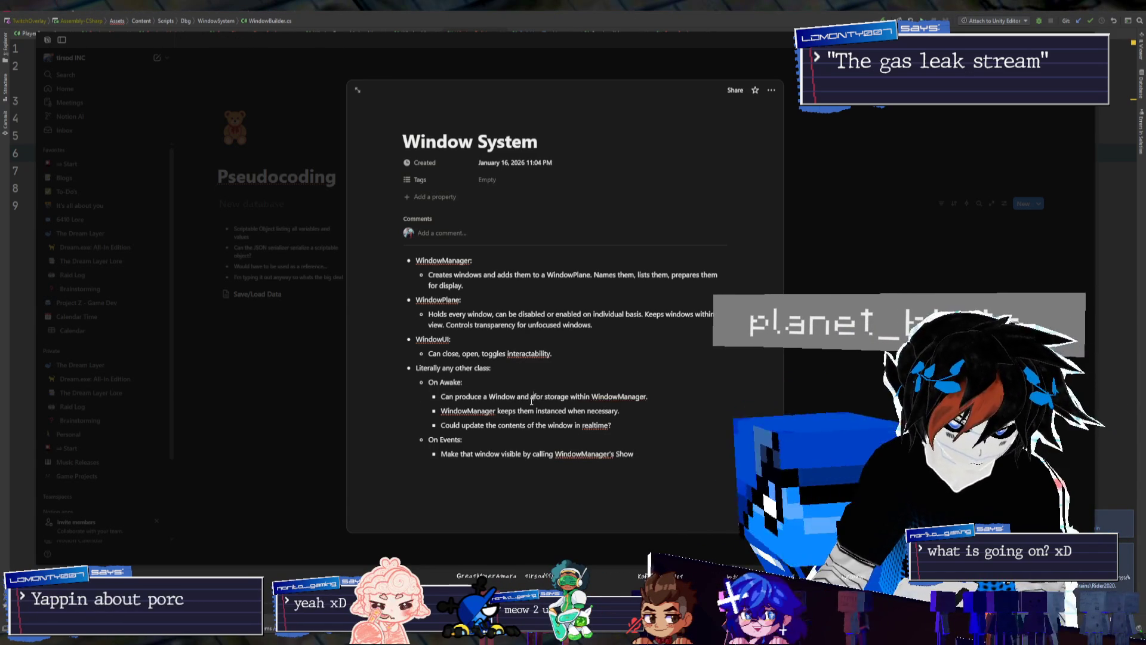
{"action": "type", "text": "store its id"}
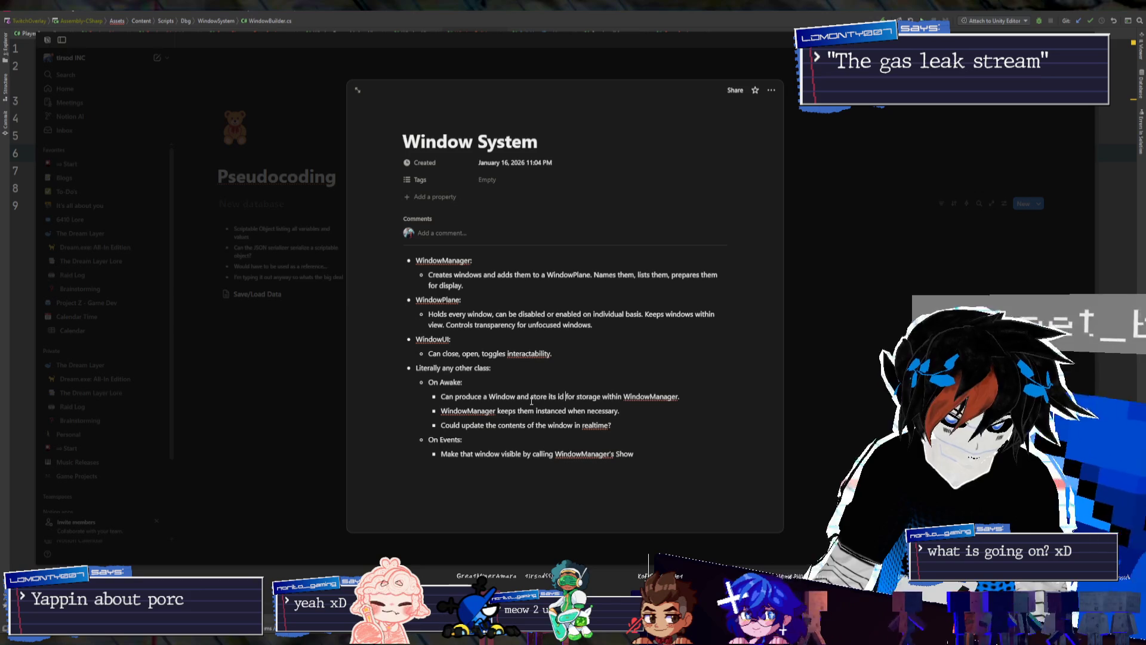
{"action": "key", "text": "ctrl+Right"}
{"action": "key", "text": "ctrl+shift+Right"}
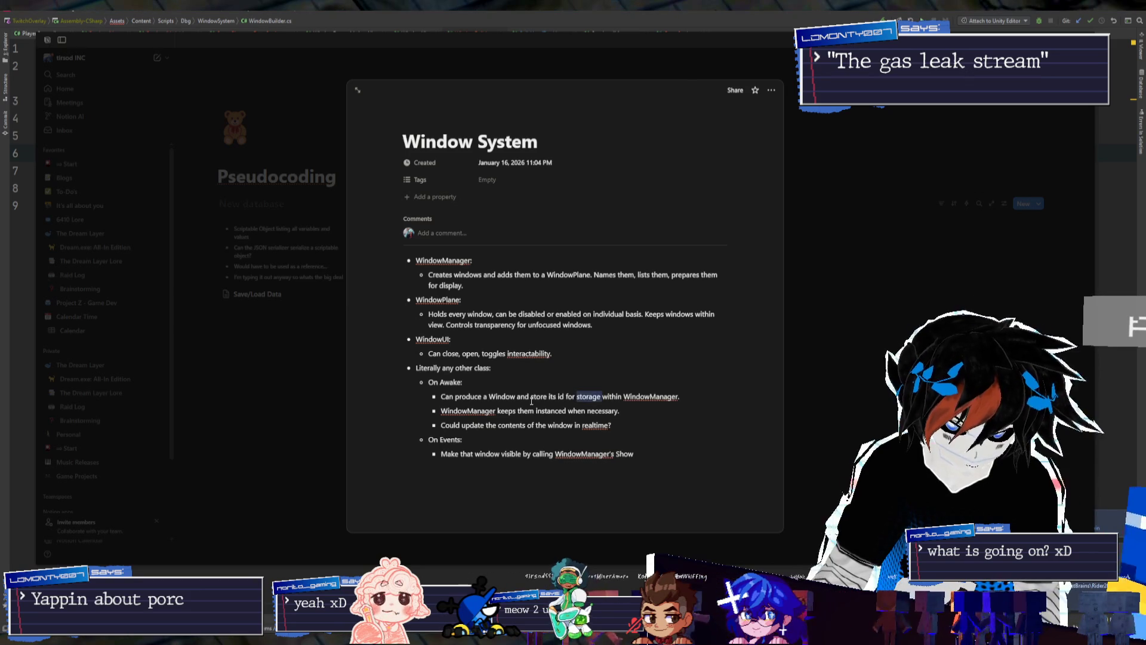
{"action": "key", "text": "BackSpace"}
{"action": "type", "text": "o refer"}
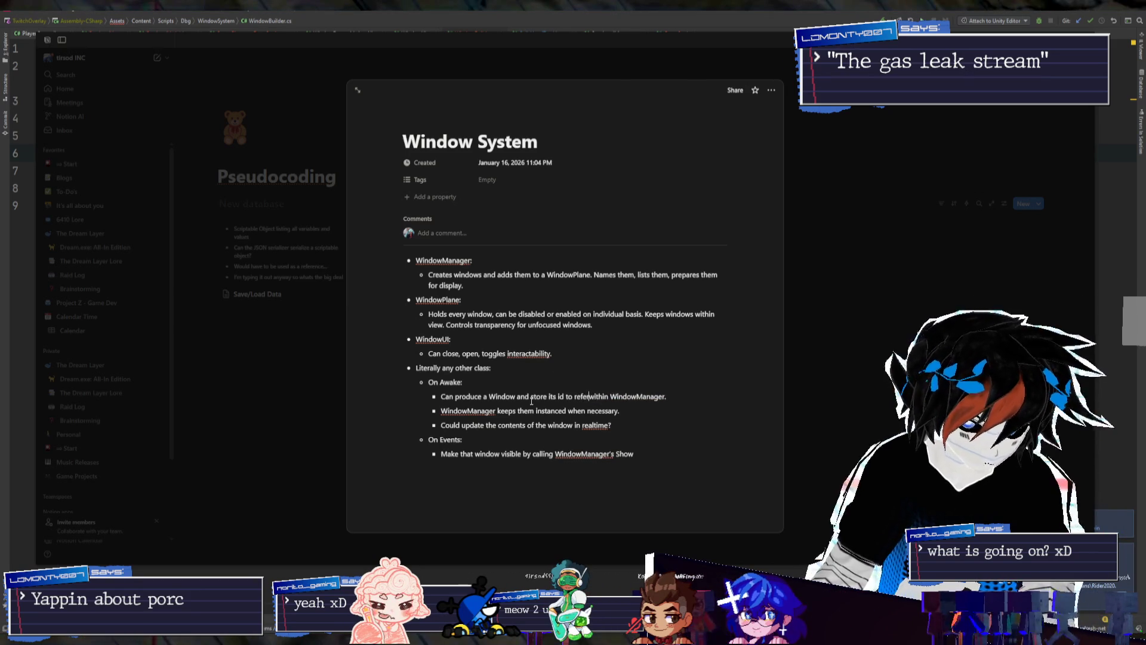
{"action": "type", "text": "from "}
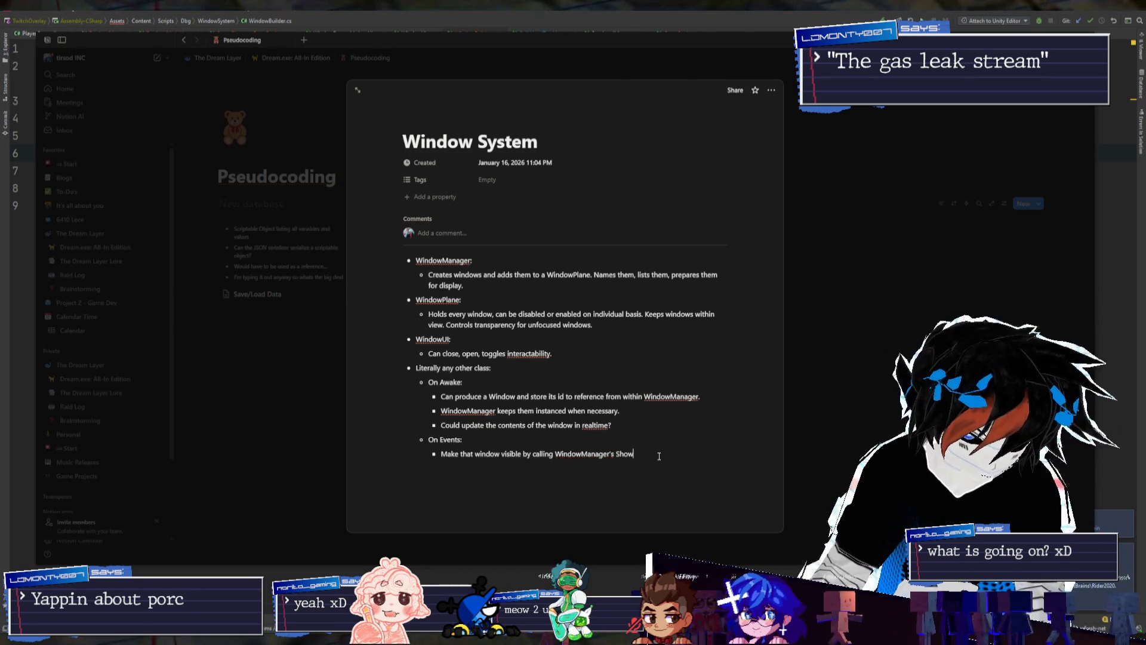
{"action": "type", "text": "(id)"}
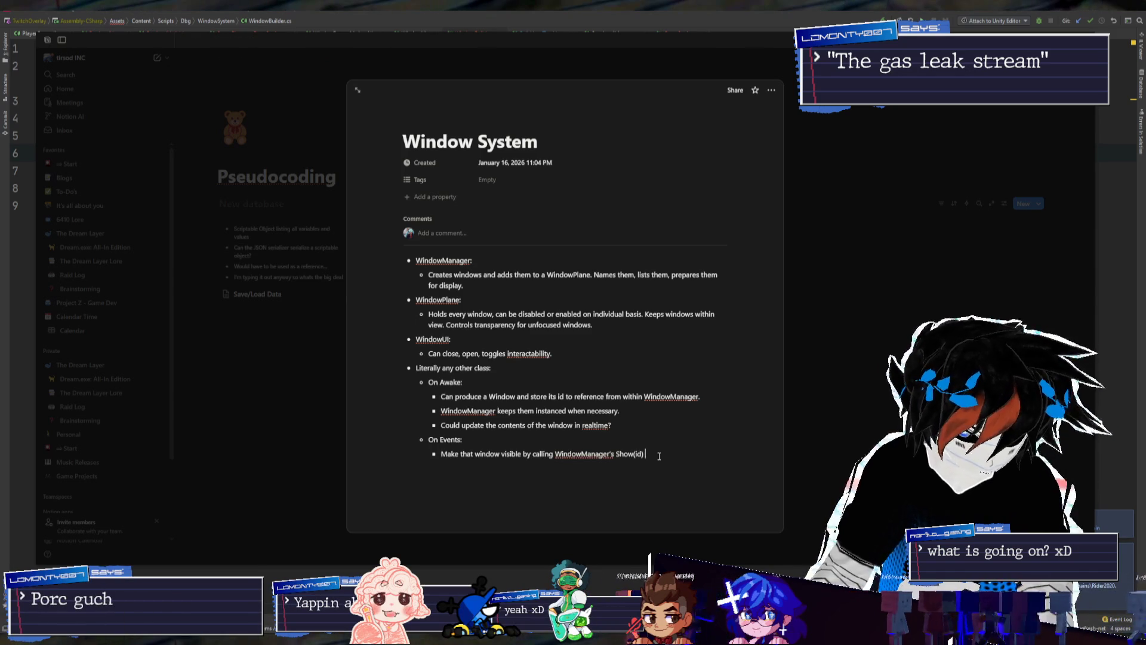
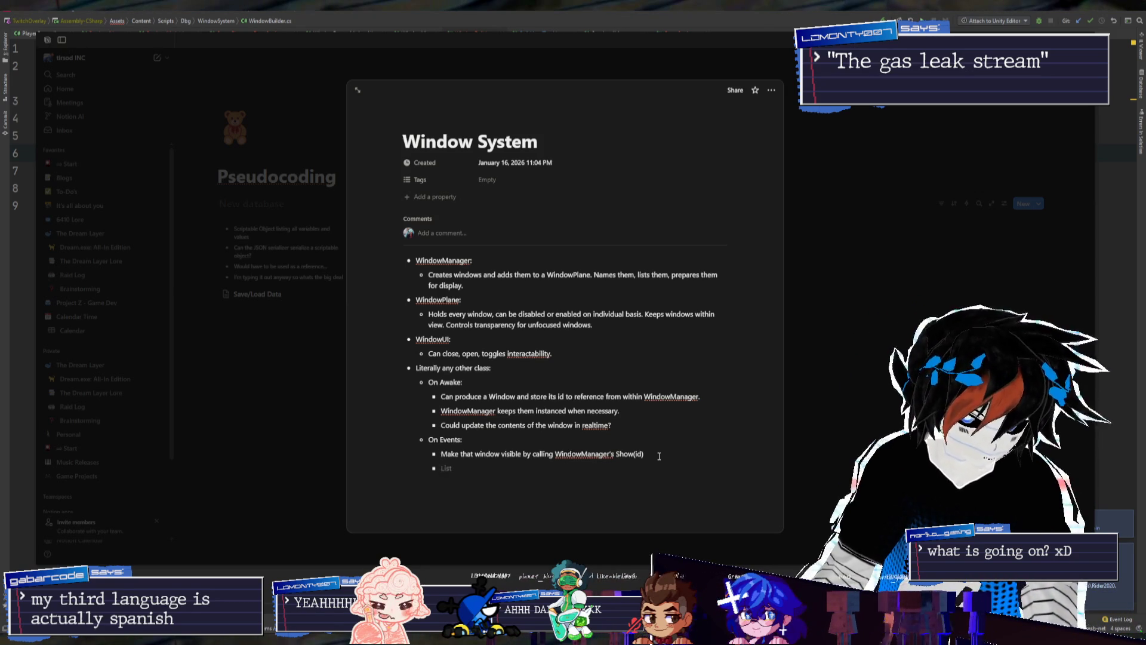
Finish the On Events note so it says events can call pre-made windows
{"action": "key", "text": "BackSpace"}
{"action": "key", "text": "BackSpace"}
{"action": "type", "text": "an "}
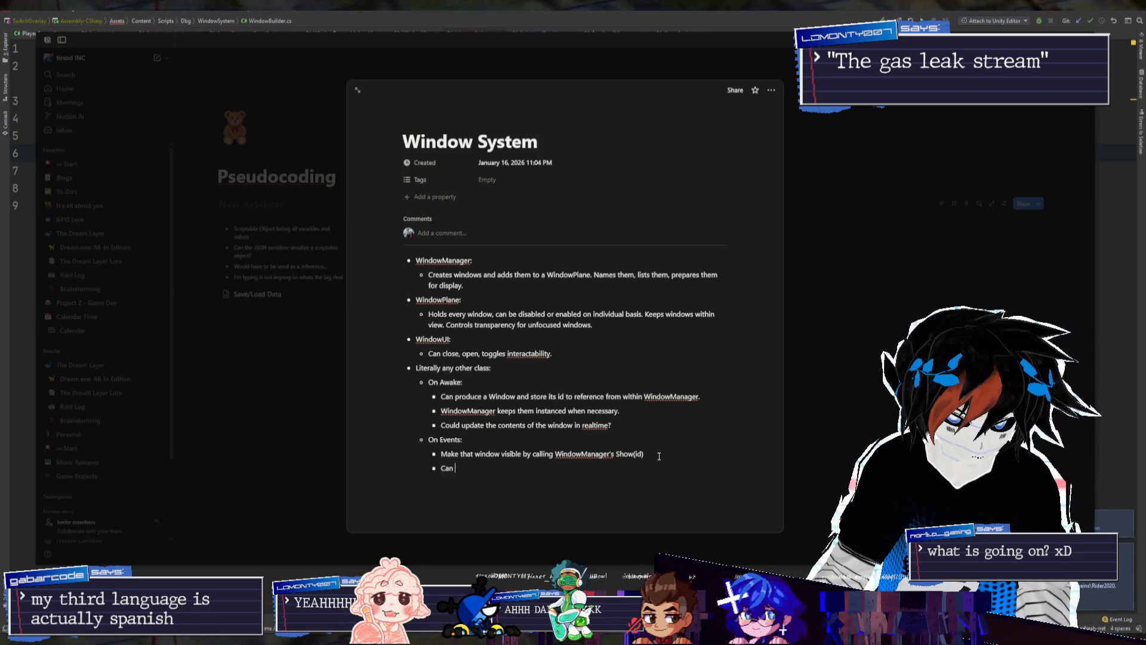
{"action": "type", "text": "call pre-made or"}
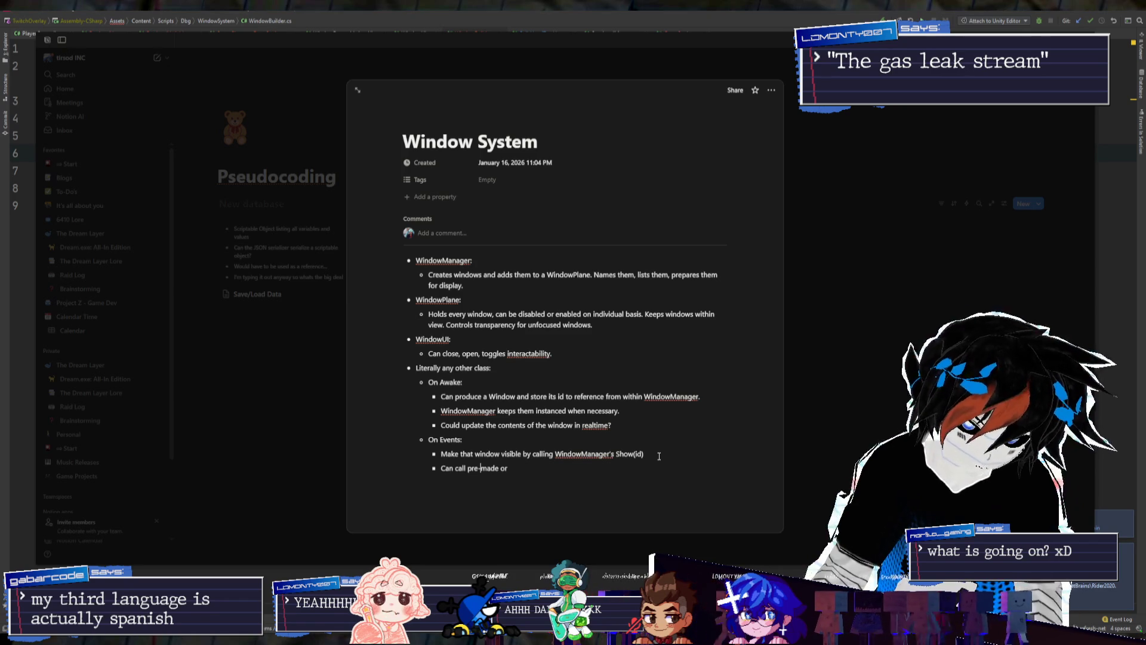
{"action": "type", "text": "for"}
{"action": "key", "text": "End"}
{"action": "key", "text": "BackSpace"}
{"action": "key", "text": "BackSpace"}
{"action": "type", "text": "windows."}
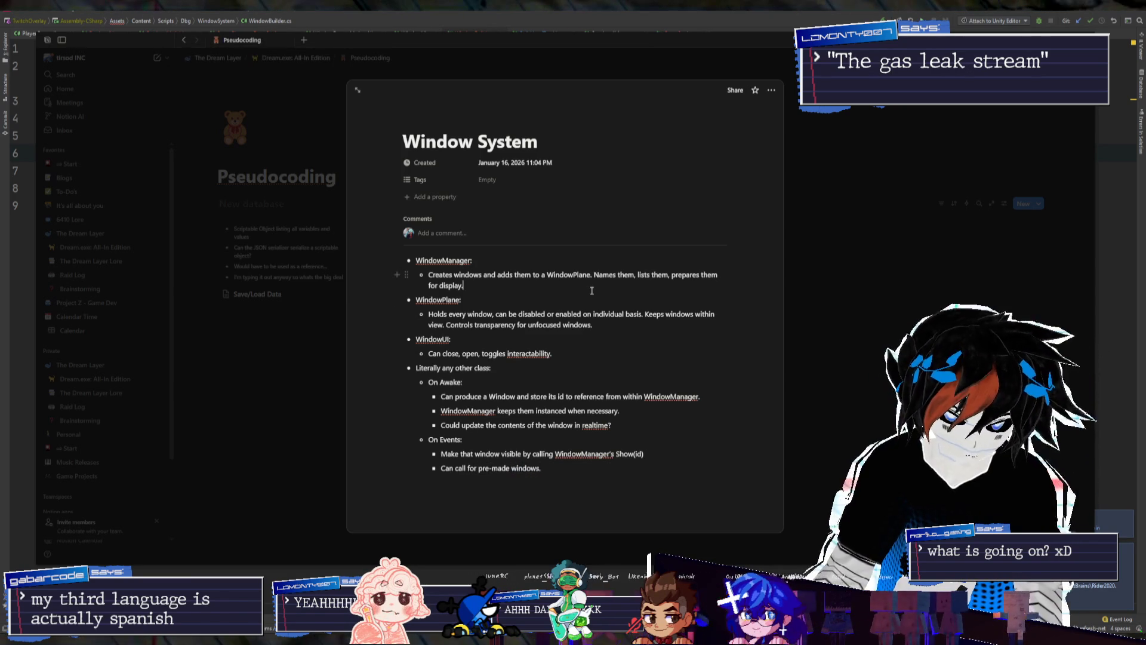
Add the WindowManager note 'Holds windows in a dictionary with ids to reference them.'
{"action": "key", "text": "Return"}
{"action": "type", "text": "Holds window"}
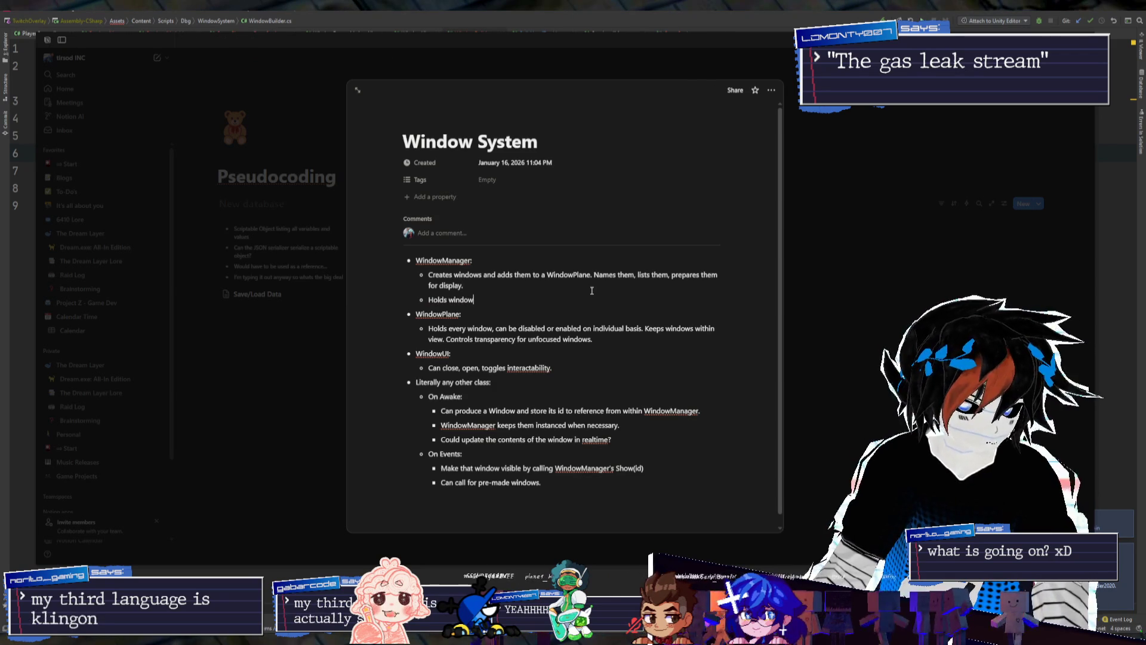
{"action": "type", "text": "s "}
{"action": "type", "text": "with"}
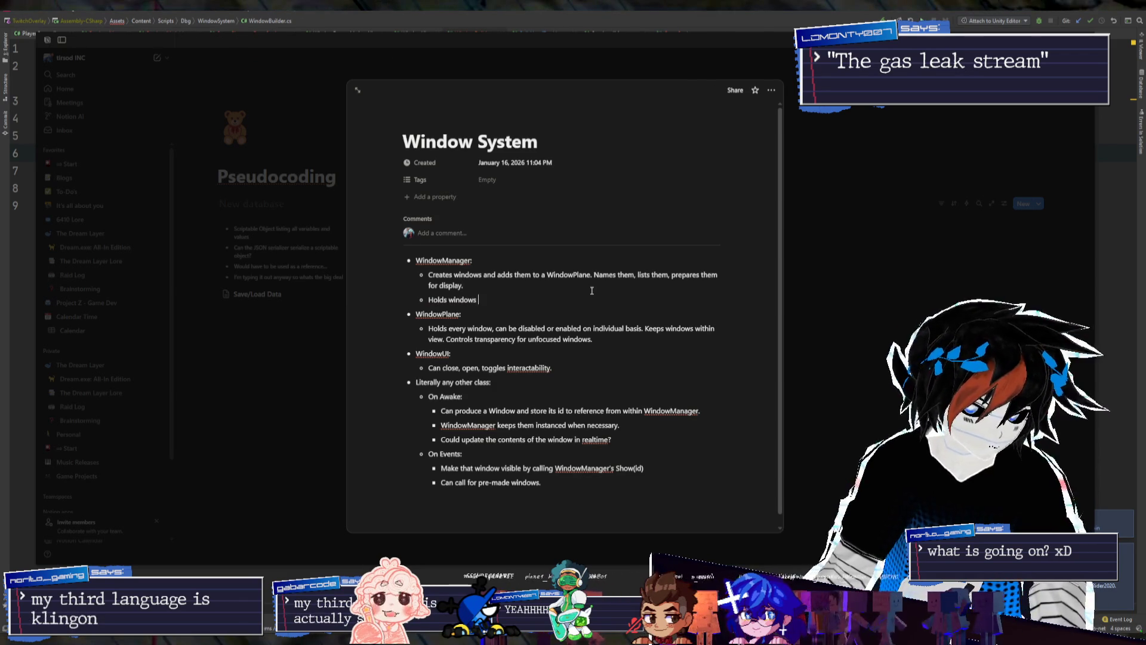
{"action": "key", "text": "BackSpace"}
{"action": "key", "text": "BackSpace"}
{"action": "key", "text": "BackSpace"}
{"action": "type", "text": "in a dictionary with ids"}
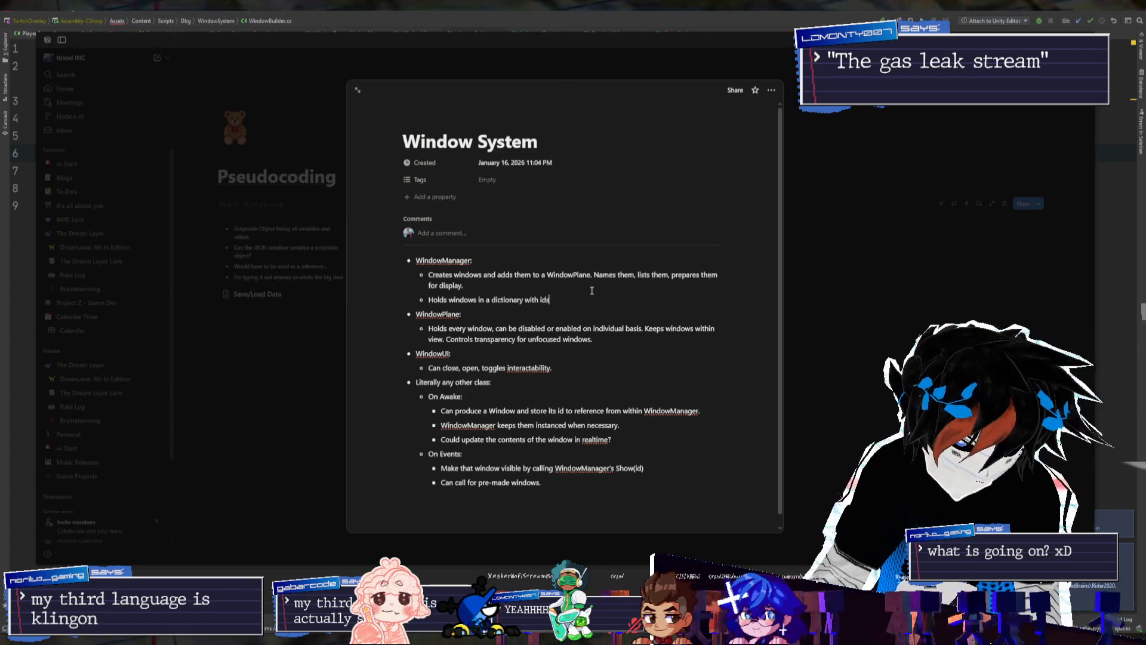
{"action": "type", "text": " to "}
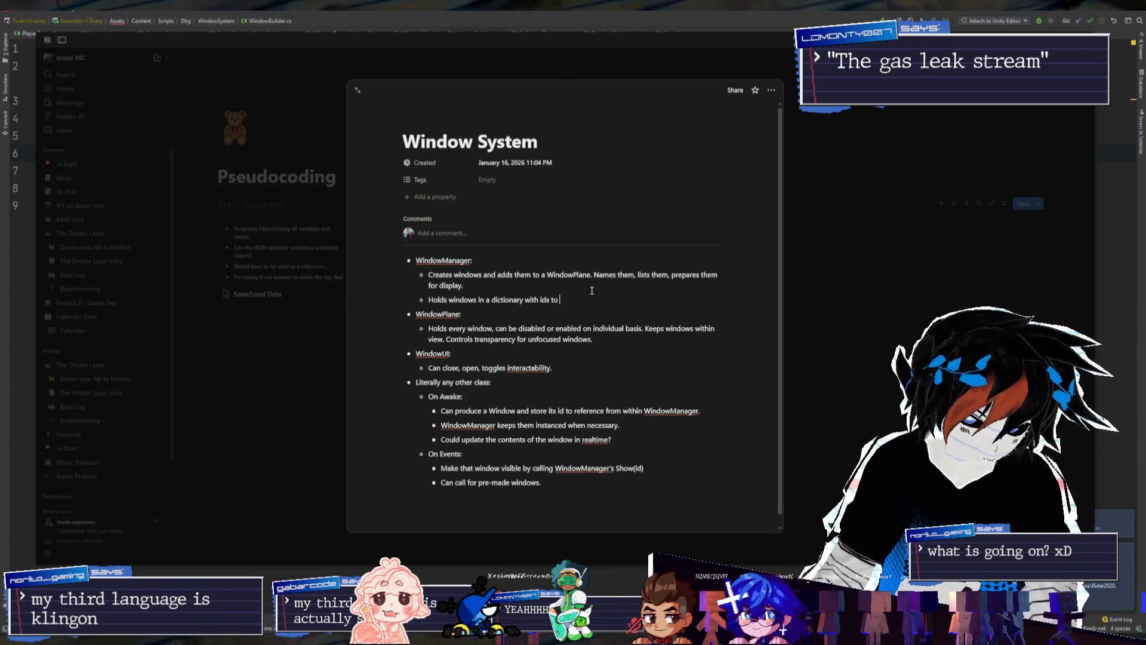
{"action": "type", "text": "reference them"}
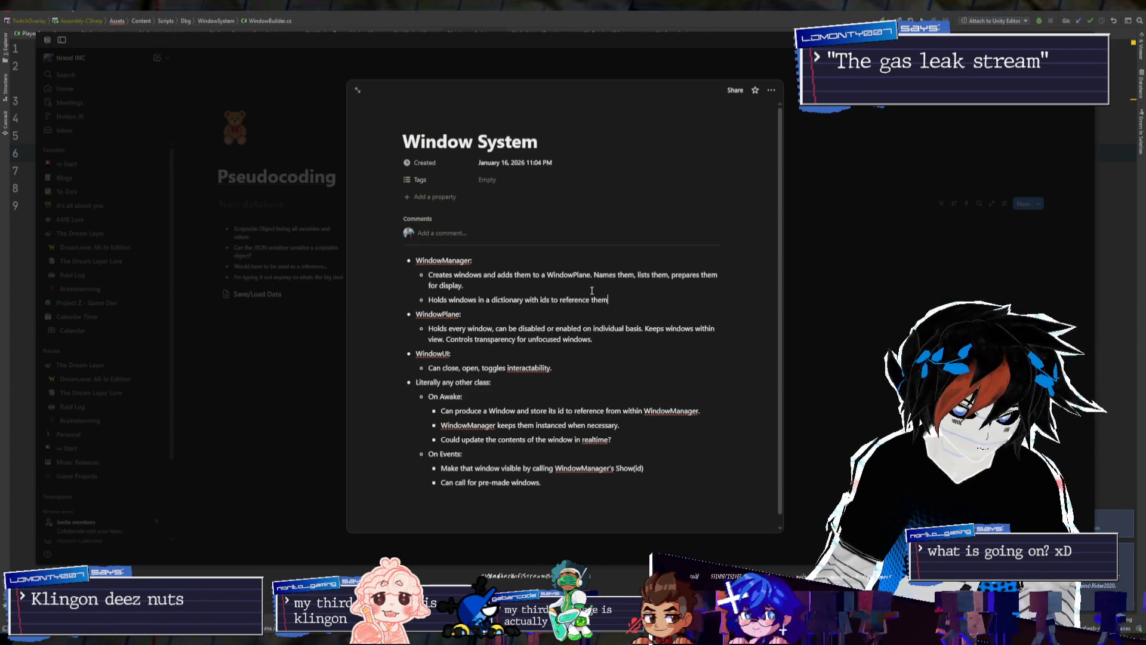
{"action": "key", "text": "ctrl+shift+Left"}
{"action": "key", "text": "BackSpace"}
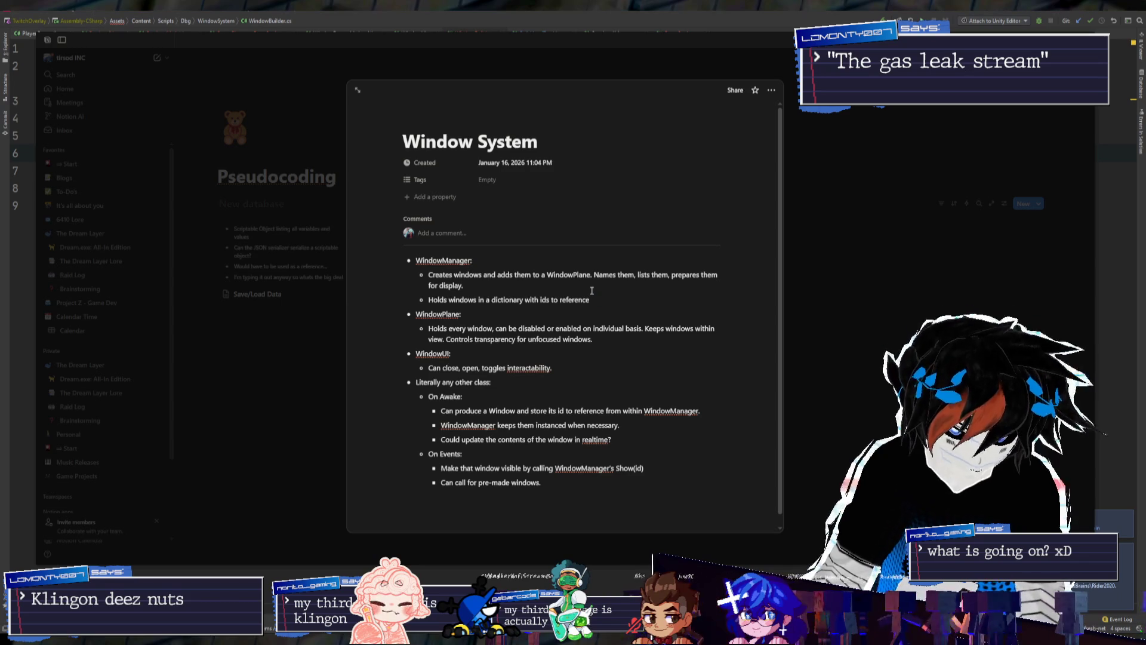
{"action": "key", "text": "Right"}
{"action": "key", "text": "Left"}
{"action": "type", "text": "em."}
Add the note 'Can store premade UI windows (or templates)' under WindowManager, then close the preview
{"action": "key", "text": "Return"}
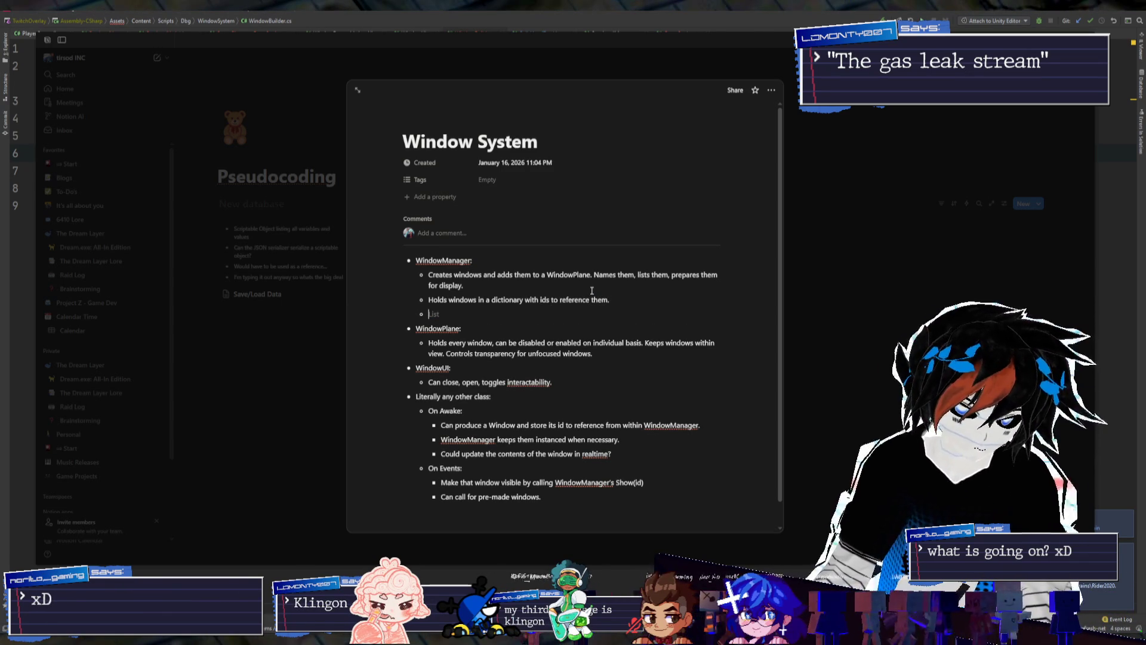
{"action": "type", "text": "C"}
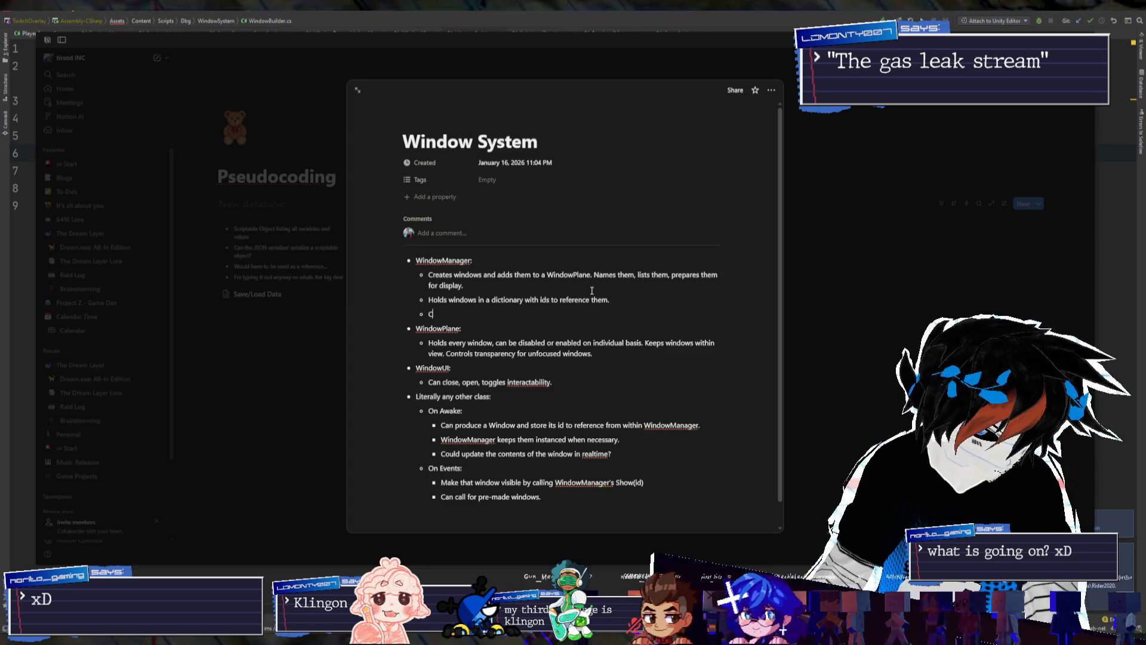
{"action": "type", "text": "an handle premade windows"}
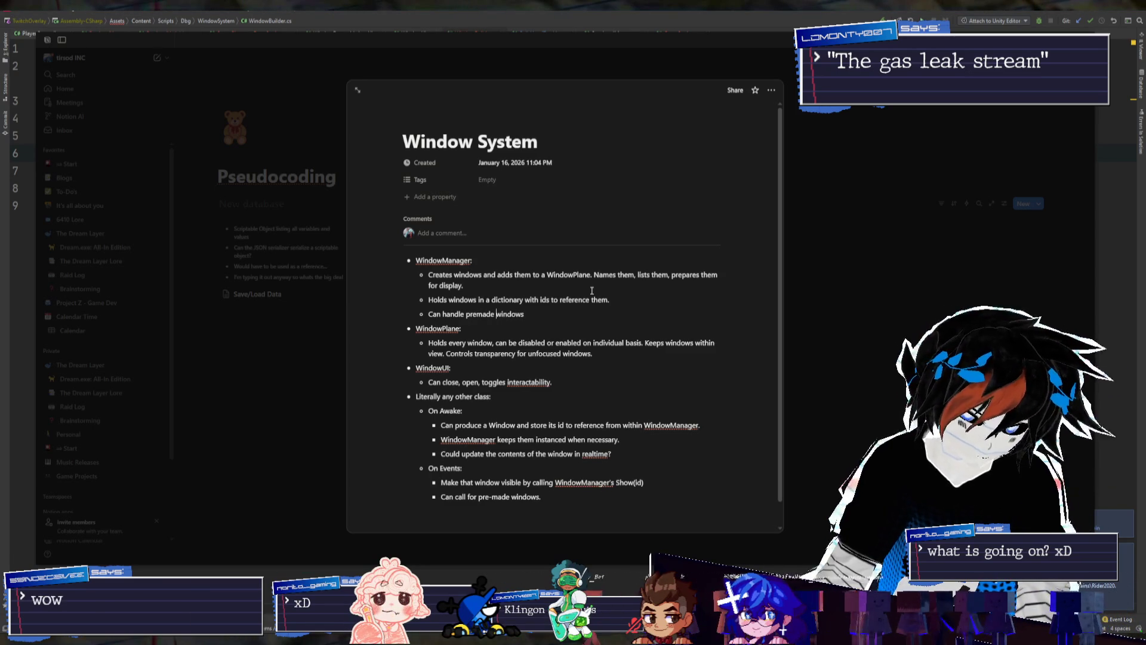
{"action": "key", "text": "ctrl+Left"}
{"action": "type", "text": "UI"}
{"action": "key", "text": "End"}
{"action": "type", "text": "."}
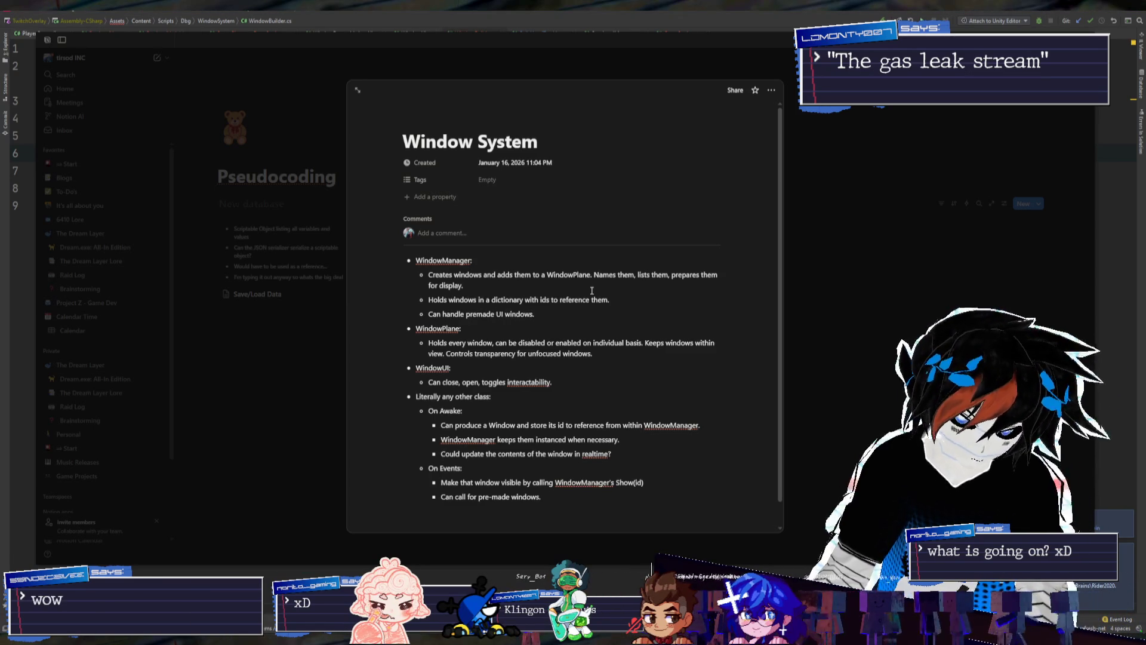
{"action": "key", "text": "ctrl+Left"}
{"action": "key", "text": "ctrl+Left"}
{"action": "key", "text": "ctrl+BackSpace"}
{"action": "type", "text": "store"}
{"action": "key", "text": "End"}
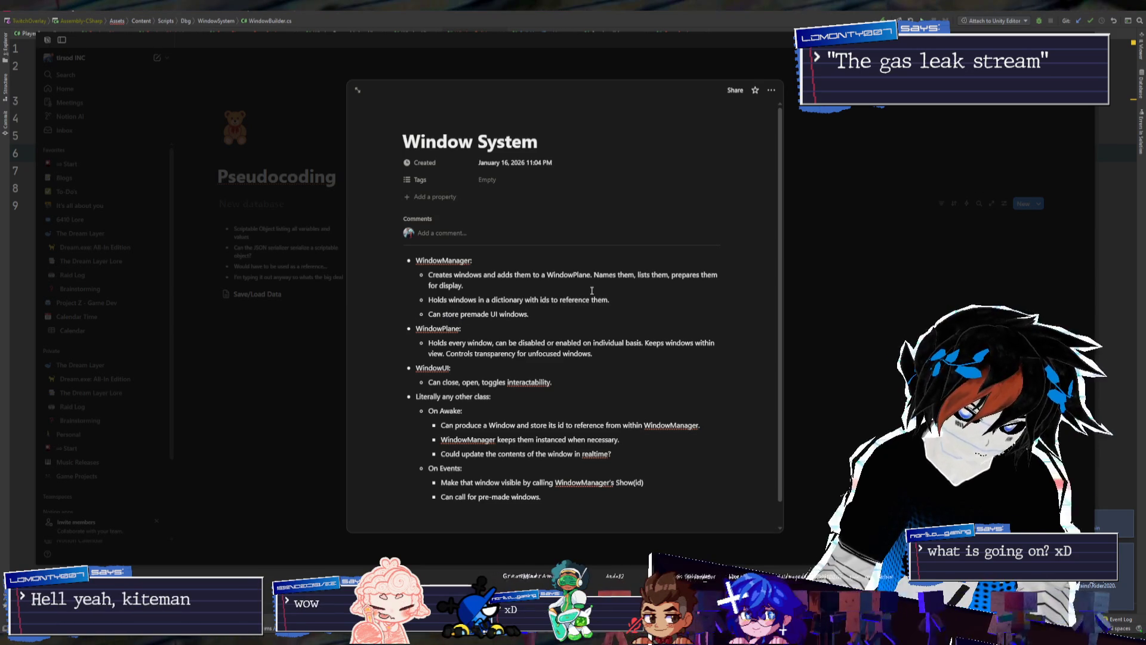
{"action": "type", "text": "(or templates"}
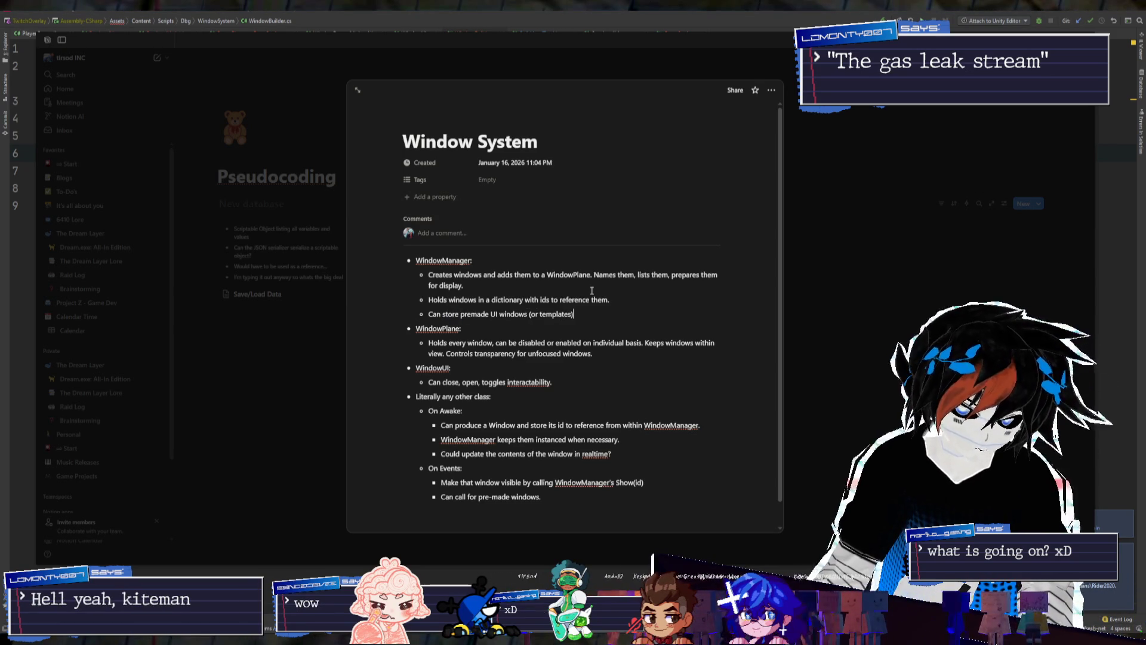
{"action": "key", "text": "Escape"}
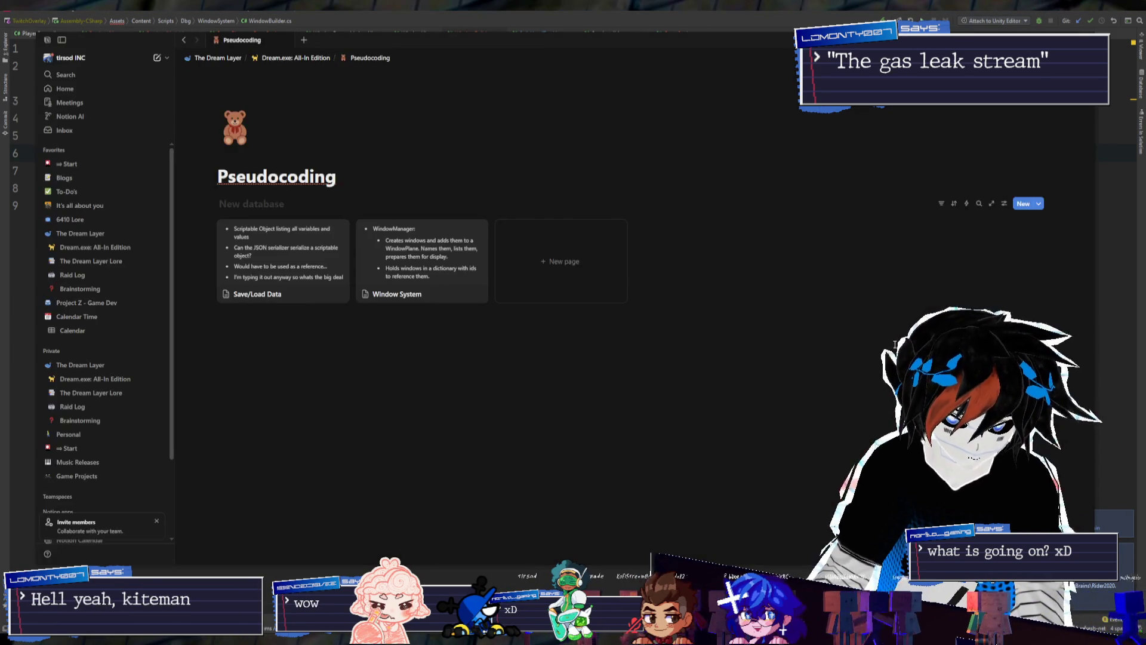
{"action": "left_click", "coordinate": [421, 257]}
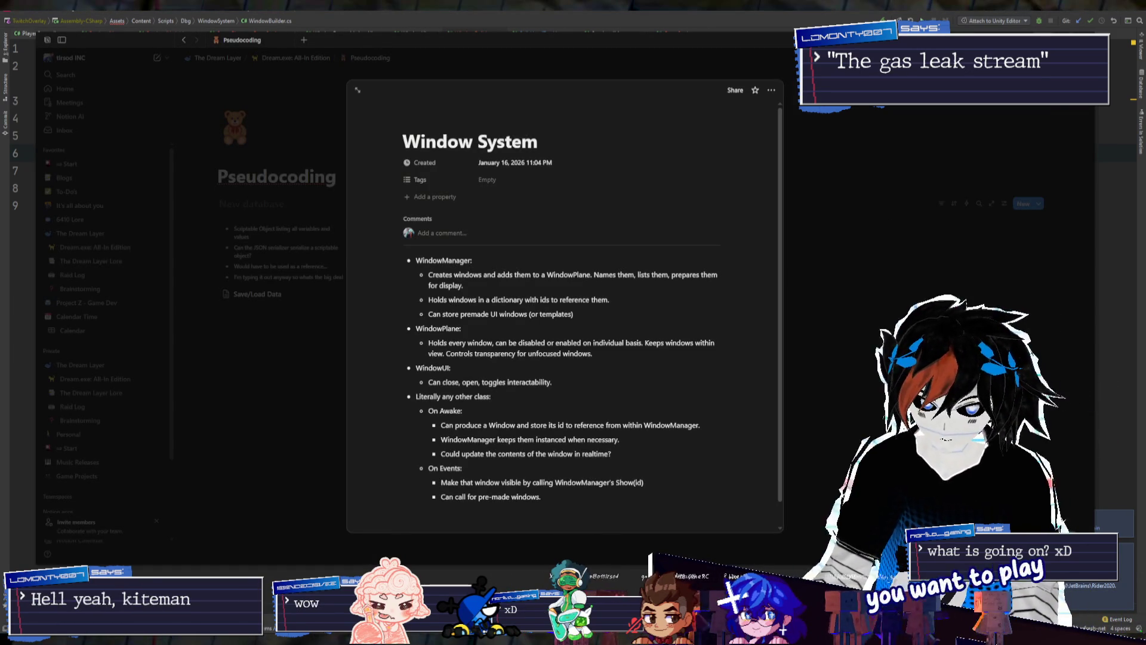
Minimize Rider, clear the NullReferenceException from Unity's Console, and open the Tiramizu games folder
{"action": "key", "text": "alt+Tab"}
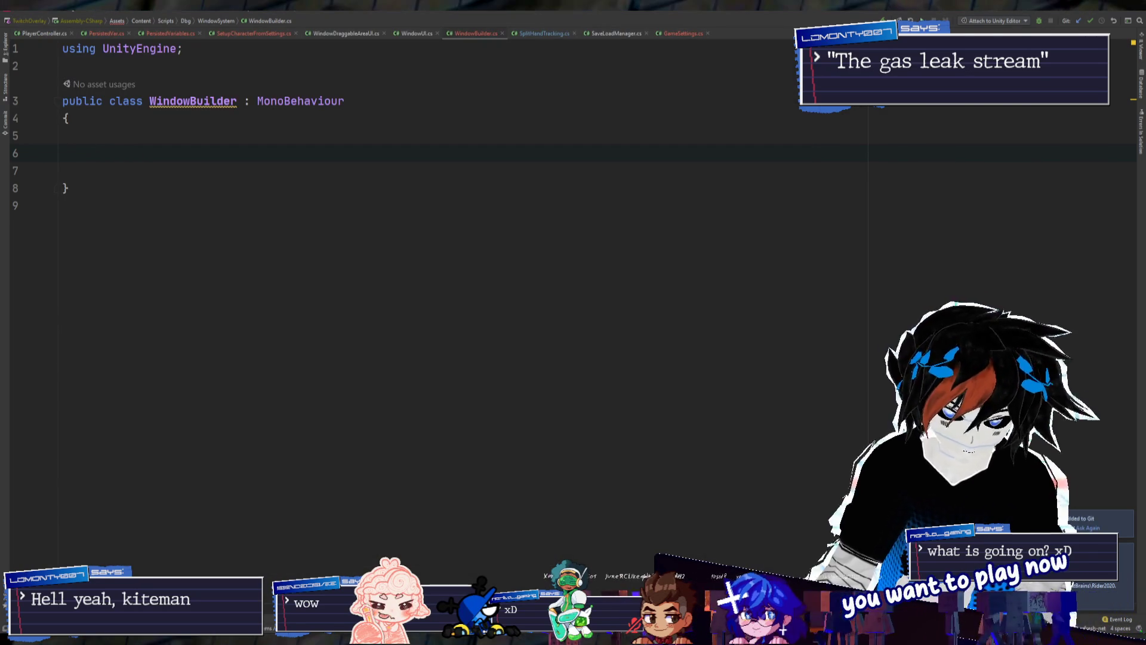
{"action": "left_click", "coordinate": [1113, 13]}
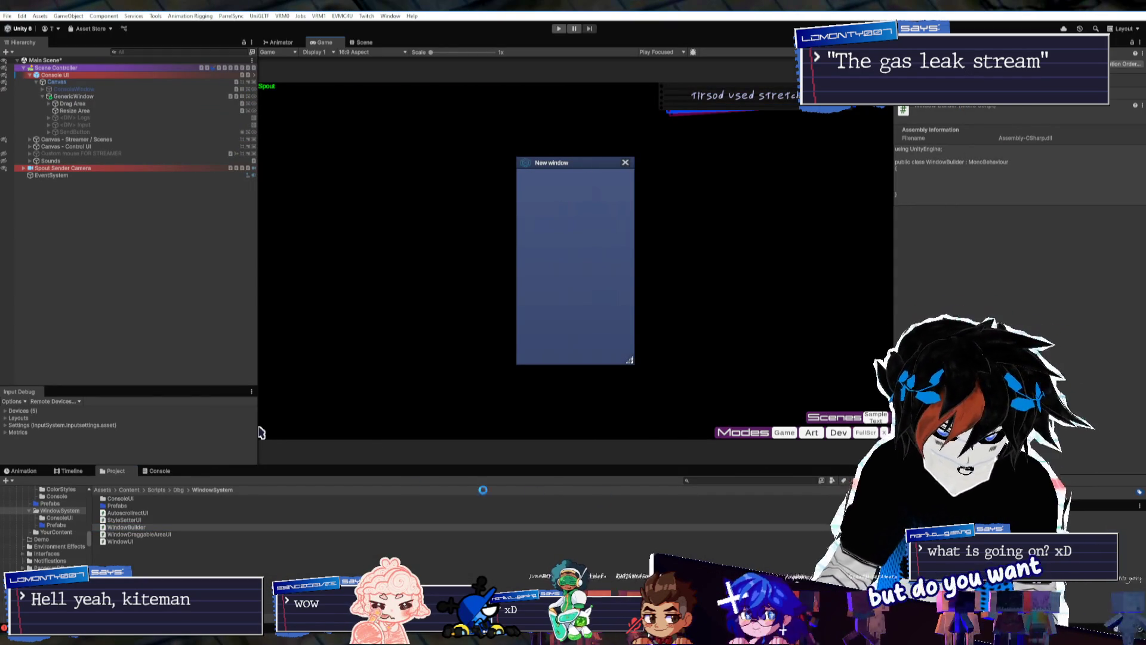
{"action": "left_click", "coordinate": [160, 471]}
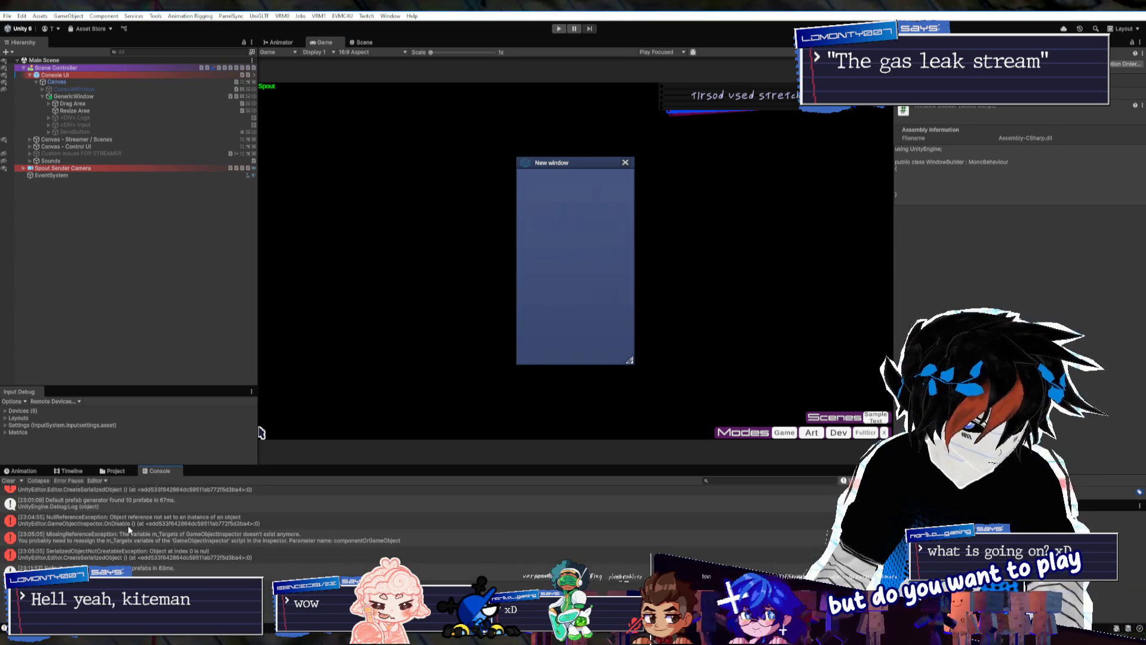
{"action": "left_click", "coordinate": [128, 525]}
{"action": "left_click", "coordinate": [9, 481]}
{"action": "left_click", "coordinate": [115, 471]}
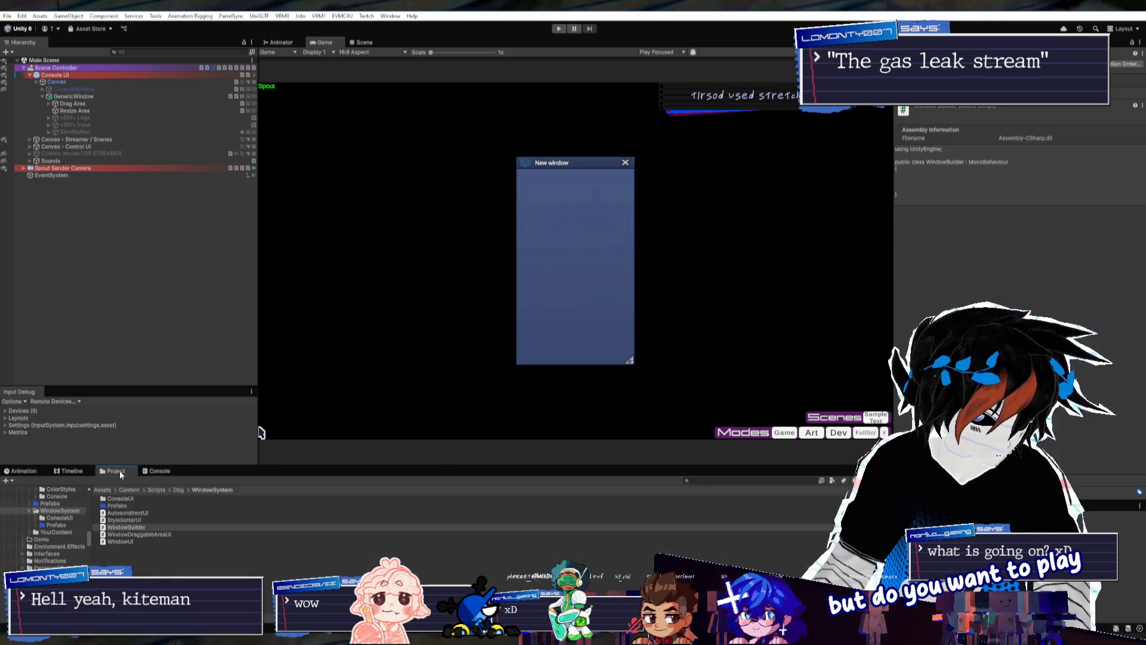
{"action": "left_click", "coordinate": [261, 432]}
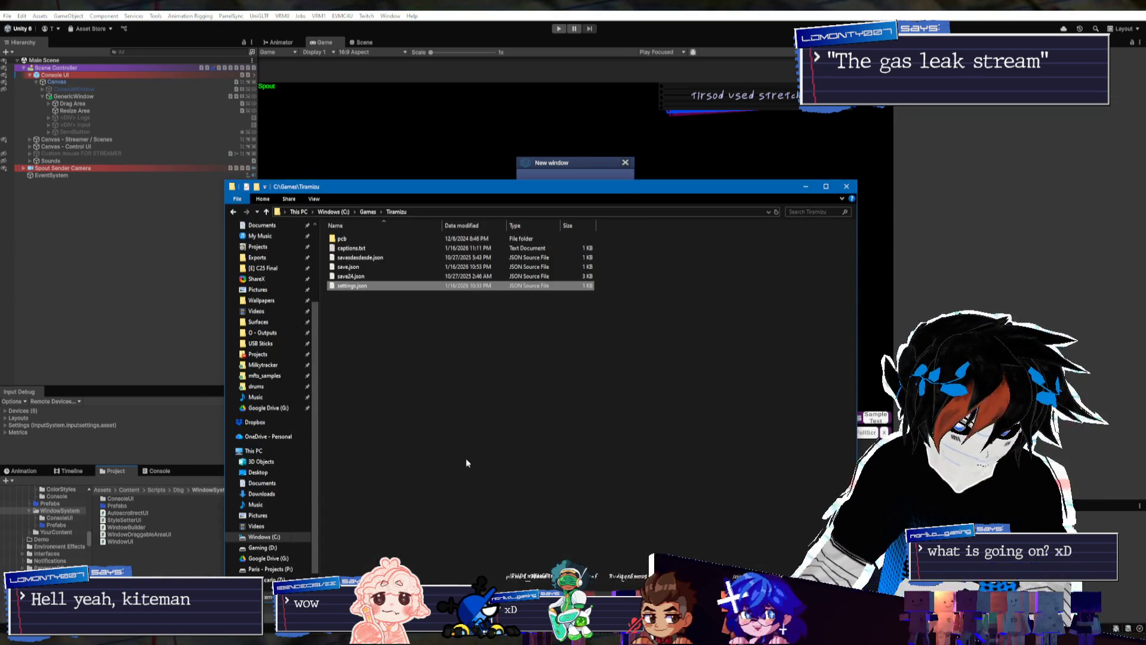
Review settings.json's Performance options in VS Code, then close it and minimize File Explorer
{"action": "right_click", "coordinate": [360, 286]}
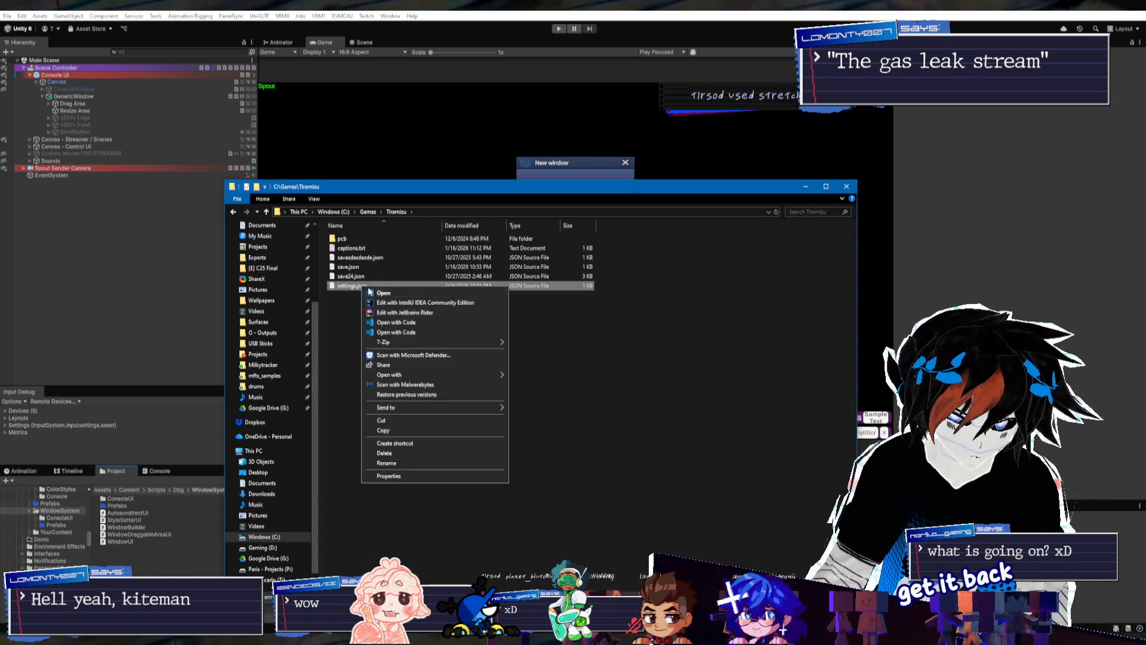
{"action": "left_click", "coordinate": [430, 295]}
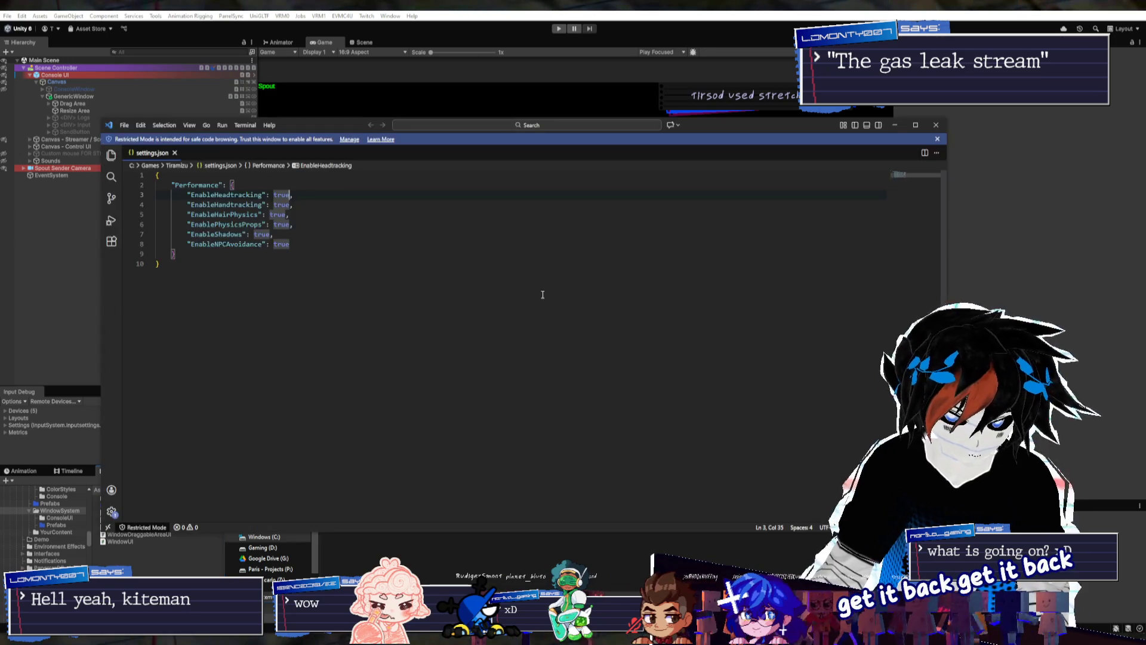
{"action": "left_click", "coordinate": [936, 124]}
{"action": "left_click", "coordinate": [261, 432]}
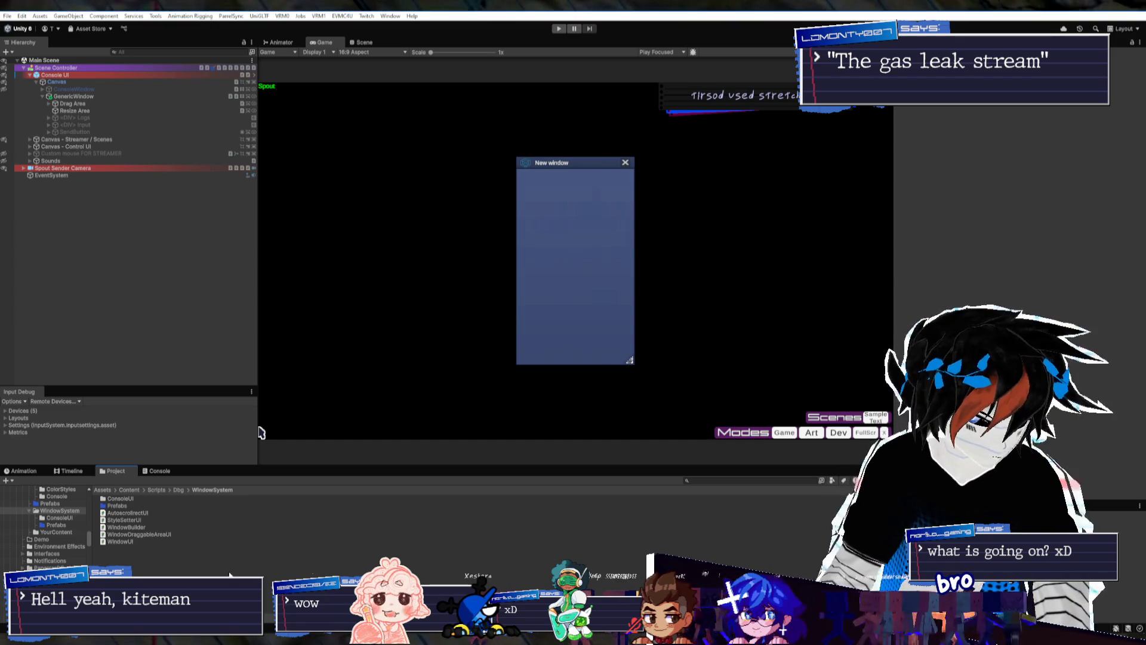
Dock Input Debug beside Play Mode Saver and Console under the Hierarchy, resizing panels to widen the game view
{"action": "key", "text": "alt+Tab"}
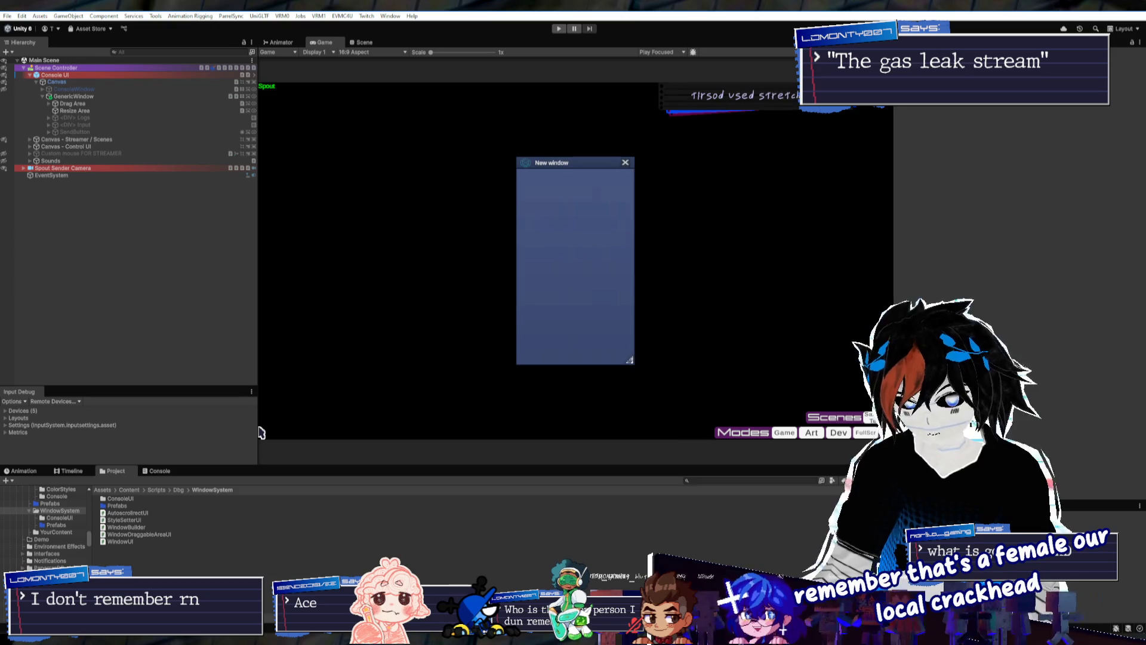
{"action": "left_click_drag", "start_coordinate": [261, 432], "coordinate": [265, 435]}
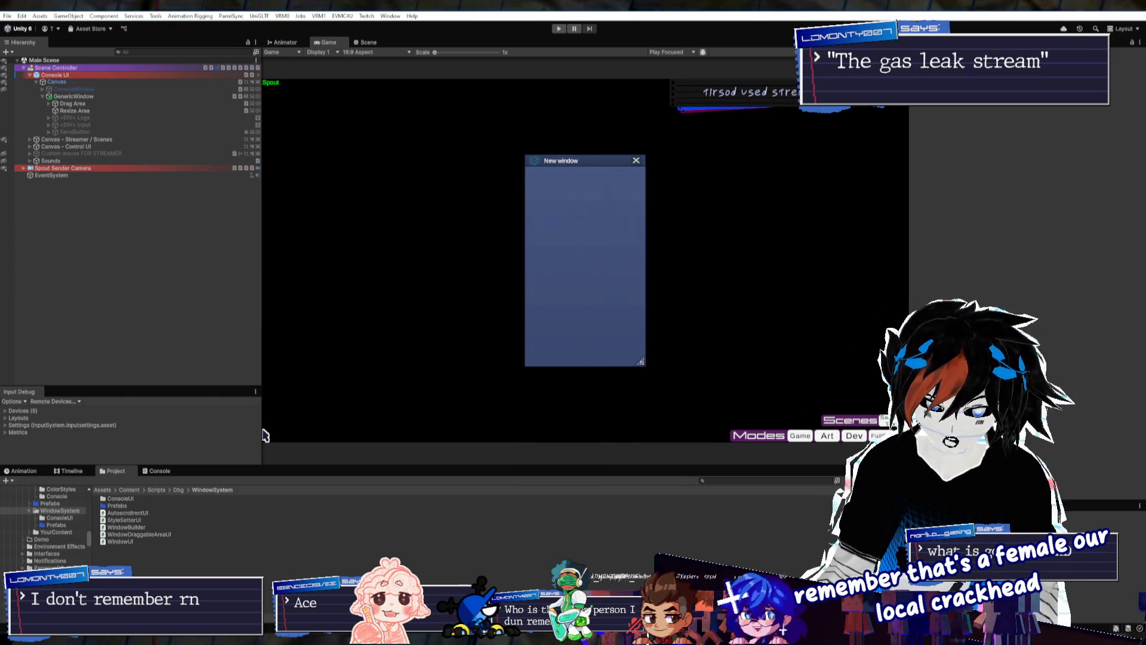
{"action": "mouse_move", "coordinate": [842, 514]}
{"action": "left_mouse_down"}
{"action": "mouse_move", "coordinate": [676, 514]}
{"action": "mouse_move", "coordinate": [701, 514]}
{"action": "left_mouse_up"}
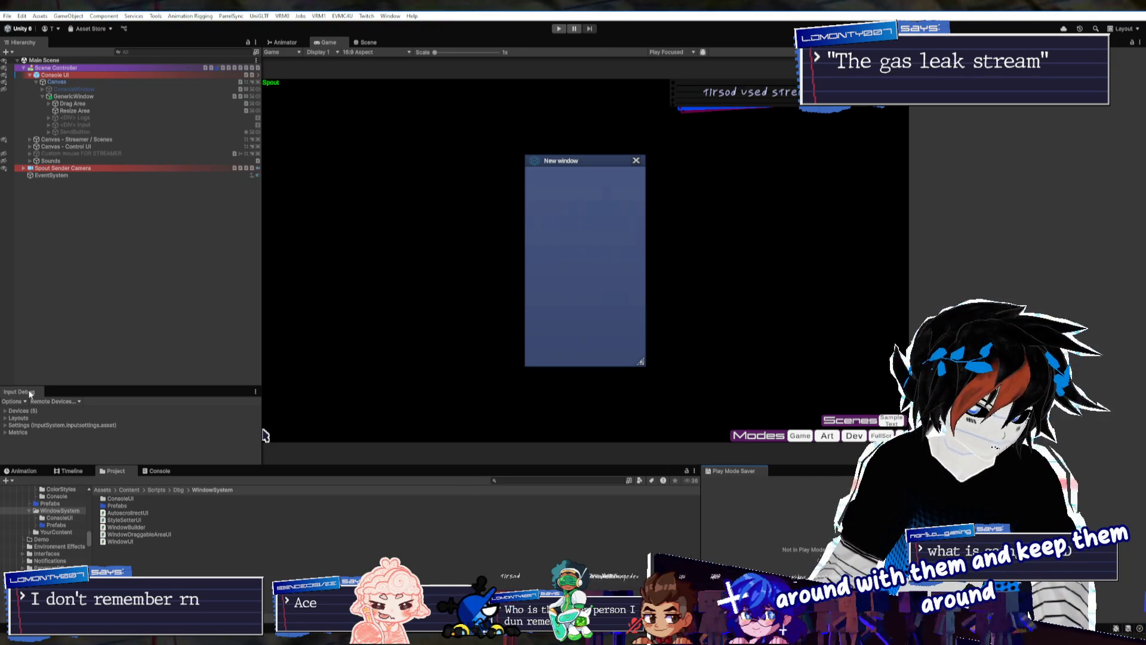
{"action": "mouse_move", "coordinate": [30, 394]}
{"action": "left_mouse_down"}
{"action": "mouse_move", "coordinate": [170, 397]}
{"action": "mouse_move", "coordinate": [776, 475]}
{"action": "left_mouse_up"}
{"action": "left_click_drag", "start_coordinate": [262, 322], "coordinate": [210, 323]}
{"action": "mouse_move", "coordinate": [160, 471]}
{"action": "left_mouse_down"}
{"action": "mouse_move", "coordinate": [134, 417]}
{"action": "mouse_move", "coordinate": [137, 382]}
{"action": "left_mouse_up"}
{"action": "left_click_drag", "start_coordinate": [141, 310], "coordinate": [141, 319]}
{"action": "mouse_move", "coordinate": [702, 542]}
{"action": "left_mouse_down"}
{"action": "mouse_move", "coordinate": [729, 543]}
{"action": "mouse_move", "coordinate": [718, 511]}
{"action": "mouse_move", "coordinate": [619, 510]}
{"action": "mouse_move", "coordinate": [625, 497]}
{"action": "left_mouse_up"}
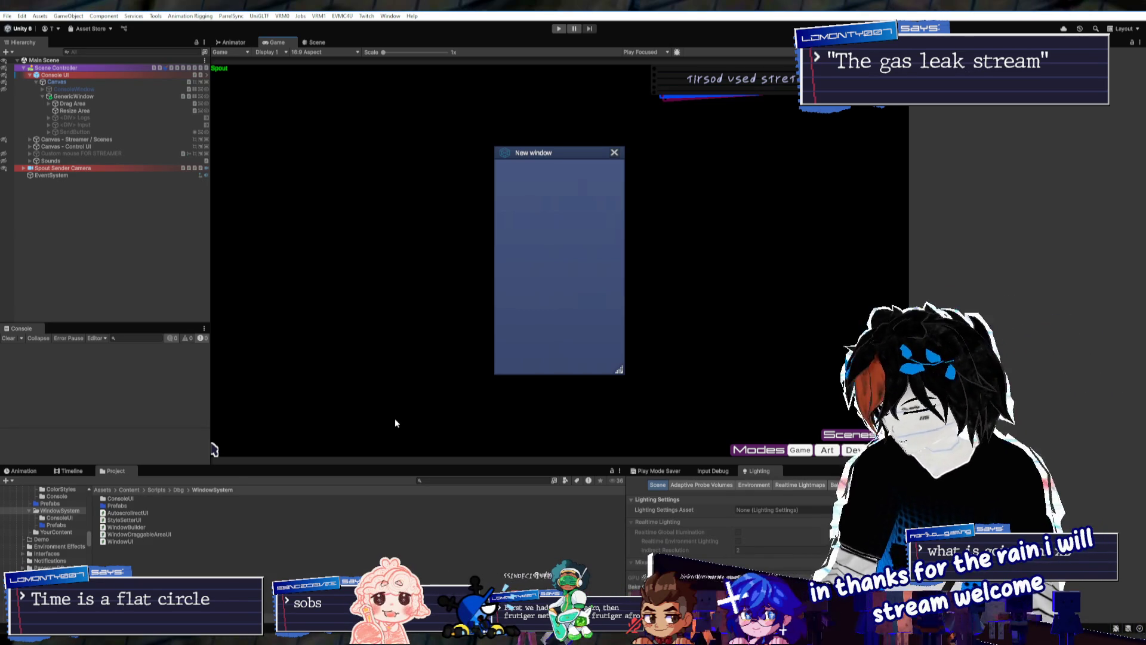
Select GenericWindow to inspect its 200 by 350 sliced-background window settings
{"action": "left_click", "coordinate": [94, 97]}
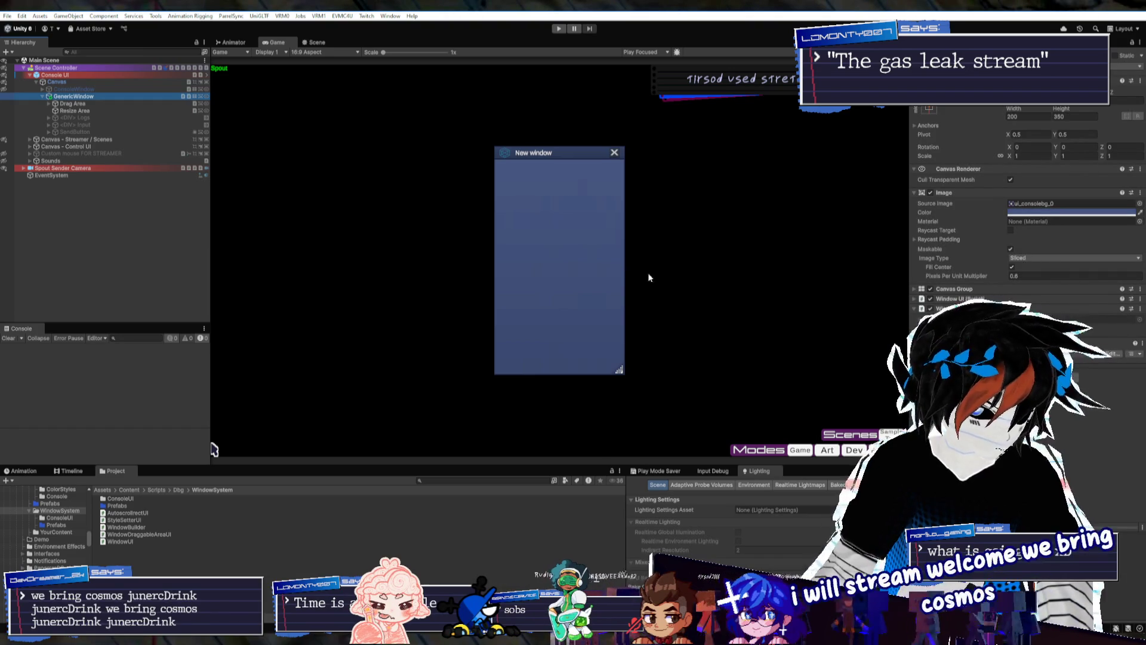
Open WindowBuilder.cs from the Project panel in Rider
{"action": "left_click", "coordinate": [137, 528]}
{"action": "double_click", "coordinate": [137, 528]}
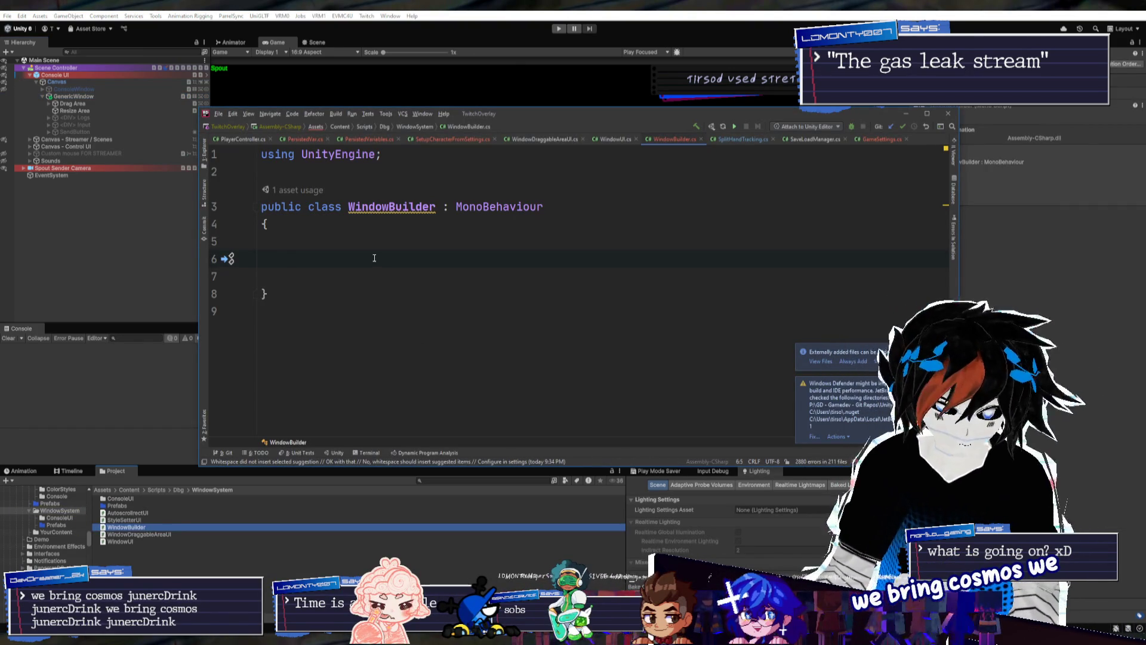
Copy a project asset's path from the Project panel's context menu
{"action": "right_click", "coordinate": [197, 561]}
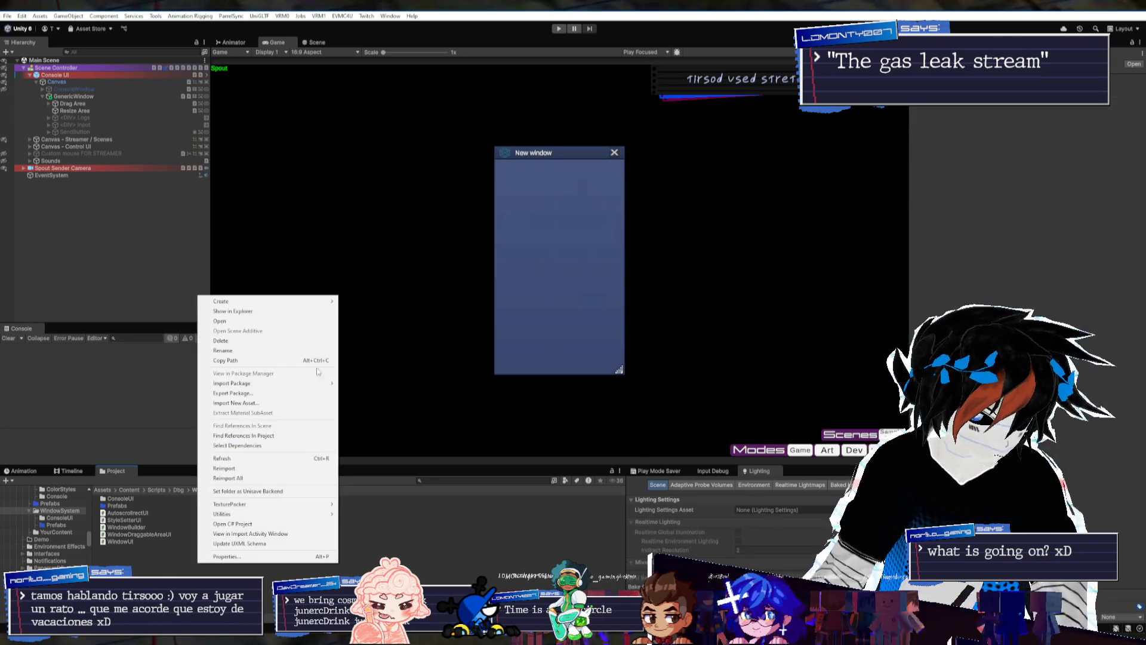
{"action": "left_click", "coordinate": [239, 360]}
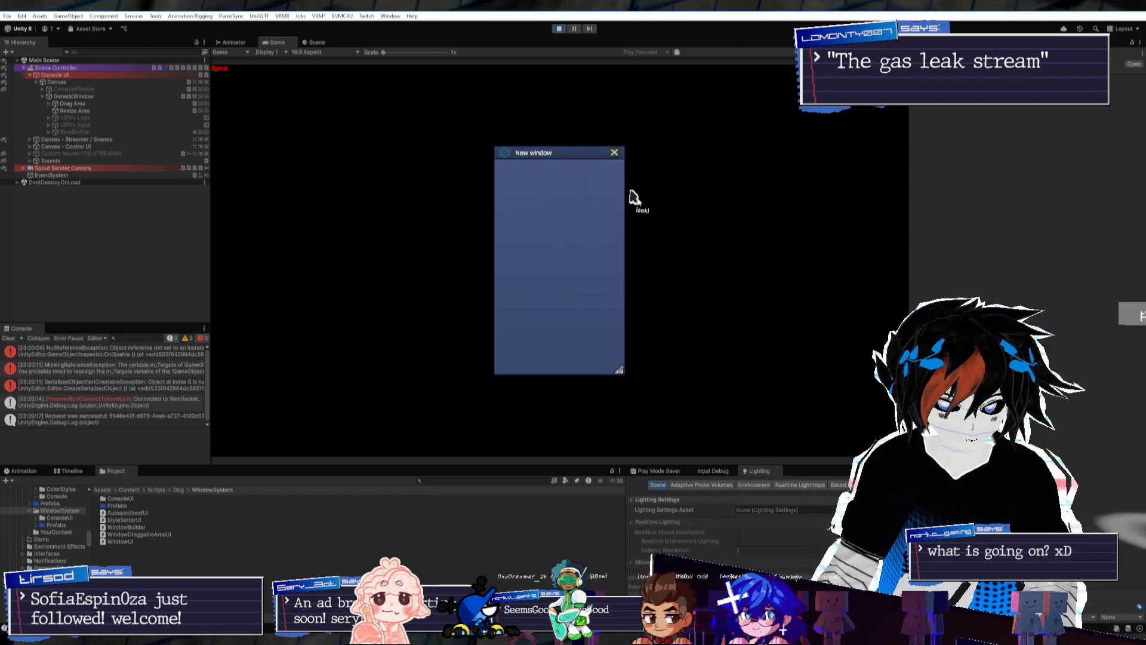
Drag the New window up-left, test a resize, then enlarge it toward the right
{"action": "mouse_move", "coordinate": [572, 157]}
{"action": "left_mouse_down"}
{"action": "mouse_move", "coordinate": [542, 108]}
{"action": "mouse_move", "coordinate": [490, 146]}
{"action": "mouse_move", "coordinate": [439, 137]}
{"action": "left_mouse_up"}
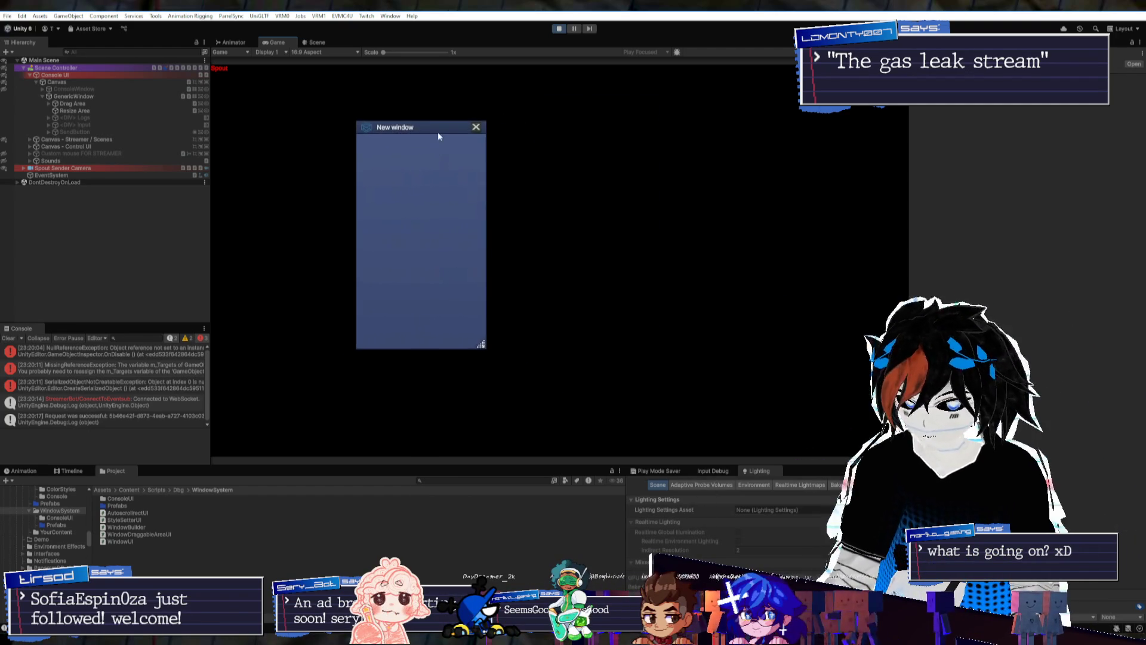
{"action": "mouse_move", "coordinate": [485, 353]}
{"action": "left_mouse_down"}
{"action": "mouse_move", "coordinate": [451, 199]}
{"action": "mouse_move", "coordinate": [558, 351]}
{"action": "mouse_move", "coordinate": [450, 348]}
{"action": "mouse_move", "coordinate": [413, 160]}
{"action": "mouse_move", "coordinate": [520, 255]}
{"action": "mouse_move", "coordinate": [549, 358]}
{"action": "left_mouse_up"}
{"action": "mouse_move", "coordinate": [497, 139]}
{"action": "left_mouse_down"}
{"action": "mouse_move", "coordinate": [602, 155]}
{"action": "mouse_move", "coordinate": [680, 150]}
{"action": "left_mouse_up"}
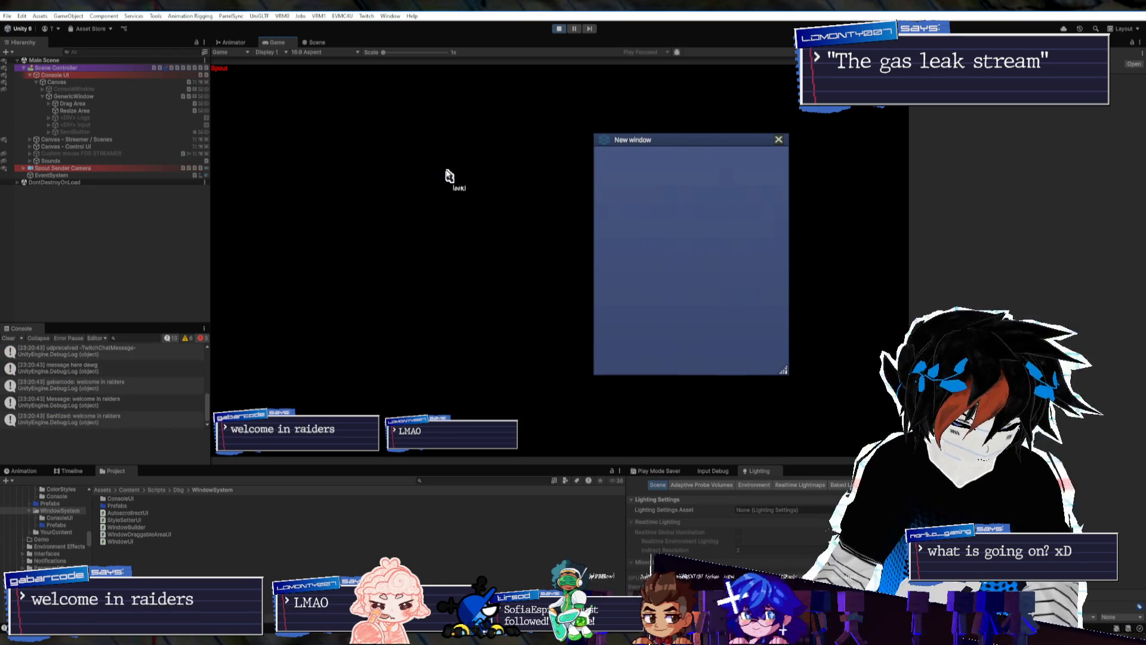
{"action": "left_click", "coordinate": [73, 89]}
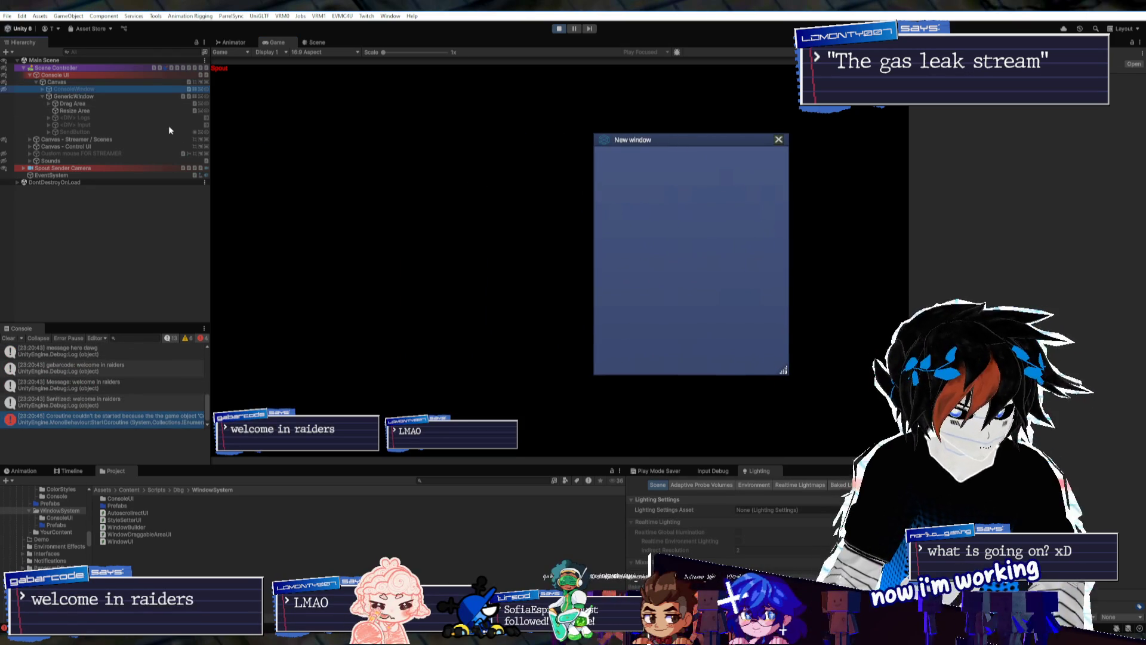
Show the Dbg.cs console with Alt+Shift+A and drag it and the New window around each other
{"action": "key", "text": "alt+shift+a"}
{"action": "mouse_move", "coordinate": [699, 143]}
{"action": "left_mouse_down"}
{"action": "mouse_move", "coordinate": [724, 135]}
{"action": "mouse_move", "coordinate": [709, 120]}
{"action": "left_mouse_up"}
{"action": "left_click_drag", "start_coordinate": [537, 204], "coordinate": [562, 170]}
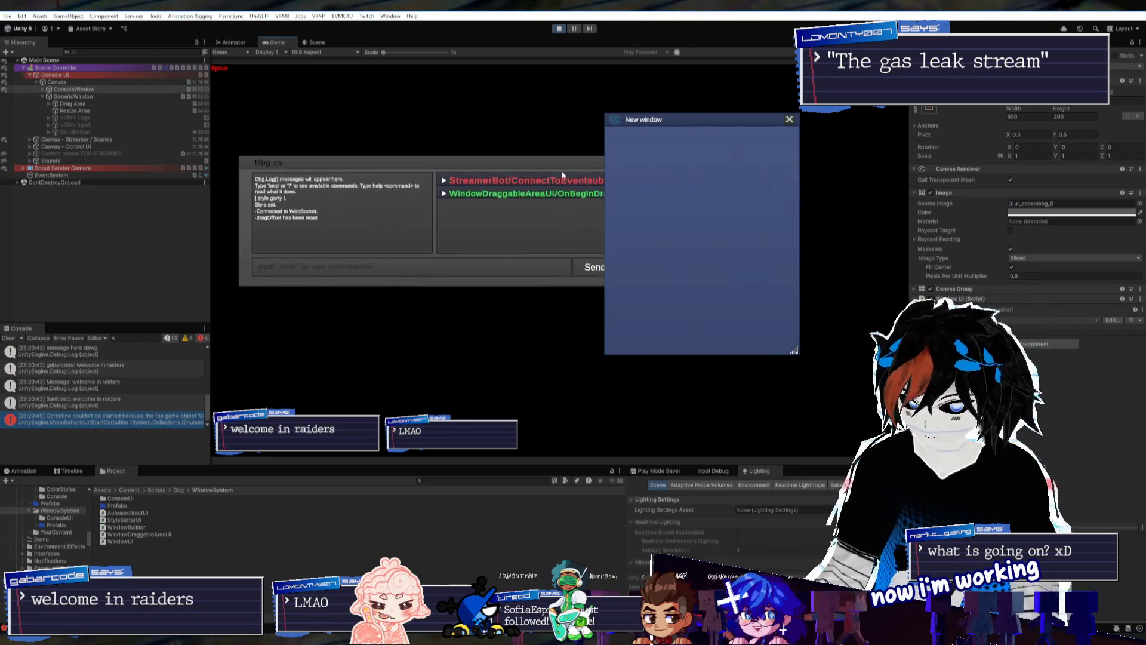
{"action": "mouse_move", "coordinate": [733, 157]}
{"action": "left_mouse_down"}
{"action": "mouse_move", "coordinate": [683, 161]}
{"action": "mouse_move", "coordinate": [662, 144]}
{"action": "mouse_move", "coordinate": [780, 144]}
{"action": "left_mouse_up"}
{"action": "left_click_drag", "start_coordinate": [611, 175], "coordinate": [620, 163]}
{"action": "left_click_drag", "start_coordinate": [780, 144], "coordinate": [753, 132]}
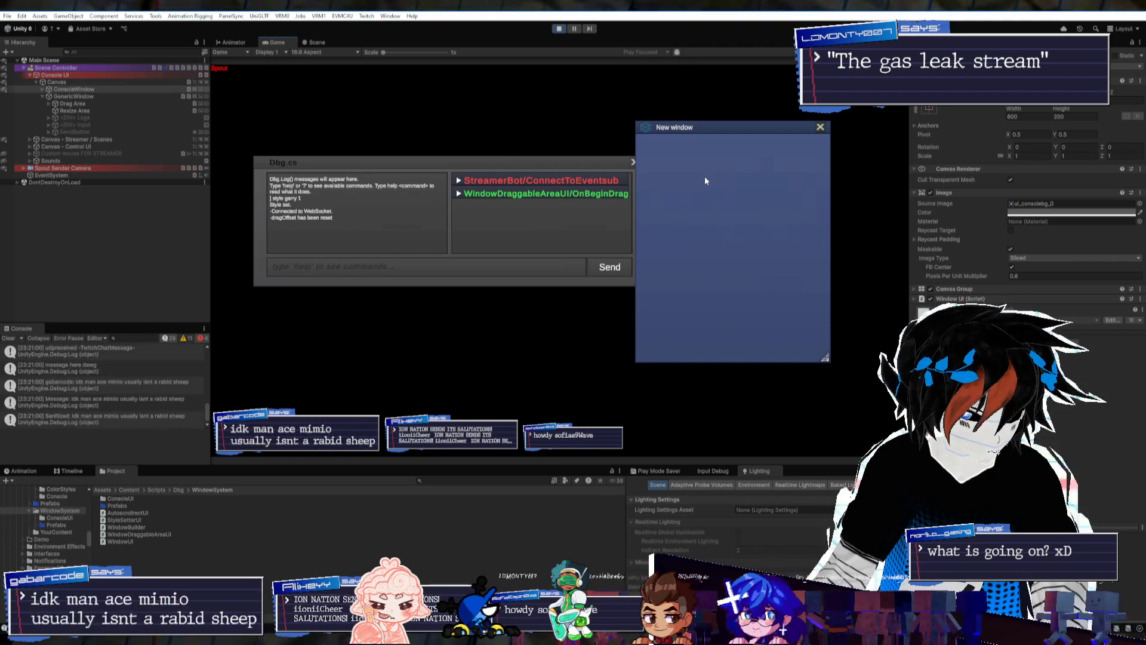
{"action": "left_click_drag", "start_coordinate": [500, 178], "coordinate": [487, 185]}
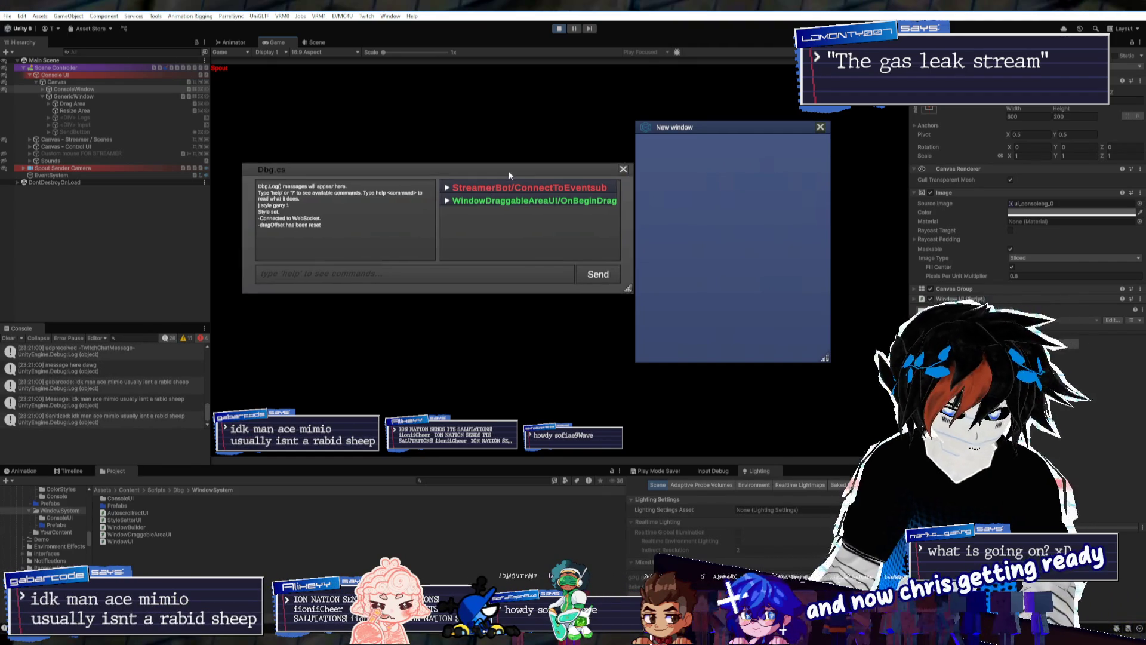
{"action": "mouse_move", "coordinate": [751, 142]}
{"action": "left_mouse_down"}
{"action": "mouse_move", "coordinate": [797, 133]}
{"action": "mouse_move", "coordinate": [776, 130]}
{"action": "left_mouse_up"}
Resize the New window to about 278x262 and make the console taller and narrower beside it
{"action": "mouse_move", "coordinate": [794, 357]}
{"action": "left_mouse_down"}
{"action": "mouse_move", "coordinate": [799, 286]}
{"action": "mouse_move", "coordinate": [670, 170]}
{"action": "mouse_move", "coordinate": [837, 350]}
{"action": "mouse_move", "coordinate": [811, 319]}
{"action": "left_mouse_up"}
{"action": "mouse_move", "coordinate": [719, 118]}
{"action": "left_mouse_down"}
{"action": "mouse_move", "coordinate": [784, 190]}
{"action": "mouse_move", "coordinate": [776, 181]}
{"action": "left_mouse_up"}
{"action": "mouse_move", "coordinate": [858, 344]}
{"action": "left_mouse_down"}
{"action": "mouse_move", "coordinate": [742, 281]}
{"action": "mouse_move", "coordinate": [661, 174]}
{"action": "mouse_move", "coordinate": [845, 349]}
{"action": "mouse_move", "coordinate": [833, 358]}
{"action": "mouse_move", "coordinate": [798, 312]}
{"action": "mouse_move", "coordinate": [820, 324]}
{"action": "left_mouse_up"}
{"action": "left_click_drag", "start_coordinate": [496, 171], "coordinate": [502, 165]}
{"action": "left_click_drag", "start_coordinate": [761, 180], "coordinate": [758, 183]}
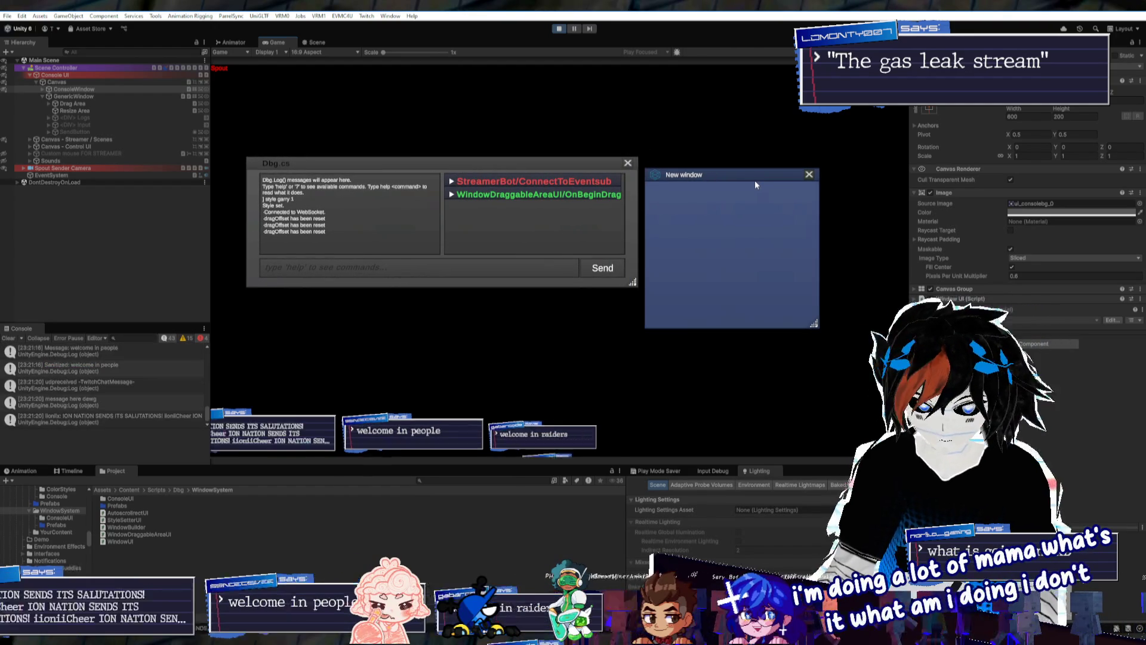
{"action": "mouse_move", "coordinate": [744, 176]}
{"action": "left_mouse_down"}
{"action": "mouse_move", "coordinate": [708, 137]}
{"action": "mouse_move", "coordinate": [454, 133]}
{"action": "mouse_move", "coordinate": [757, 192]}
{"action": "mouse_move", "coordinate": [760, 159]}
{"action": "left_mouse_up"}
{"action": "mouse_move", "coordinate": [503, 172]}
{"action": "left_mouse_down"}
{"action": "mouse_move", "coordinate": [510, 189]}
{"action": "mouse_move", "coordinate": [499, 134]}
{"action": "mouse_move", "coordinate": [482, 145]}
{"action": "left_mouse_up"}
{"action": "mouse_move", "coordinate": [635, 264]}
{"action": "left_mouse_down"}
{"action": "mouse_move", "coordinate": [593, 350]}
{"action": "mouse_move", "coordinate": [589, 337]}
{"action": "left_mouse_up"}
Expand the StreamerBot/ConnectToEventsub and WindowDraggableAreaUI/OnBeginDrag log groups in the console
{"action": "left_click", "coordinate": [462, 160]}
{"action": "left_click", "coordinate": [501, 290]}
{"action": "scroll", "coordinate": [553, 235], "scroll_direction": "down", "scroll_amount": 3}
{"action": "scroll", "coordinate": [557, 251], "scroll_direction": "up", "scroll_amount": 4}
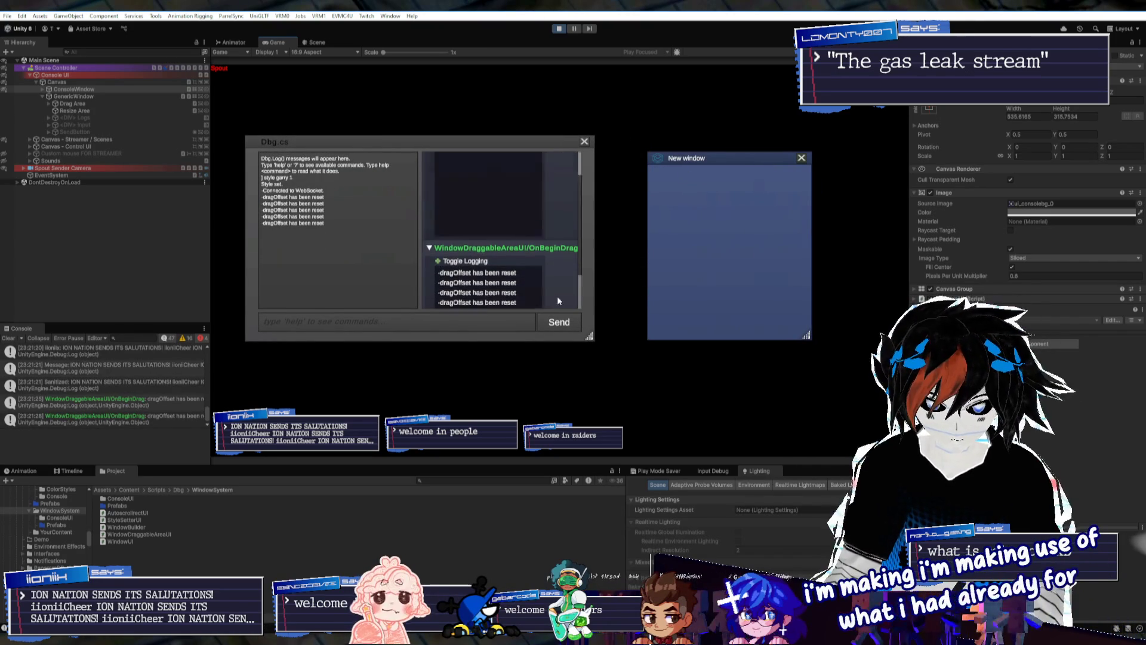
{"action": "scroll", "coordinate": [559, 205], "scroll_direction": "down", "scroll_amount": 3}
Close the Dbg.cs console, recentre and resize the New window, then close it
{"action": "left_click", "coordinate": [584, 142]}
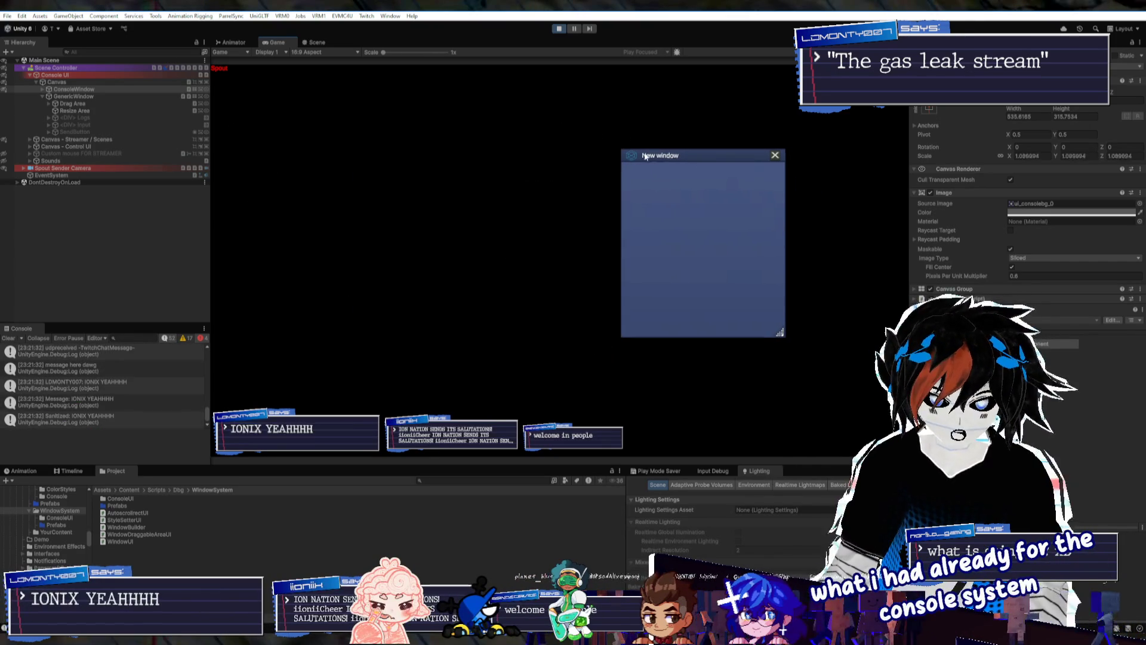
{"action": "left_click_drag", "start_coordinate": [716, 158], "coordinate": [438, 139]}
{"action": "mouse_move", "coordinate": [533, 320]}
{"action": "left_mouse_down"}
{"action": "mouse_move", "coordinate": [575, 332]}
{"action": "mouse_move", "coordinate": [554, 317]}
{"action": "left_mouse_up"}
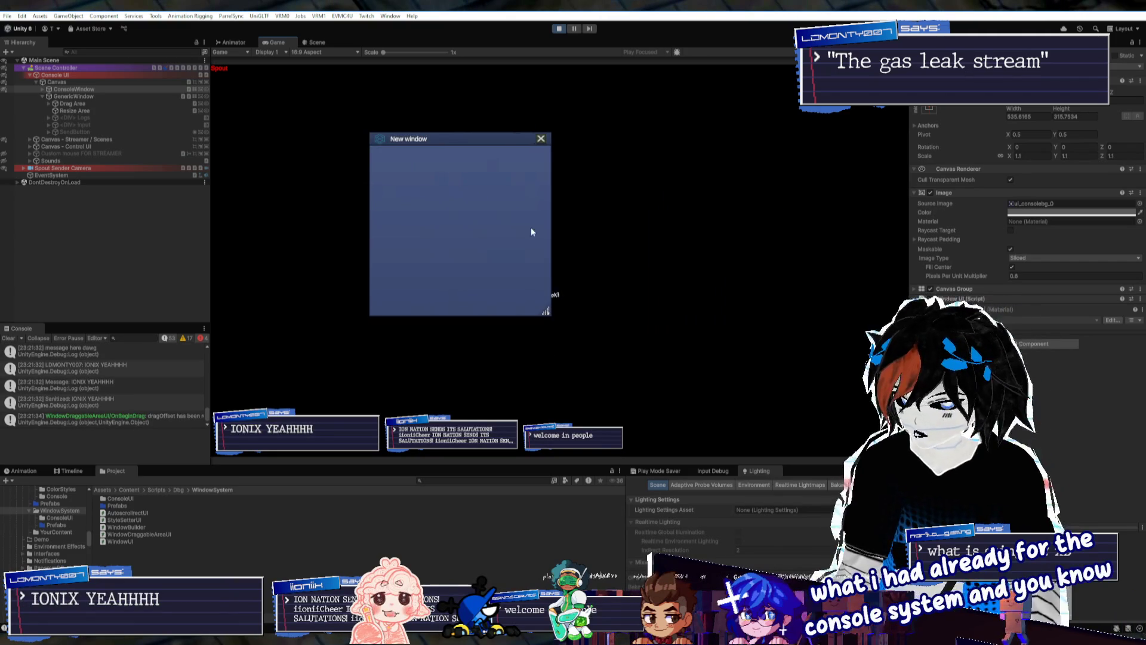
{"action": "left_click", "coordinate": [541, 139]}
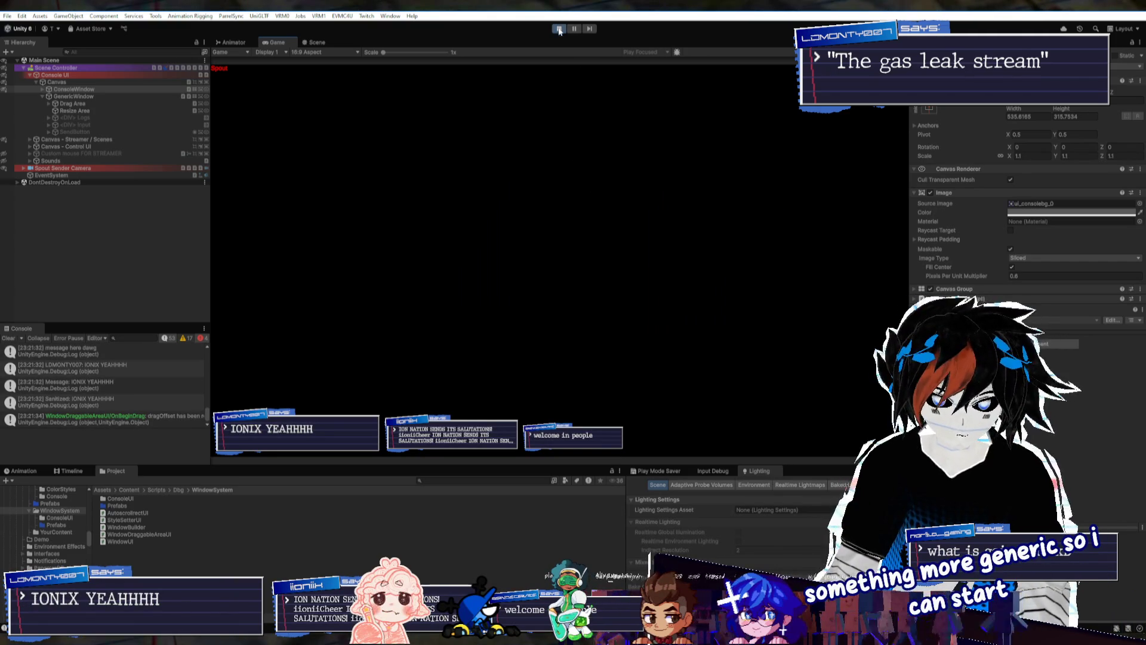
Stop play mode and select Scene Controller to inspect its components
{"action": "left_click", "coordinate": [559, 28]}
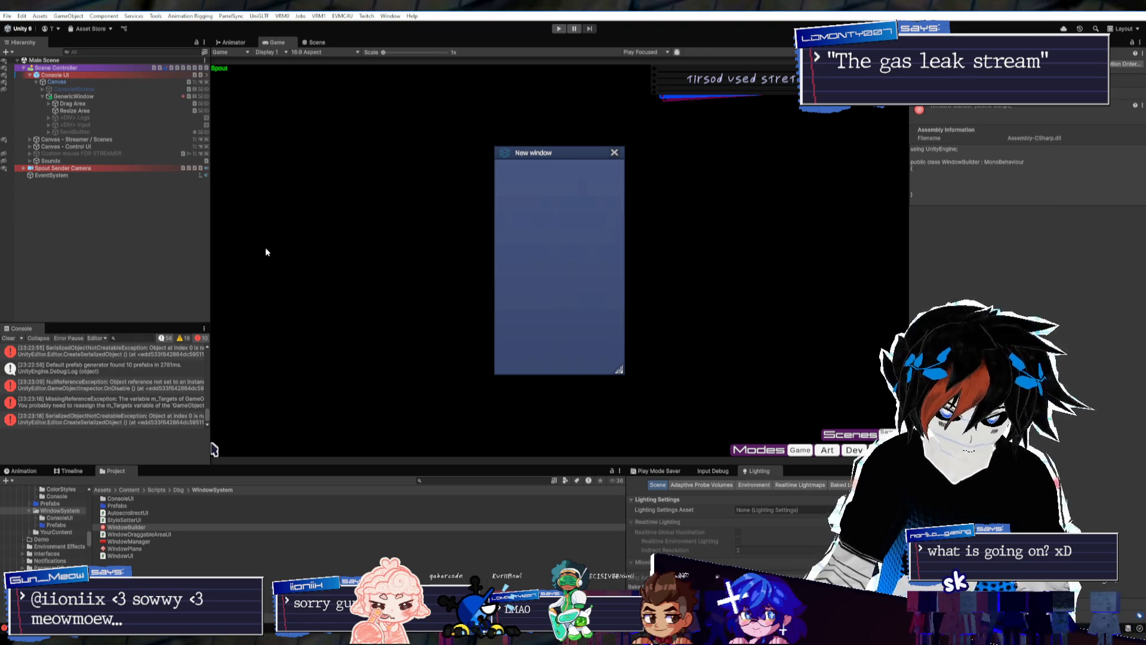
{"action": "left_click", "coordinate": [86, 69]}
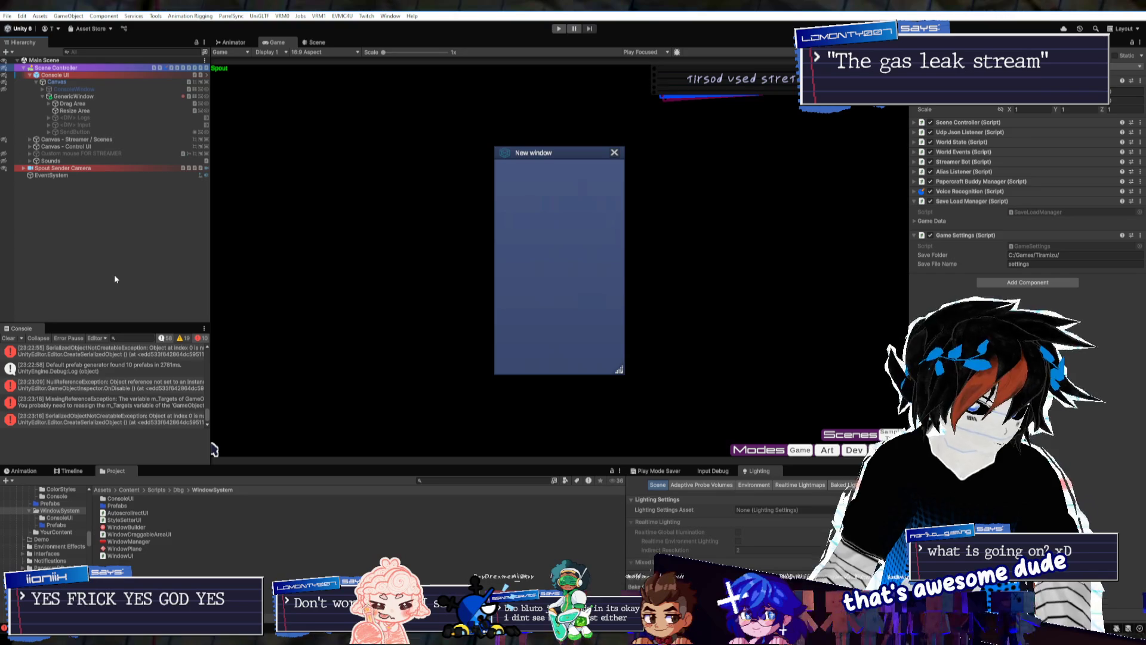
Compare the Console UI, Resize Area and Scene Controller components in the Inspector
{"action": "left_click", "coordinate": [81, 74]}
{"action": "left_click", "coordinate": [82, 68]}
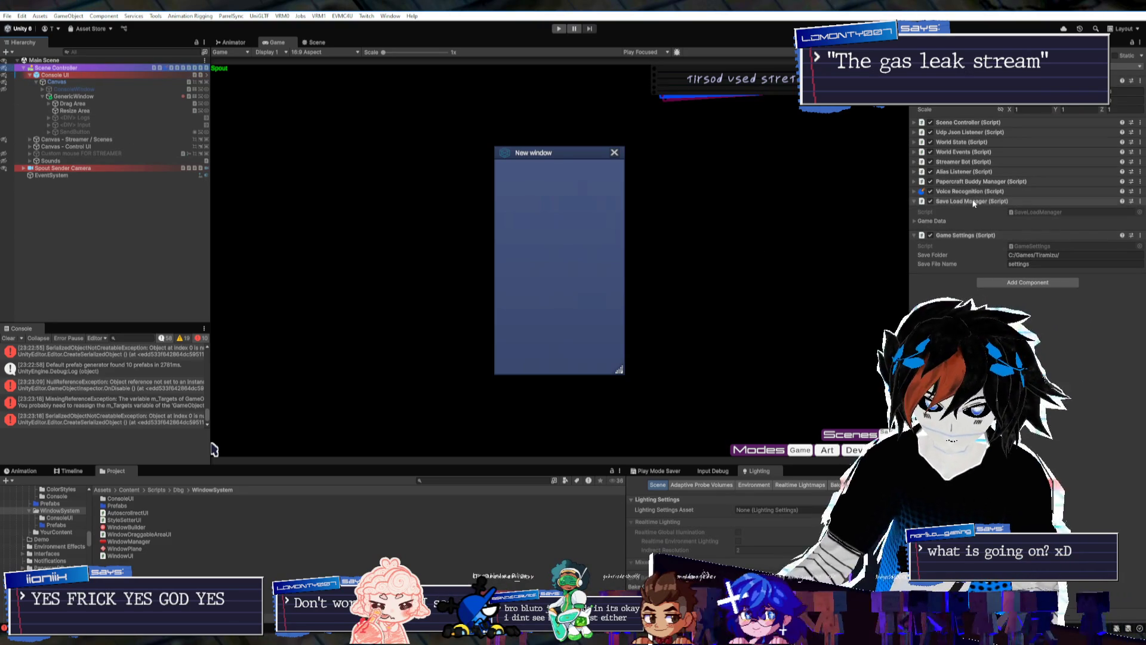
{"action": "left_click", "coordinate": [929, 222]}
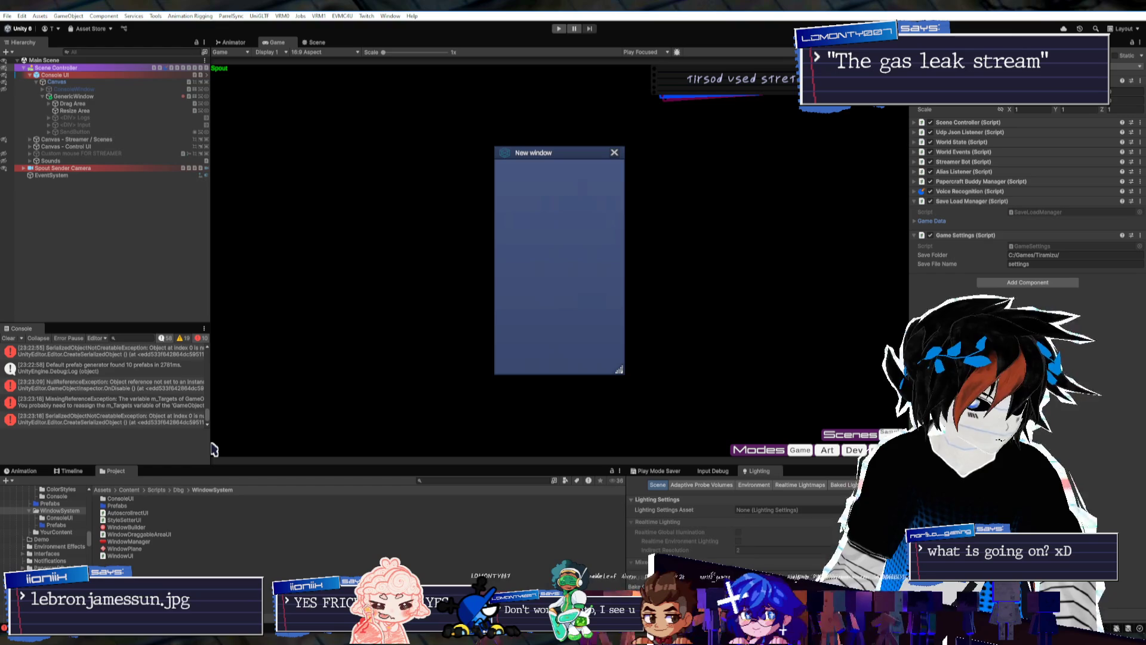
{"action": "left_click", "coordinate": [90, 111]}
{"action": "left_click", "coordinate": [71, 73]}
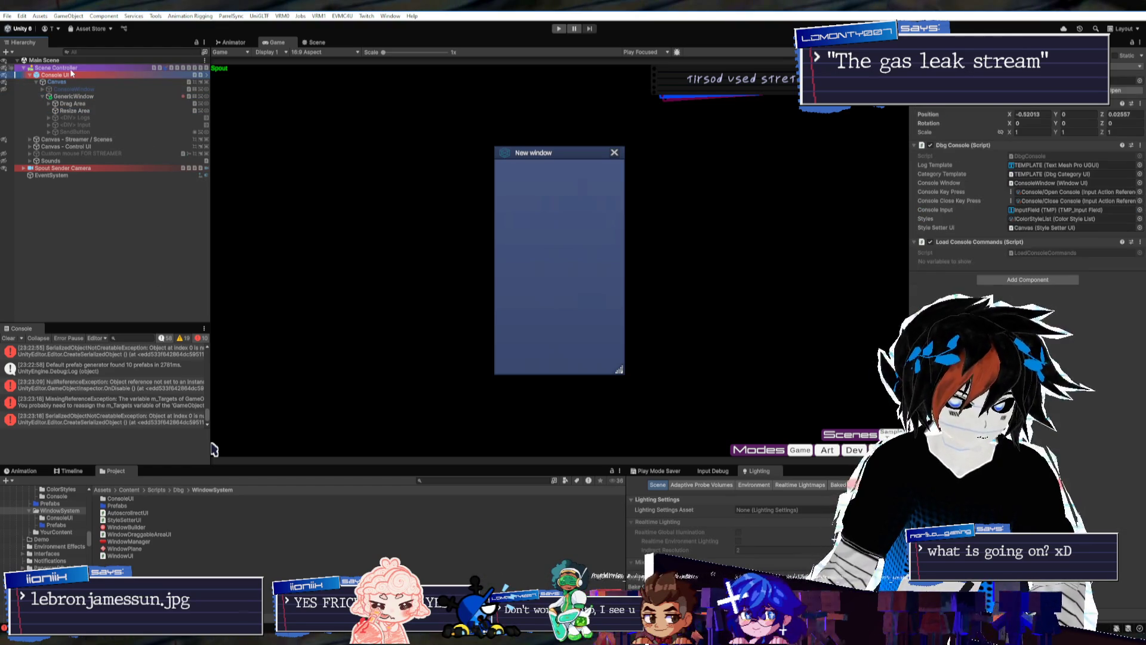
{"action": "left_click", "coordinate": [69, 69]}
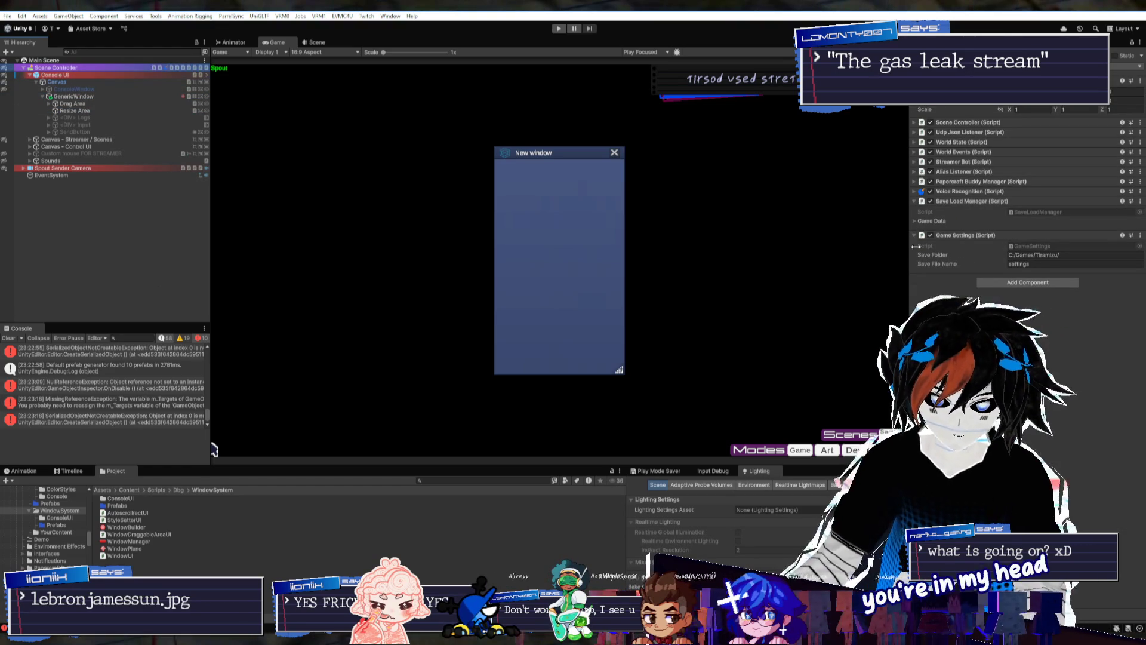
{"action": "left_click", "coordinate": [968, 211]}
{"action": "left_click", "coordinate": [968, 211]}
Add the Window Manager script to Scene Controller by searching 'window'
{"action": "left_click", "coordinate": [1003, 225]}
{"action": "type", "text": "window"}
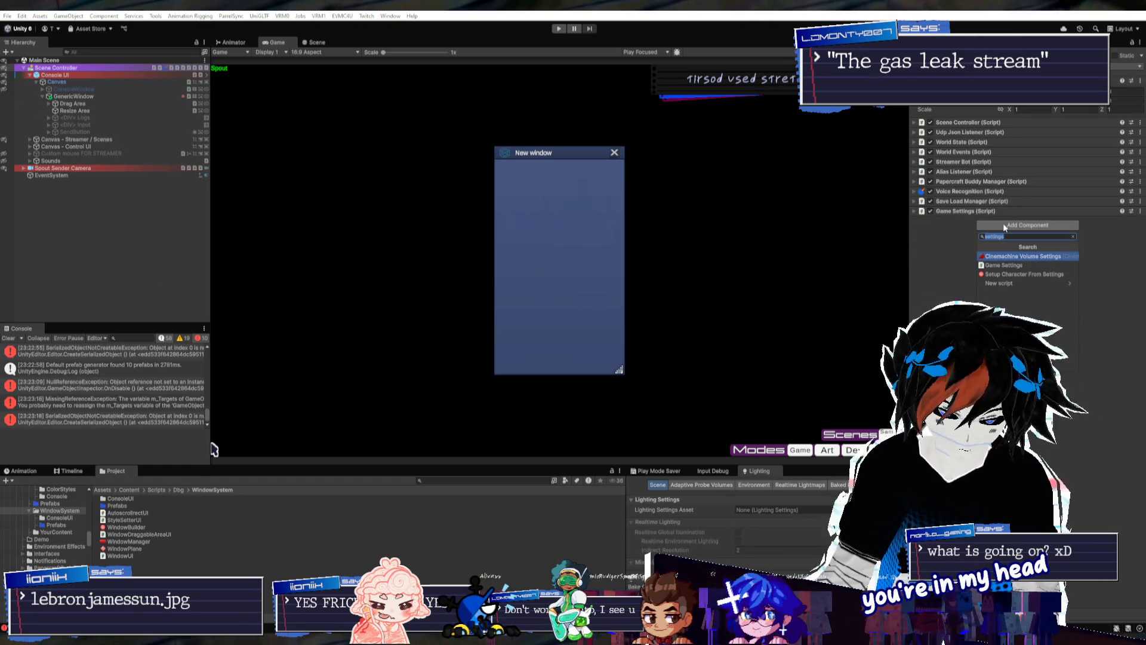
{"action": "key", "text": "Down"}
{"action": "key", "text": "Down"}
{"action": "key", "text": "Return"}
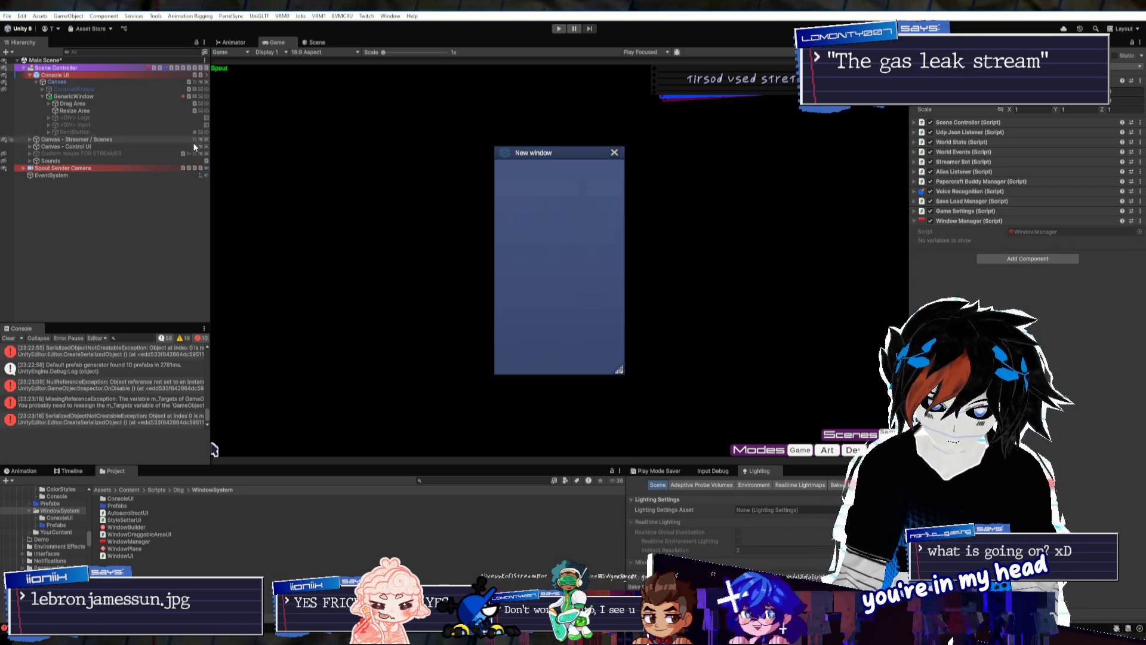
{"action": "left_click", "coordinate": [43, 96]}
{"action": "left_click", "coordinate": [55, 75]}
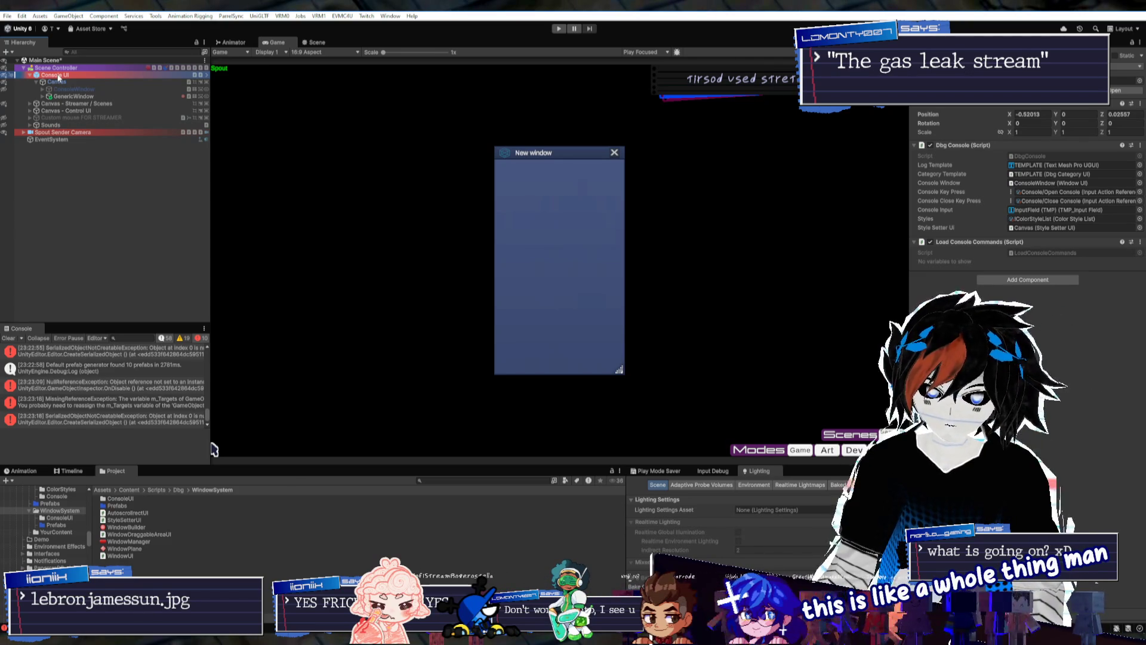
Add a Window Plane component to Console UI's Canvas via a 'windowp' search, then recheck GenericWindow and Scene Controller
{"action": "left_click", "coordinate": [57, 82]}
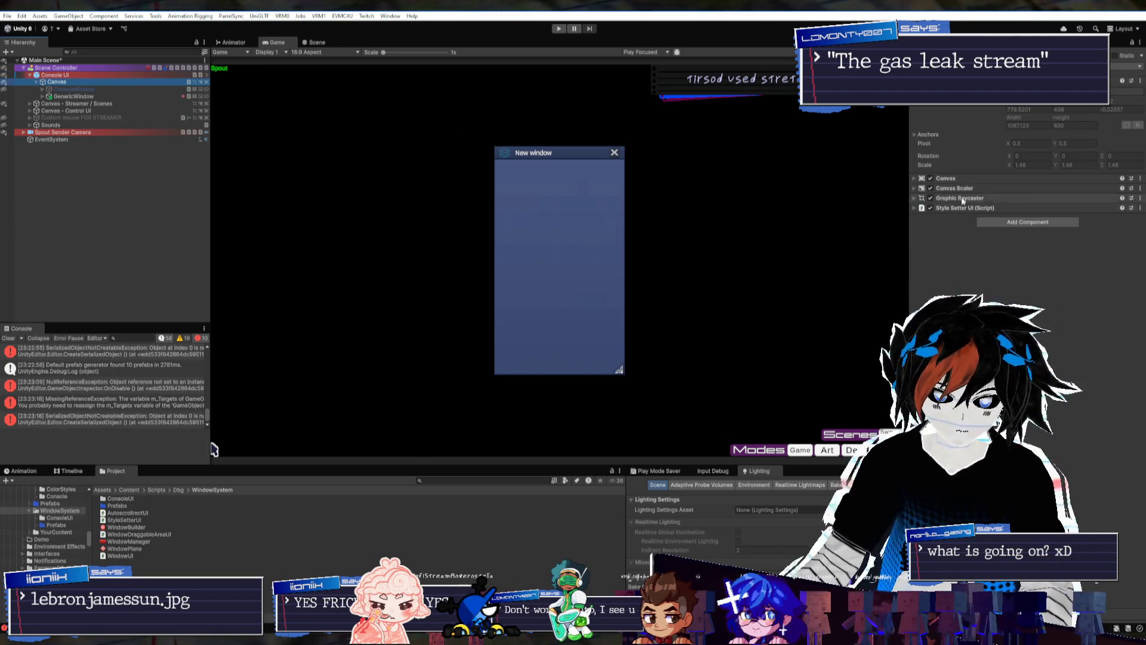
{"action": "left_click", "coordinate": [1015, 222]}
{"action": "type", "text": "windowm"}
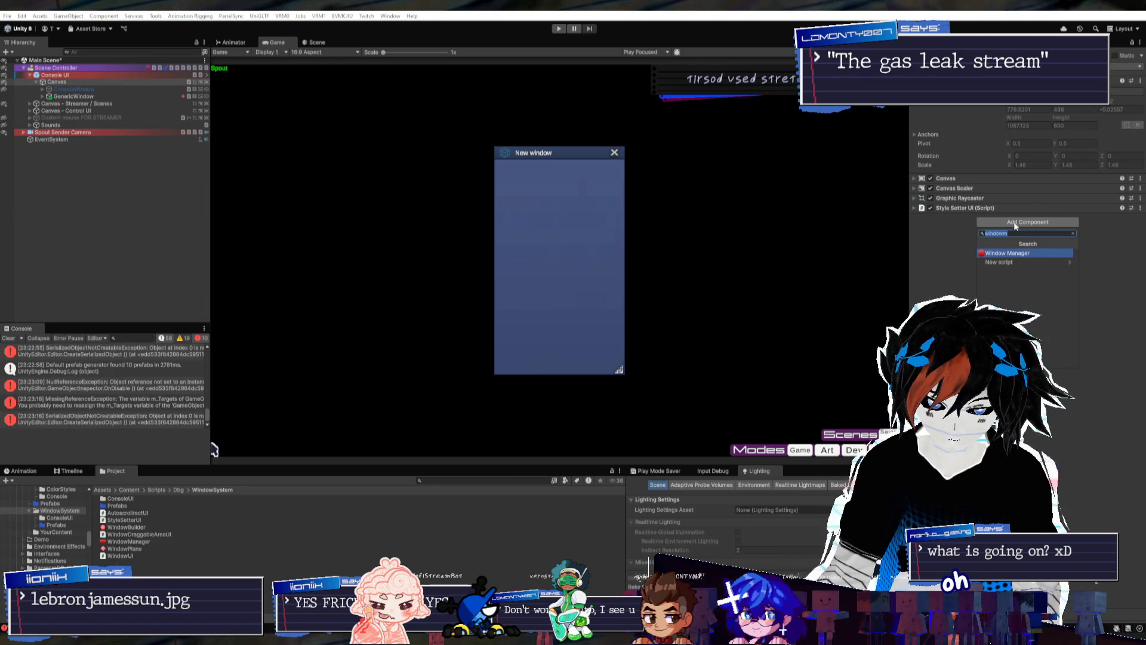
{"action": "key", "text": "BackSpace"}
{"action": "type", "text": "pla"}
{"action": "key", "text": "Return"}
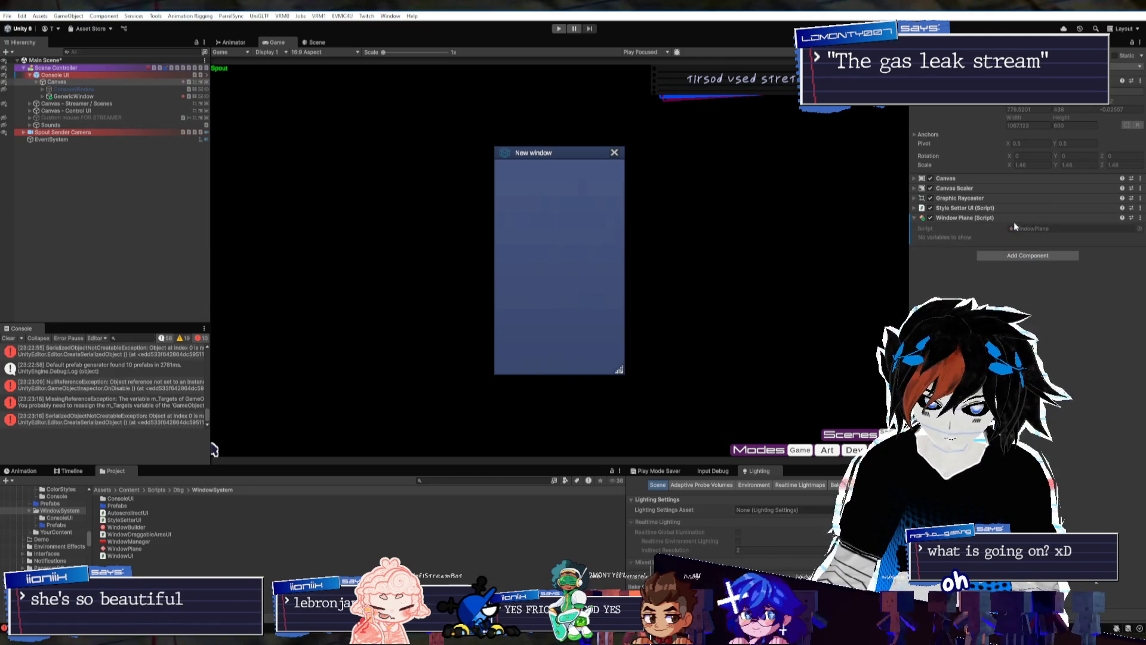
{"action": "left_click", "coordinate": [74, 96]}
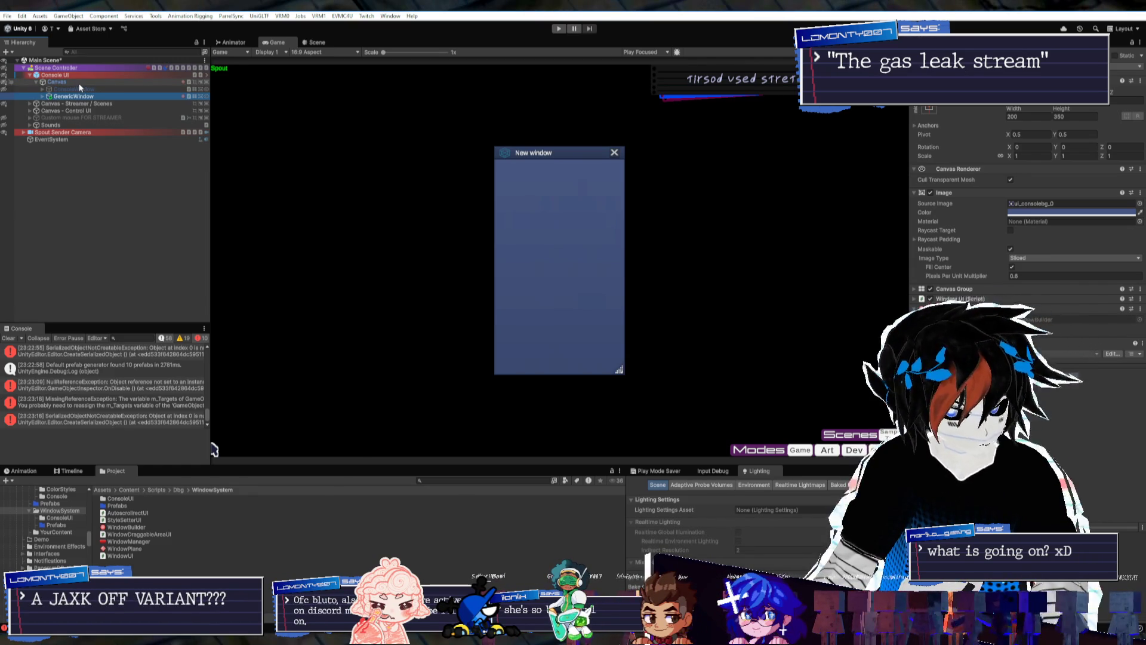
{"action": "left_click", "coordinate": [77, 68]}
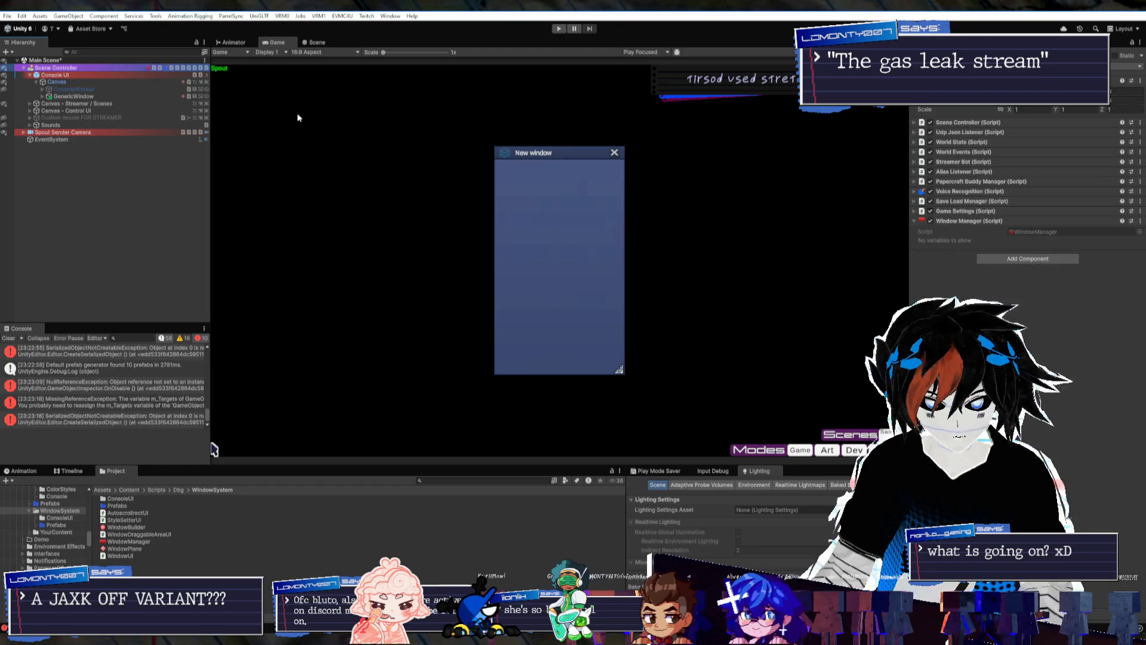
Open WindowManager.cs maximised in Rider and enlarge the editor font at the empty line 10
{"action": "double_click", "coordinate": [141, 544]}
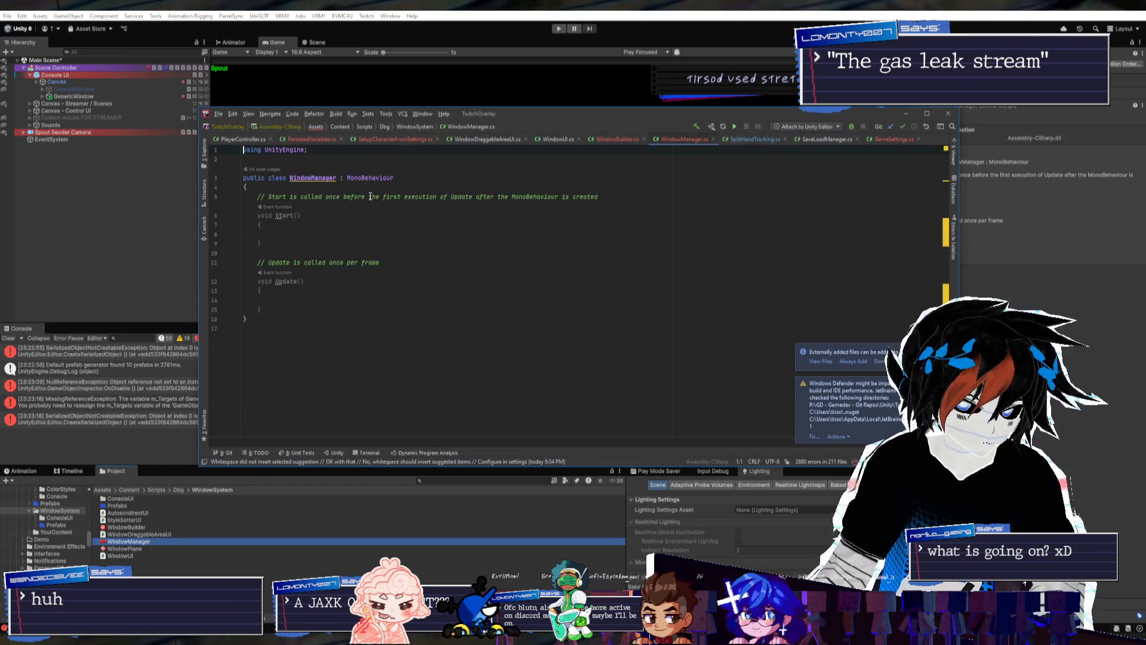
{"action": "left_click", "coordinate": [929, 112]}
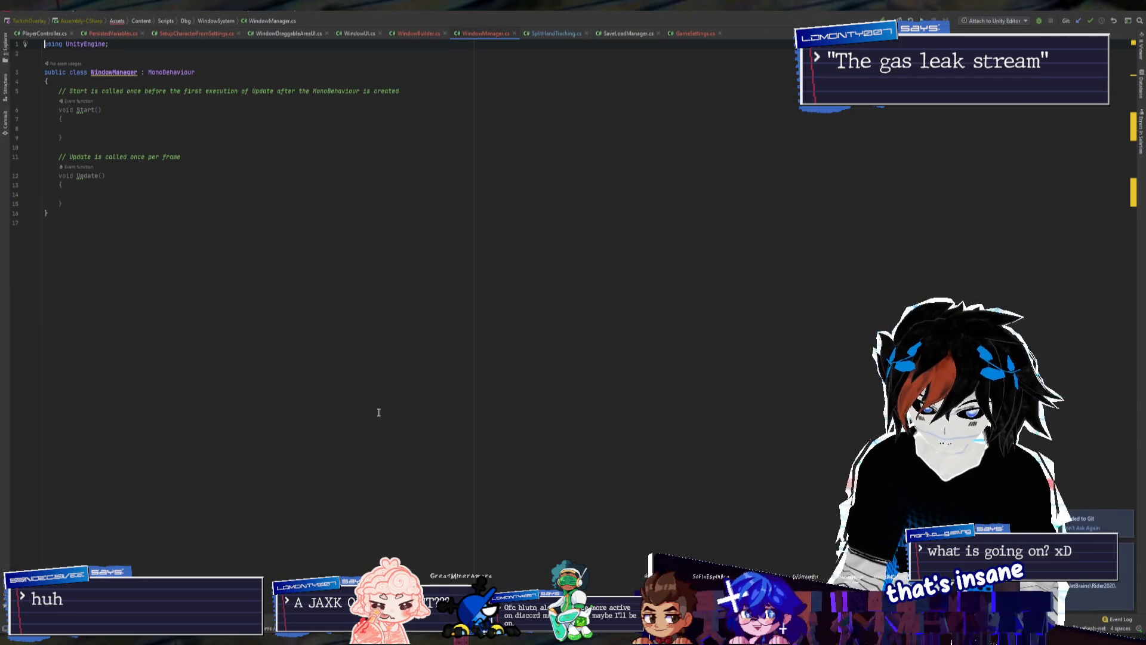
{"action": "key", "text": "alt+1"}
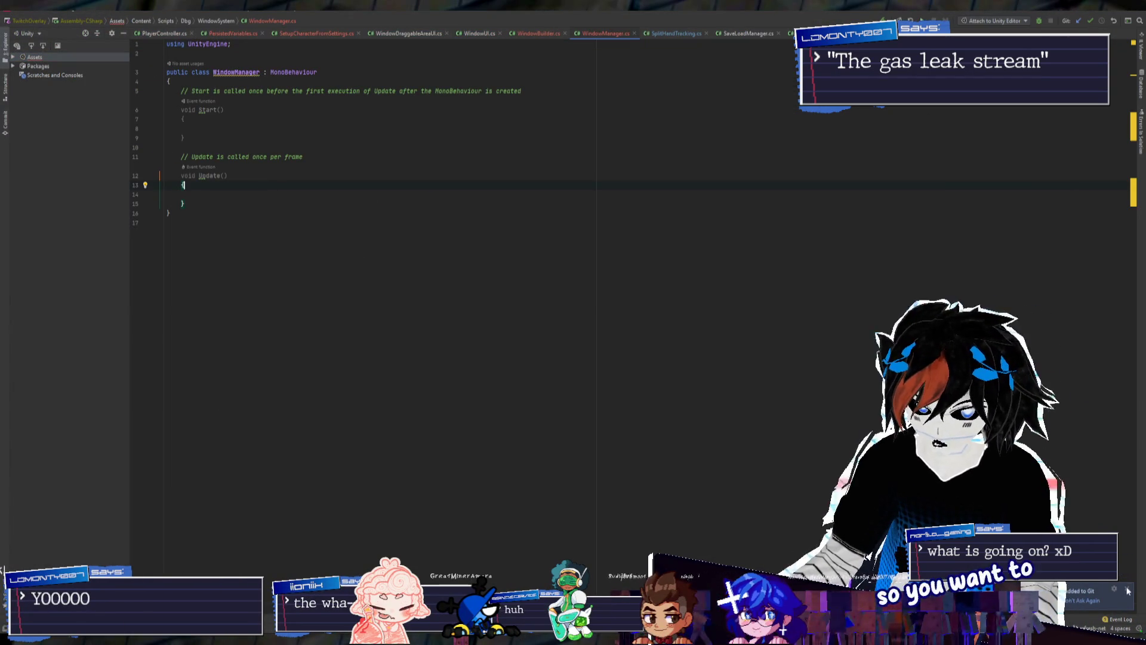
{"action": "left_click", "coordinate": [168, 223]}
{"action": "left_click", "coordinate": [328, 148]}
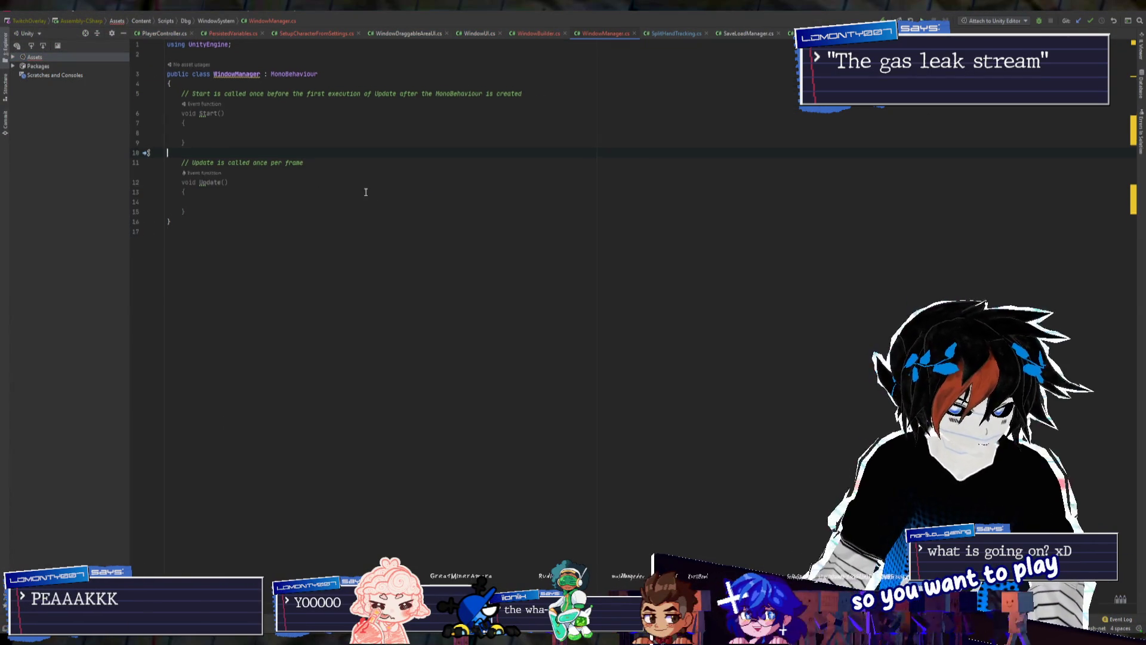
{"action": "scroll", "coordinate": [371, 203], "scroll_direction": "up", "scroll_amount": 5}
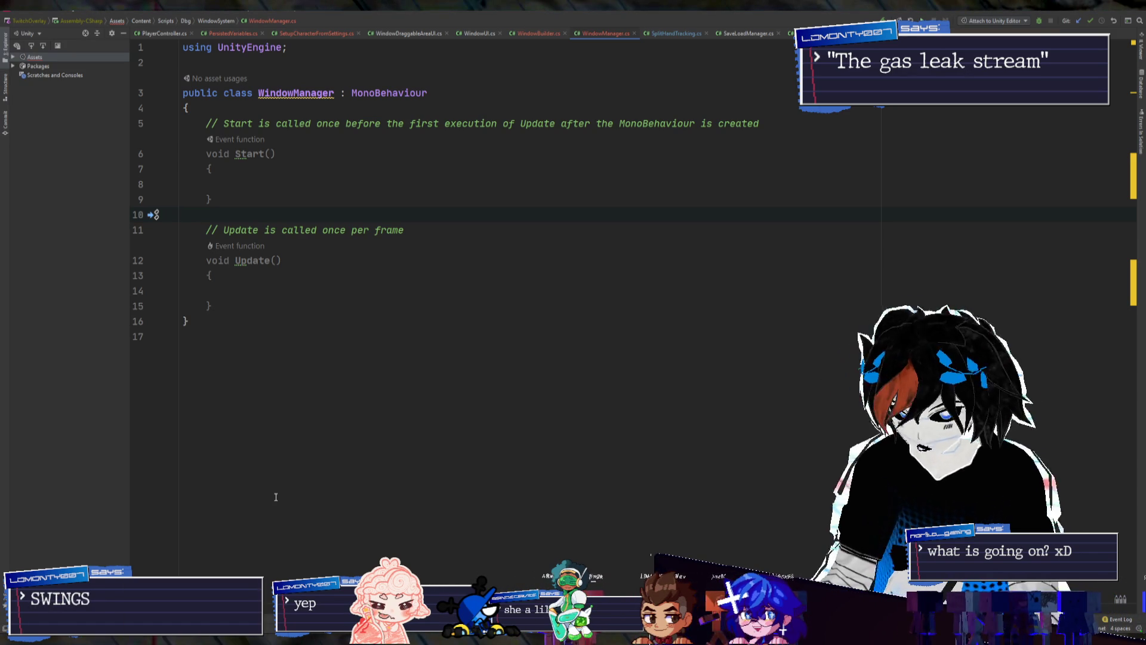
{"action": "key", "text": "alt+Tab"}
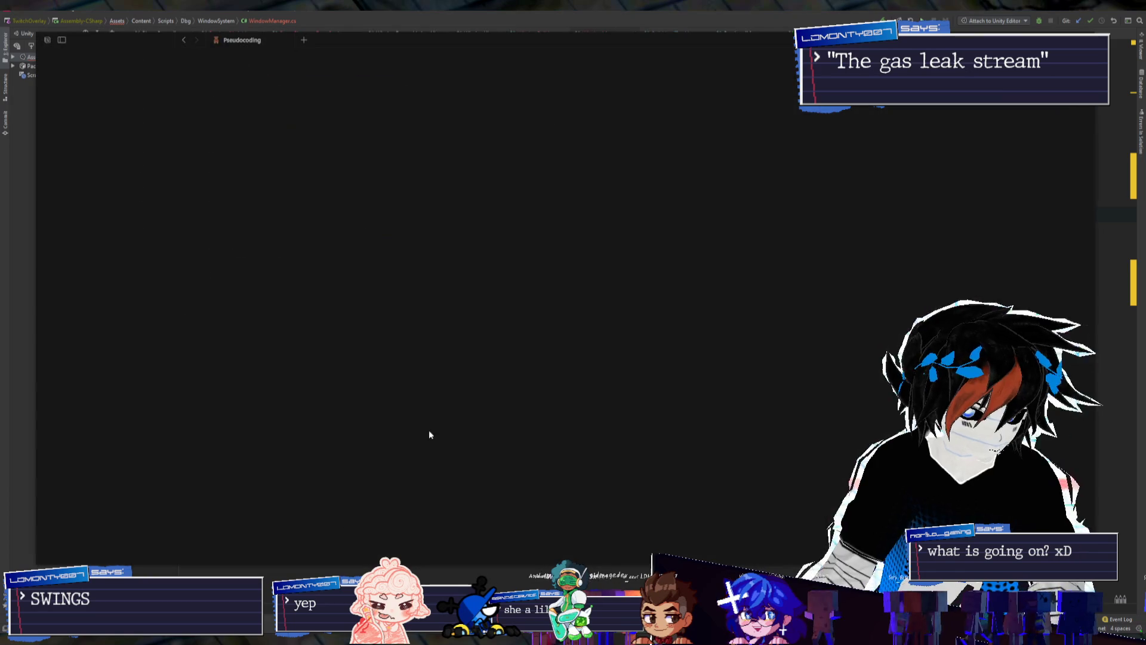
On the Dream.exe: All-In Edition page, tick the hand and face tracking task and note '(handled via json)'
{"action": "left_click", "coordinate": [812, 177]}
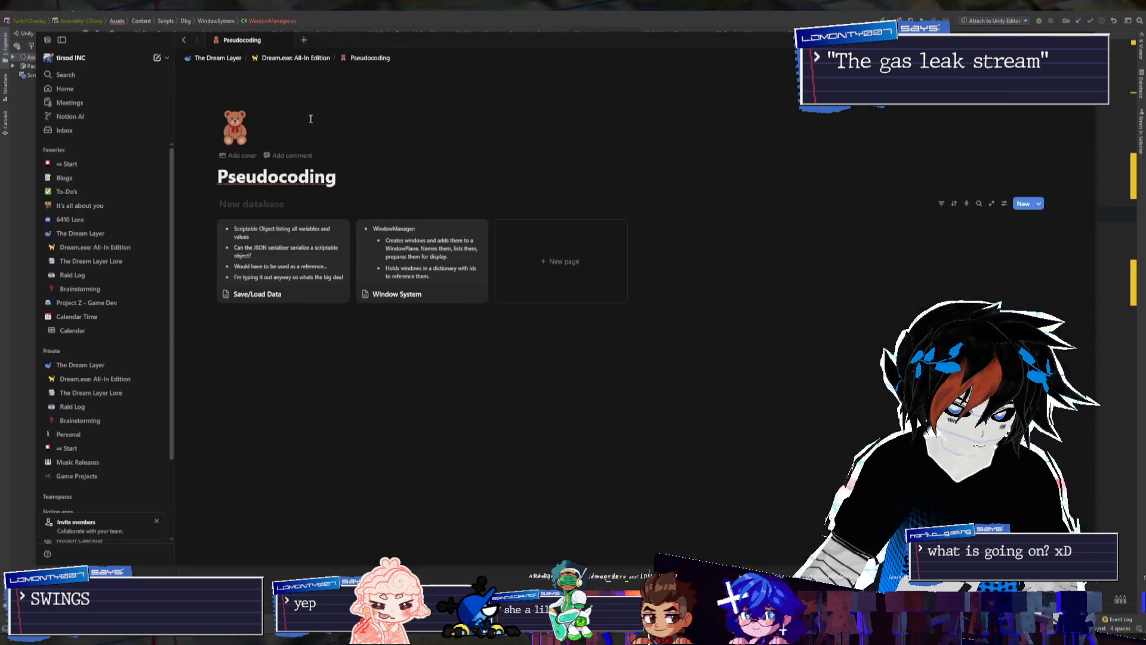
{"action": "left_click", "coordinate": [295, 57]}
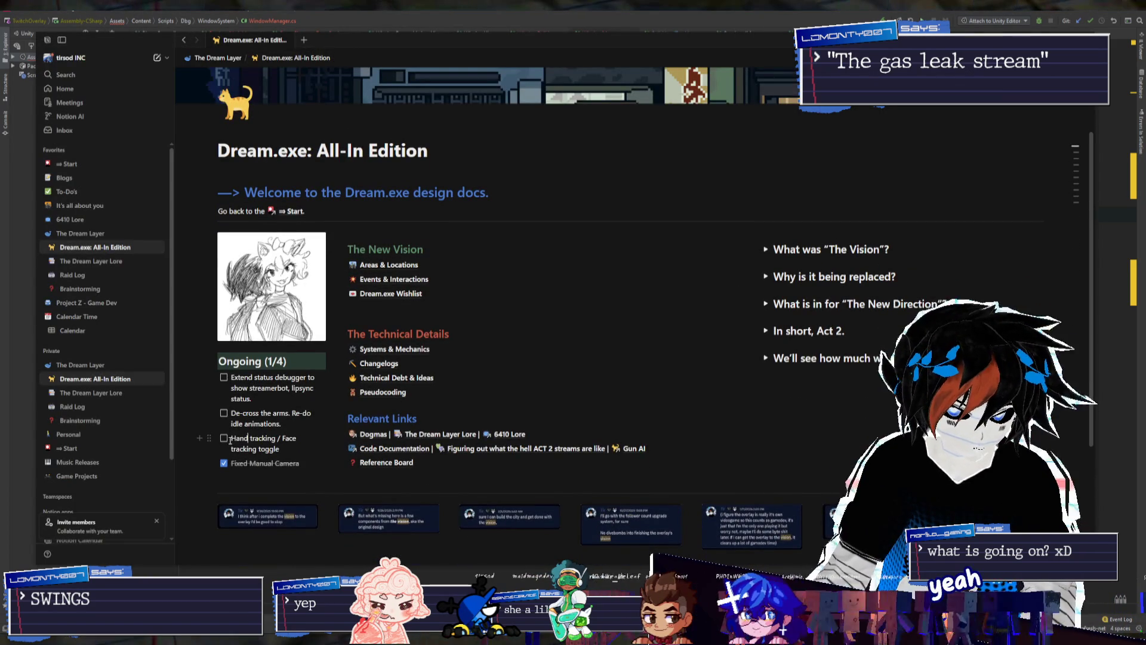
{"action": "left_click", "coordinate": [224, 439]}
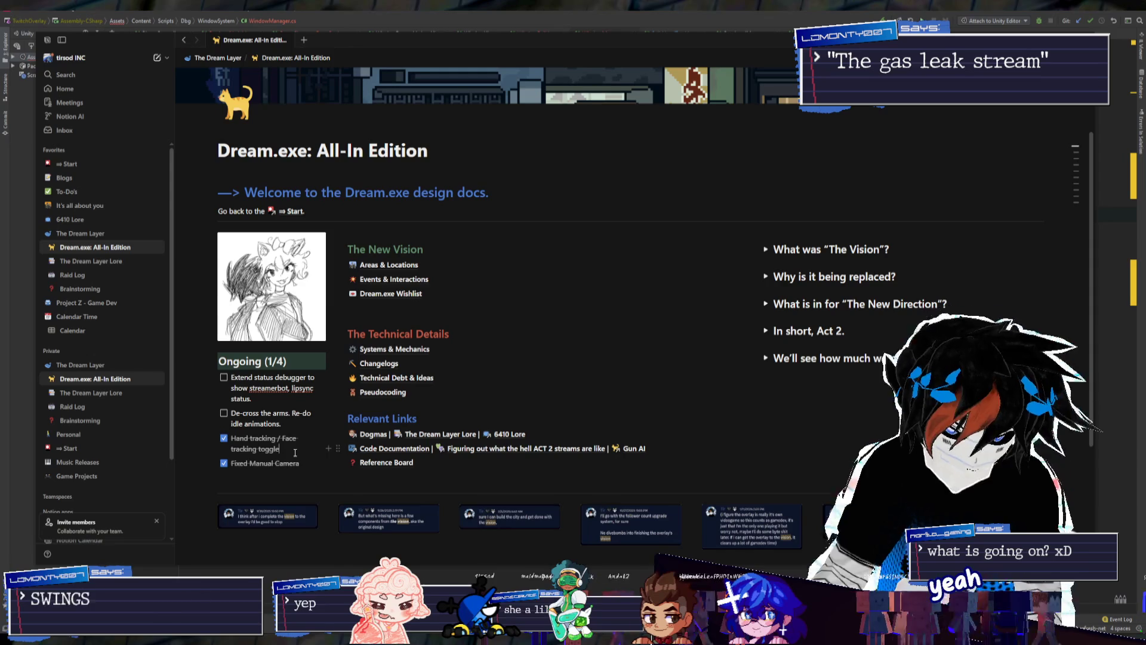
{"action": "type", "text": "(handled via "}
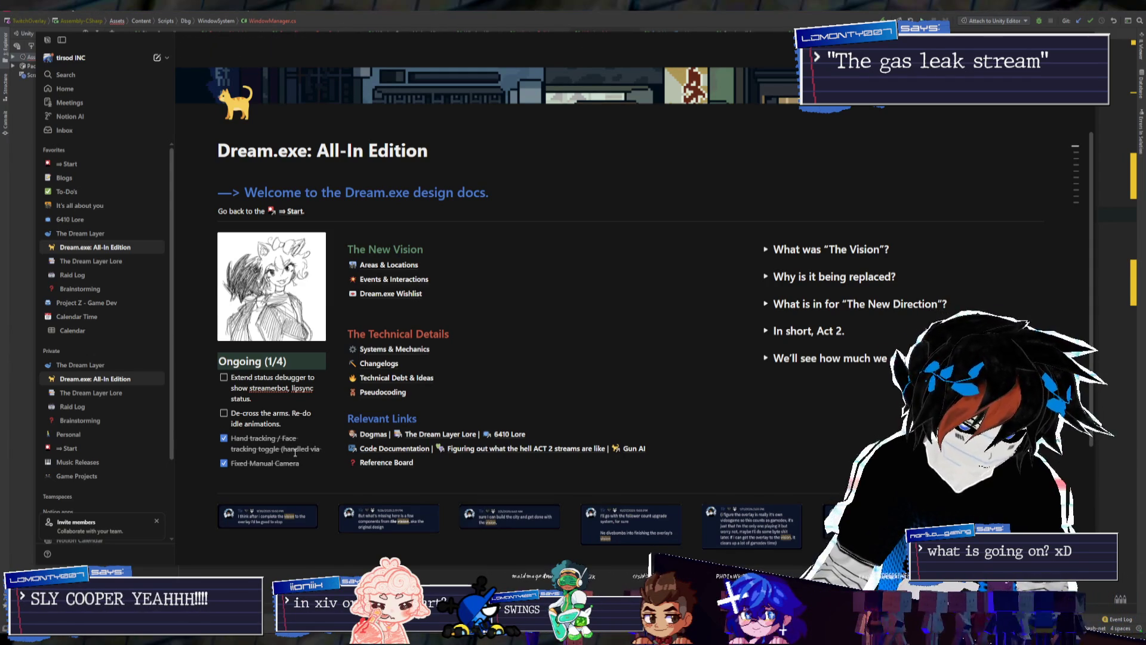
{"action": "type", "text": "json"}
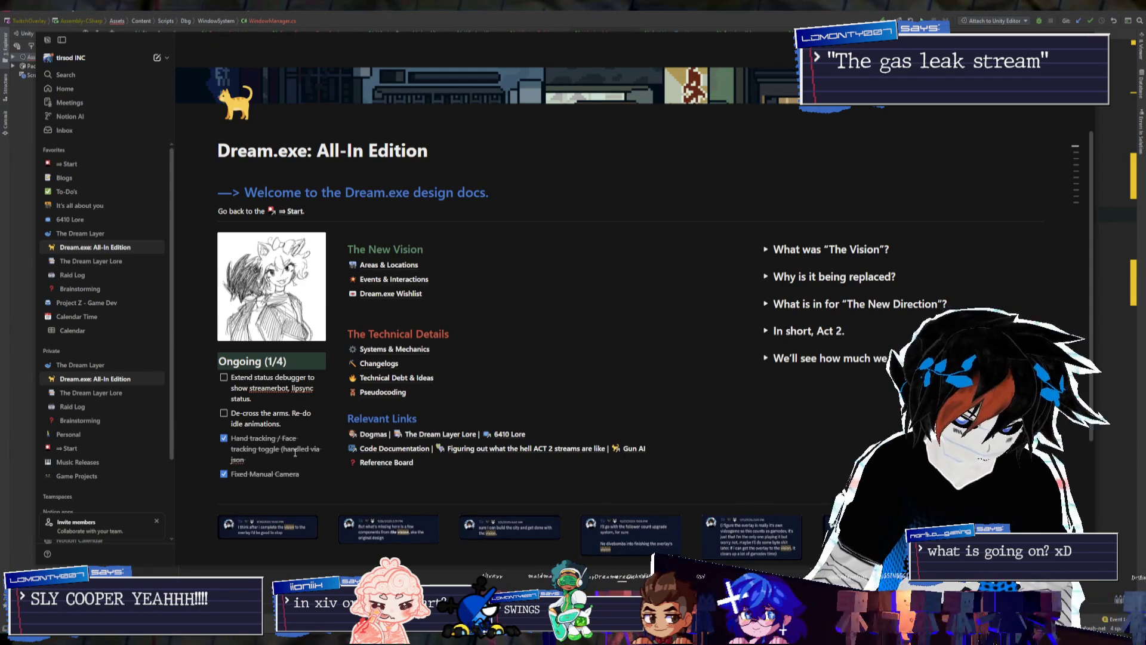
Create a 'Done and Dusted' toggle block below the right-column toggles
{"action": "left_click", "coordinate": [777, 387]}
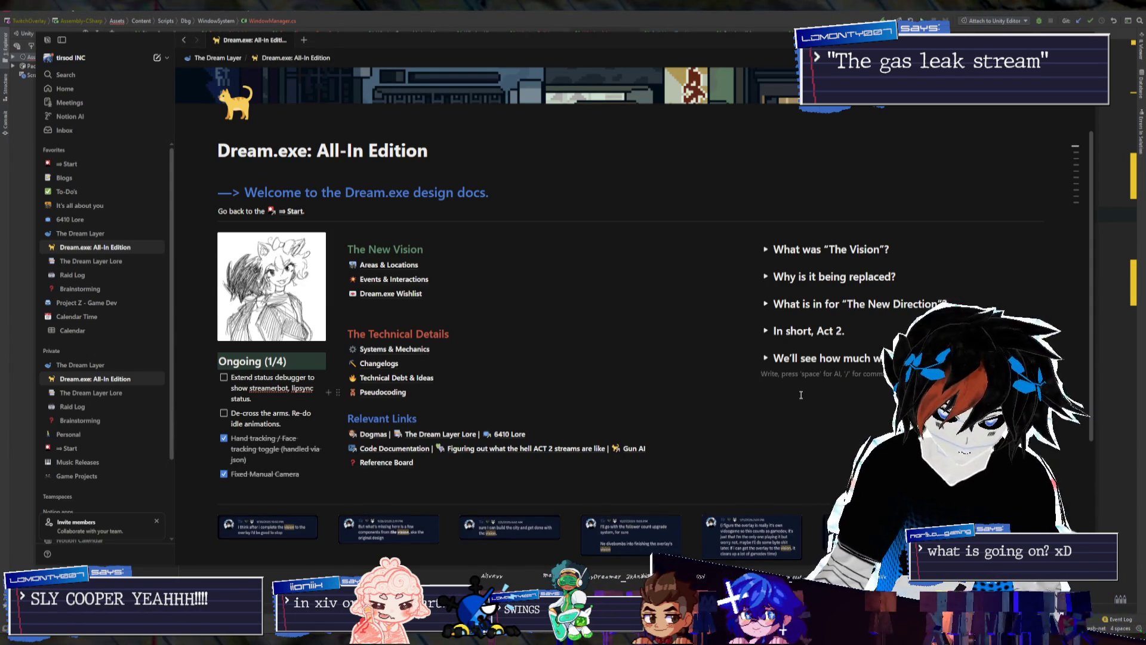
{"action": "type", "text": "> Done"}
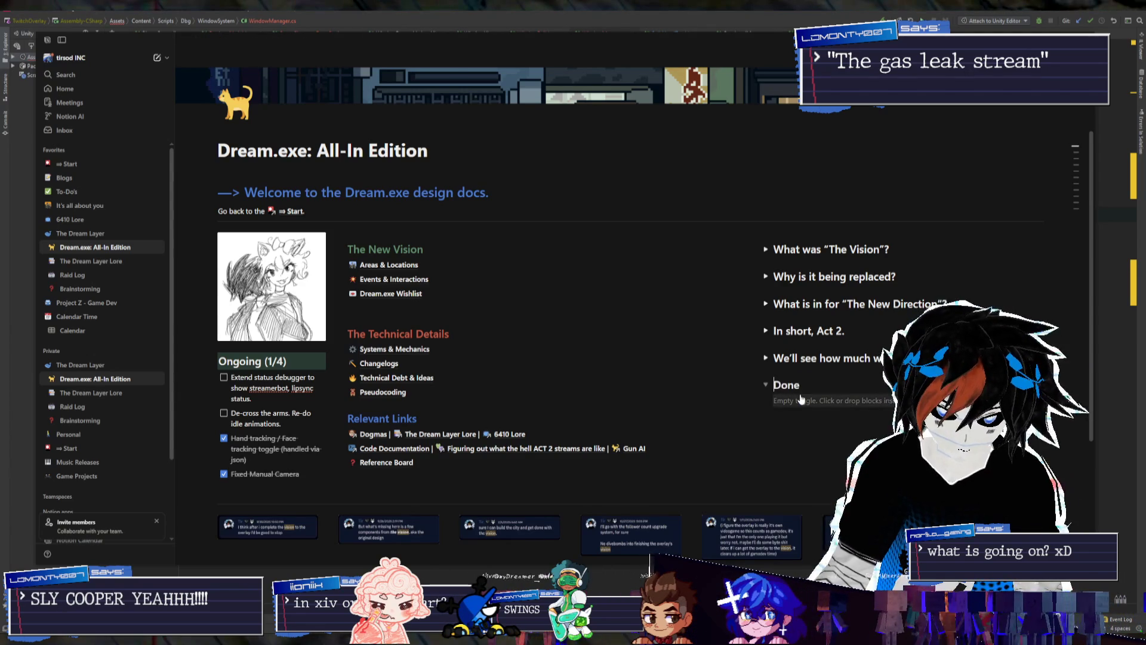
{"action": "type", "text": " and"}
{"action": "key", "text": "BackSpace"}
{"action": "key", "text": "BackSpace"}
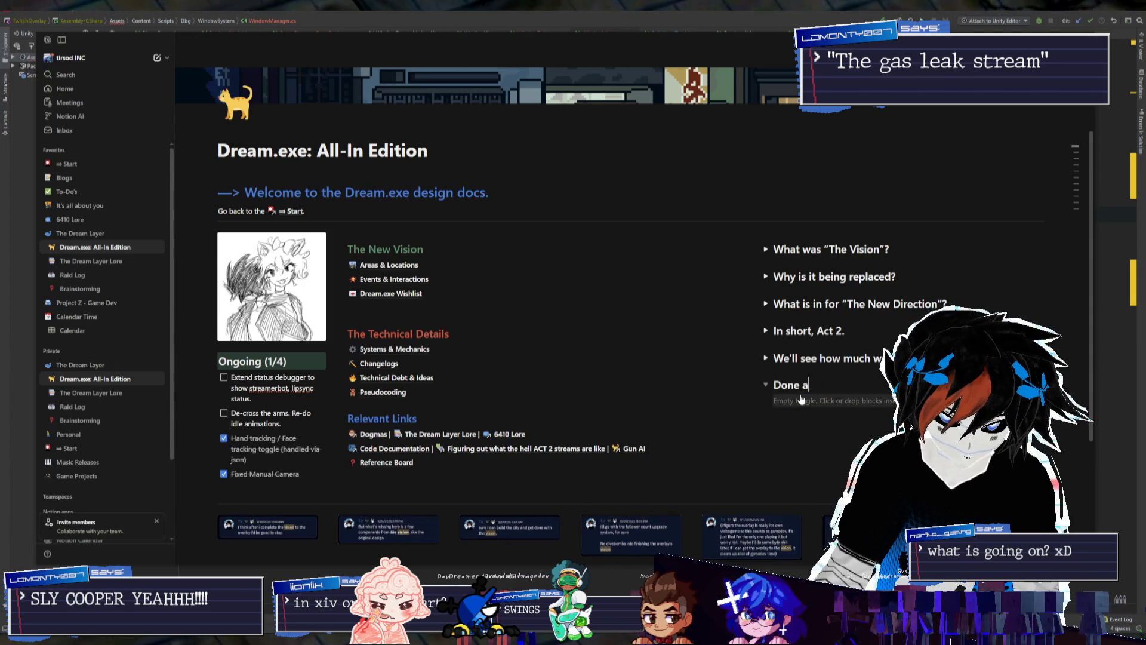
{"action": "type", "text": "nd Dusted"}
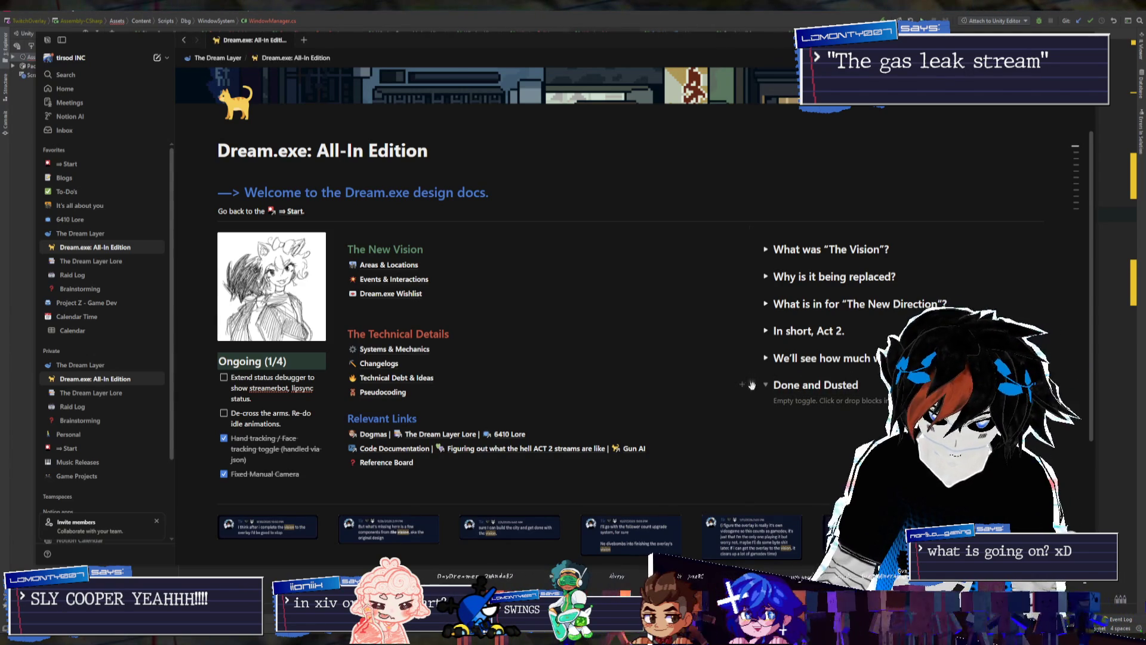
{"action": "left_click", "coordinate": [766, 386]}
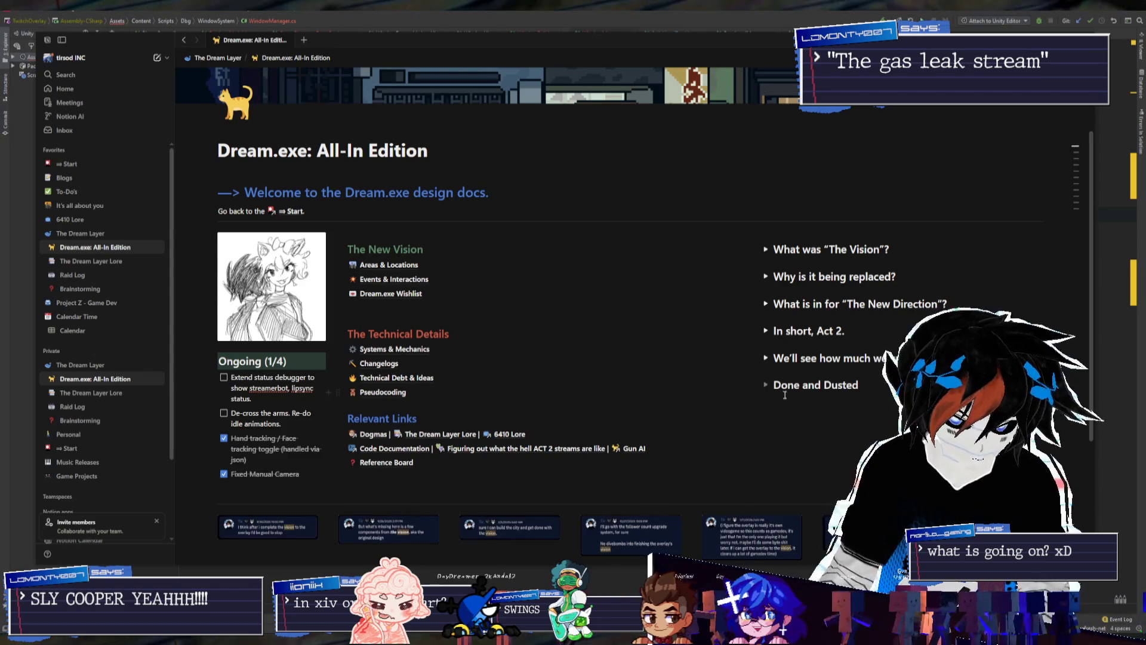
{"action": "left_click", "coordinate": [766, 385]}
Move the hand tracking and Fixed Manual Camera tasks into Done and Dusted and rename the heading 'Ongoing Tasks'
{"action": "mouse_move", "coordinate": [210, 440]}
{"action": "left_mouse_down"}
{"action": "mouse_move", "coordinate": [573, 443]}
{"action": "mouse_move", "coordinate": [828, 403]}
{"action": "mouse_move", "coordinate": [867, 412]}
{"action": "left_mouse_up"}
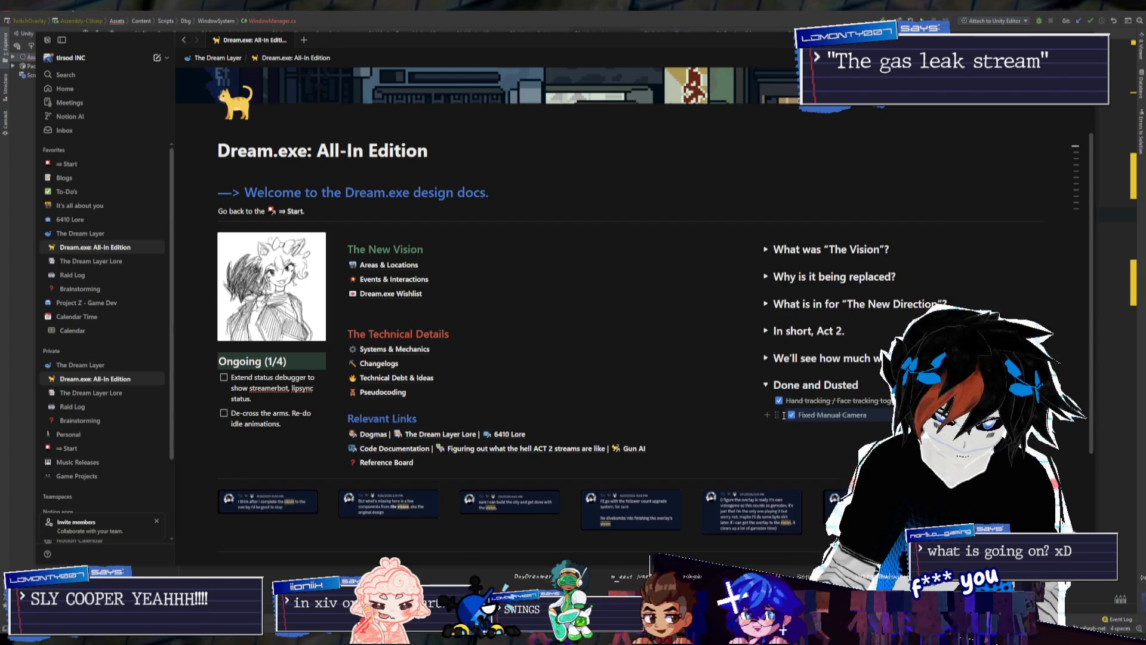
{"action": "mouse_move", "coordinate": [776, 415]}
{"action": "left_mouse_down"}
{"action": "mouse_move", "coordinate": [793, 405]}
{"action": "mouse_move", "coordinate": [784, 397]}
{"action": "left_mouse_up"}
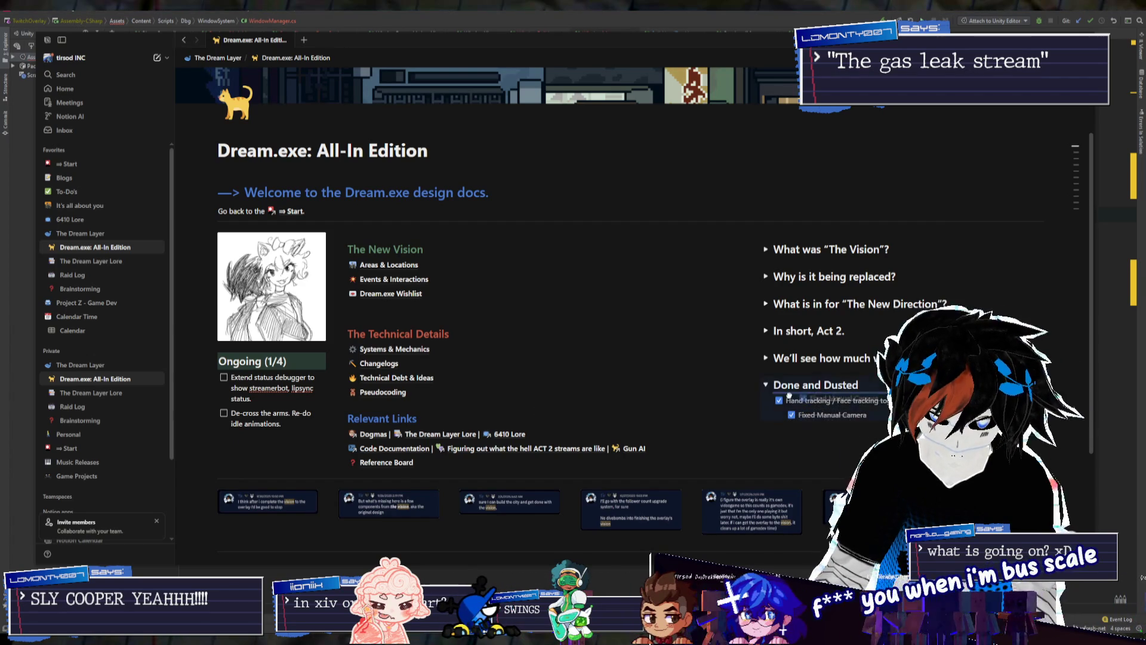
{"action": "left_click", "coordinate": [266, 424]}
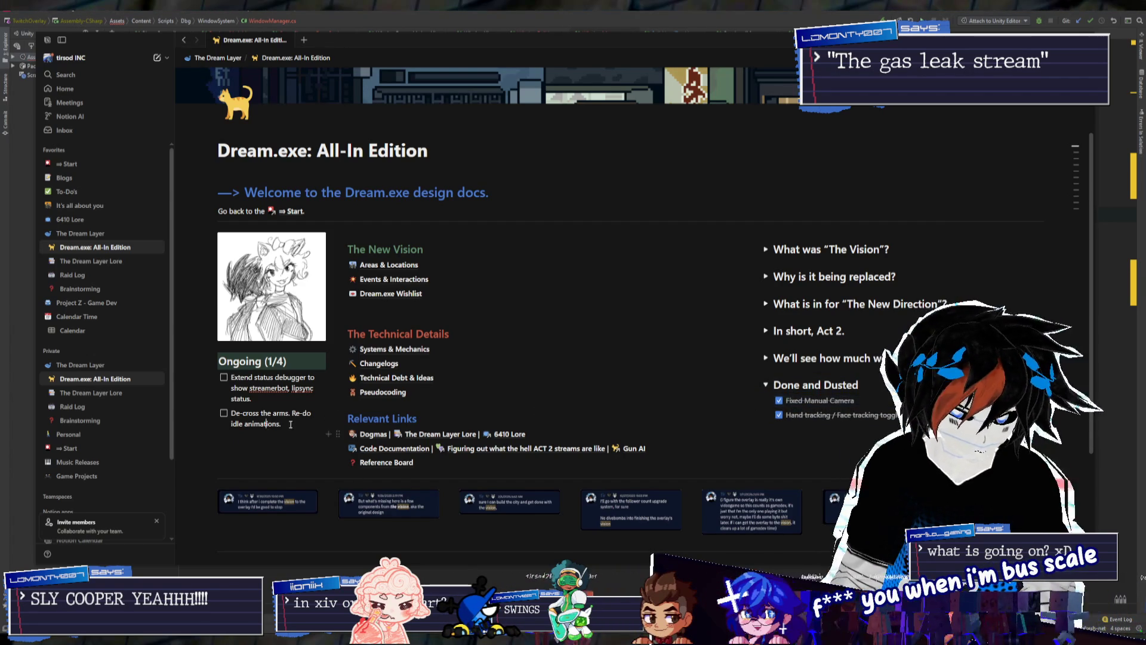
{"action": "left_click", "coordinate": [283, 368]}
{"action": "key", "text": "BackSpace"}
{"action": "key", "text": "BackSpace"}
{"action": "key", "text": "BackSpace"}
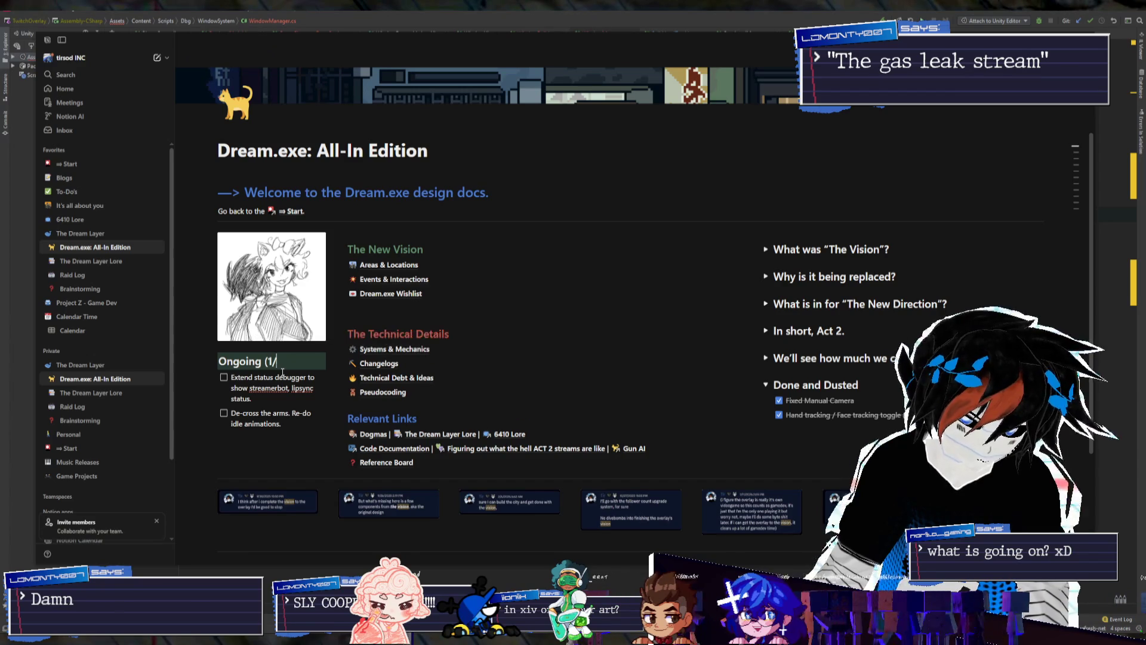
{"action": "type", "text": "Tasks"}
{"action": "left_click", "coordinate": [294, 424]}
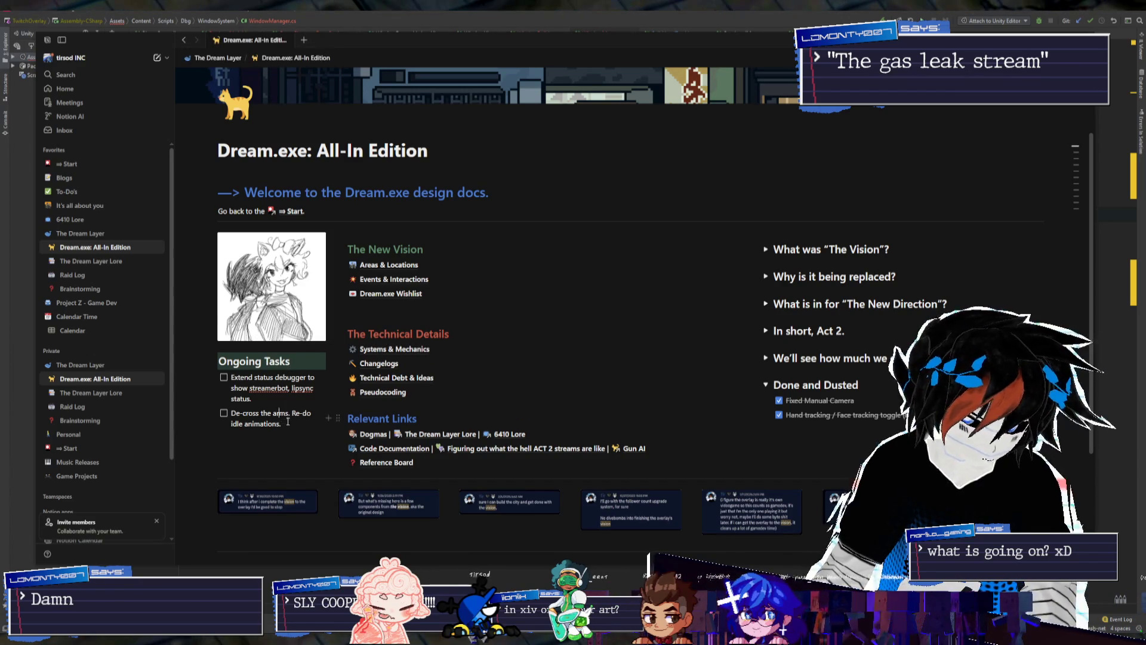
Add 'Window System' and 'Performance Settings Window (oh... tabs?)' to-dos, then return to Unity via Rider
{"action": "type", "text": "."}
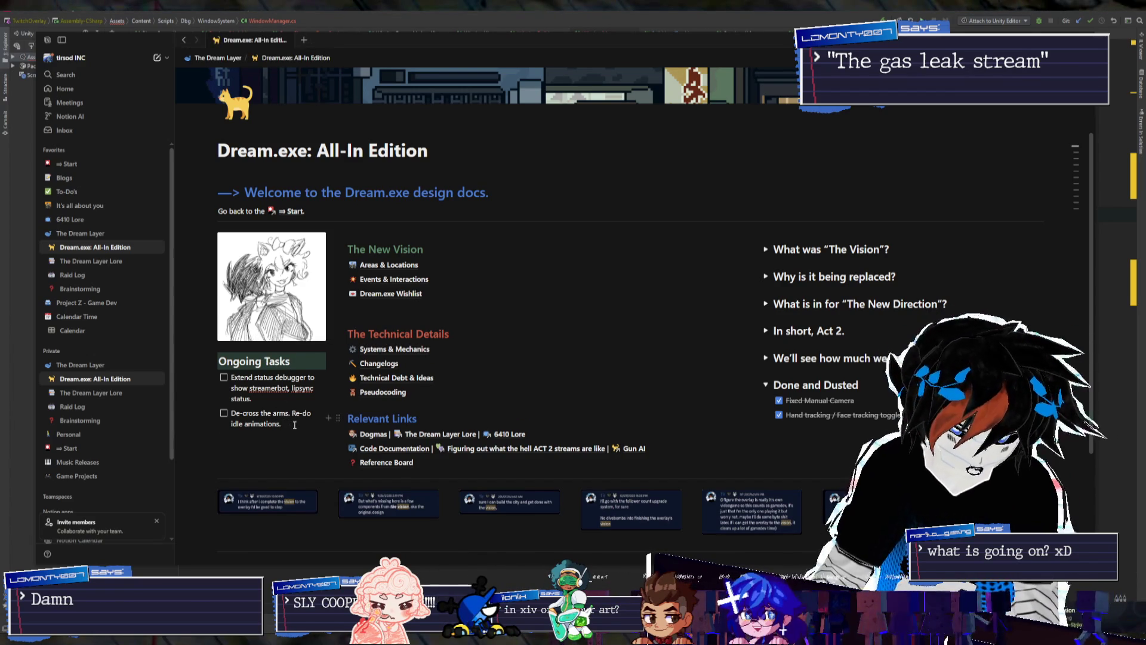
{"action": "type", "text": "dow System"}
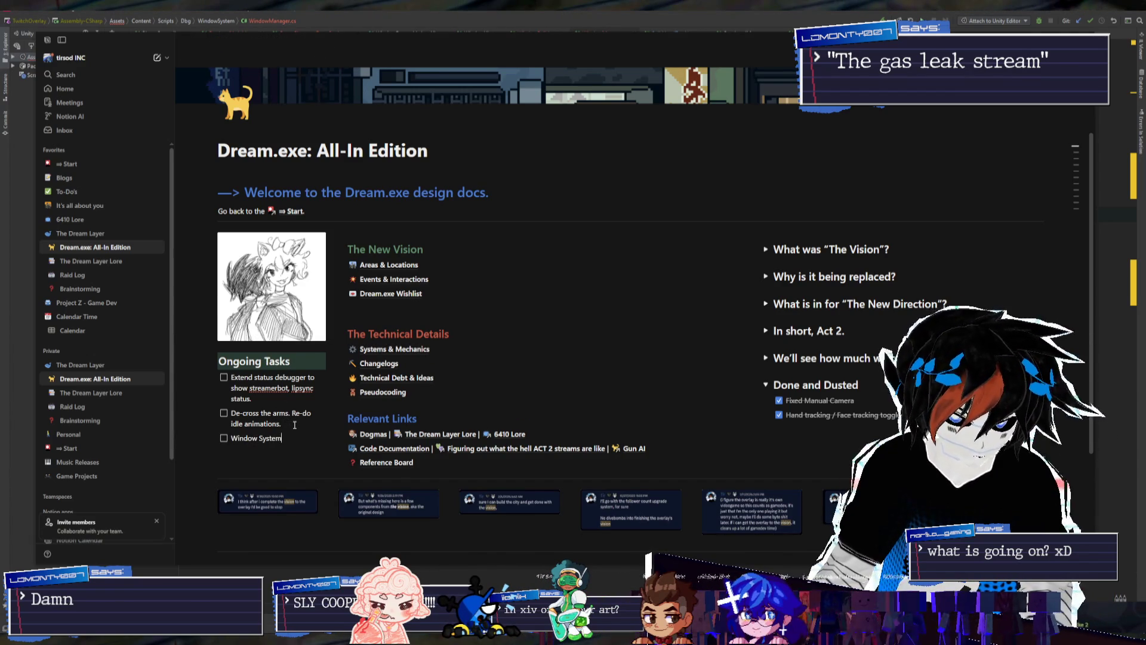
{"action": "key", "text": "Return"}
{"action": "type", "text": "Settings"}
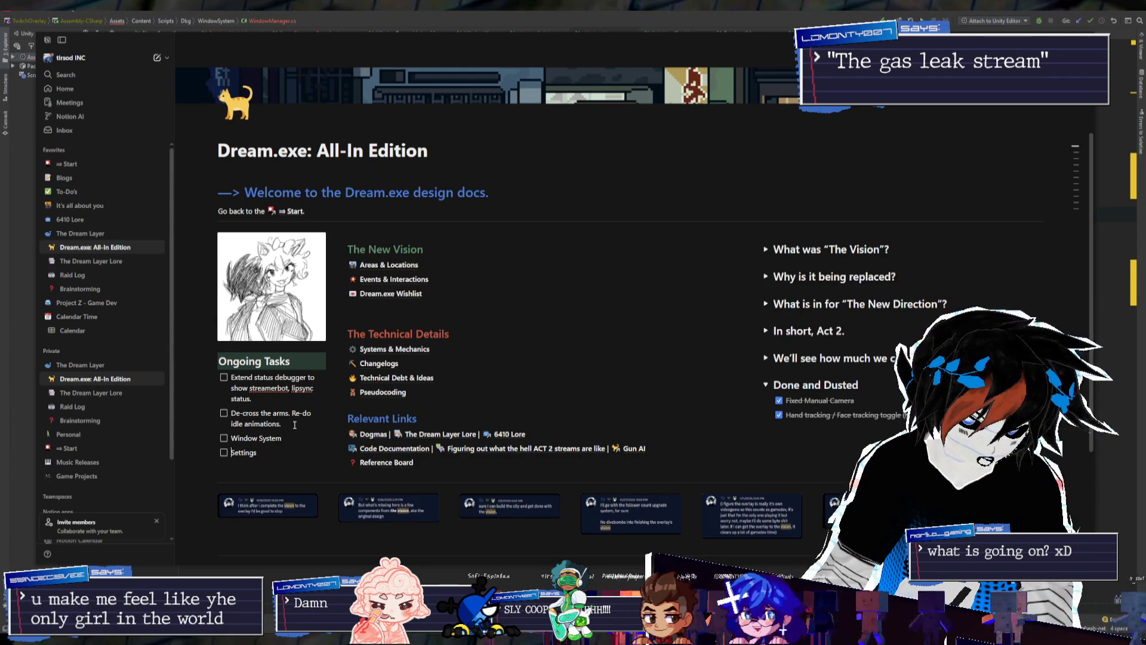
{"action": "type", "text": "Performance Settings Window"}
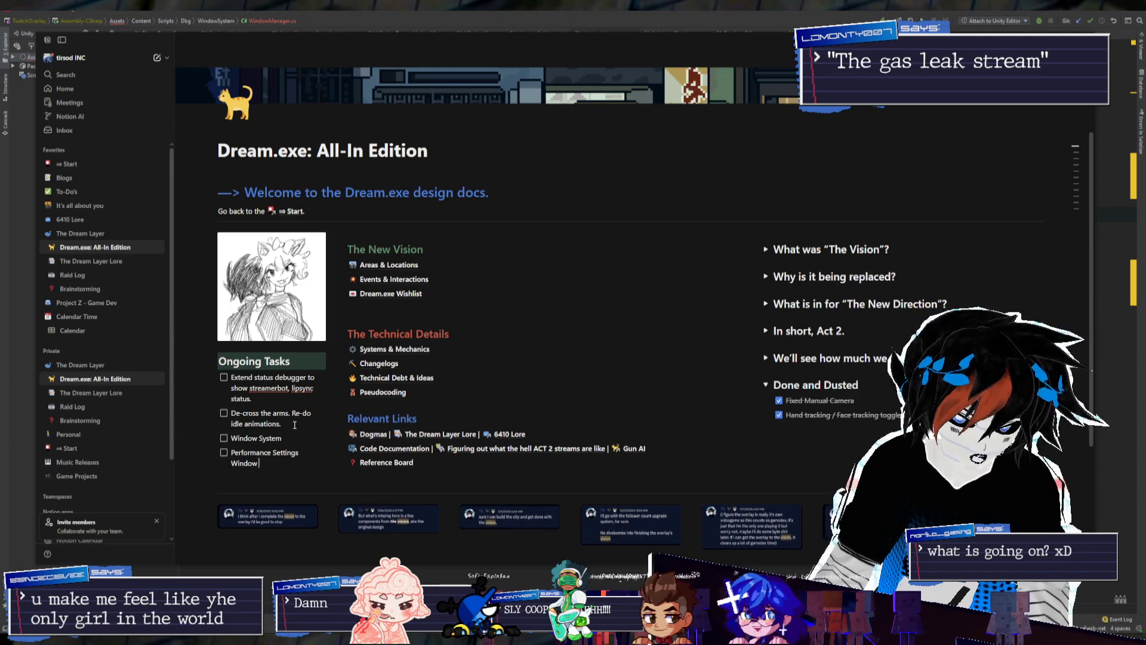
{"action": "type", "text": " (oh... tabs?)"}
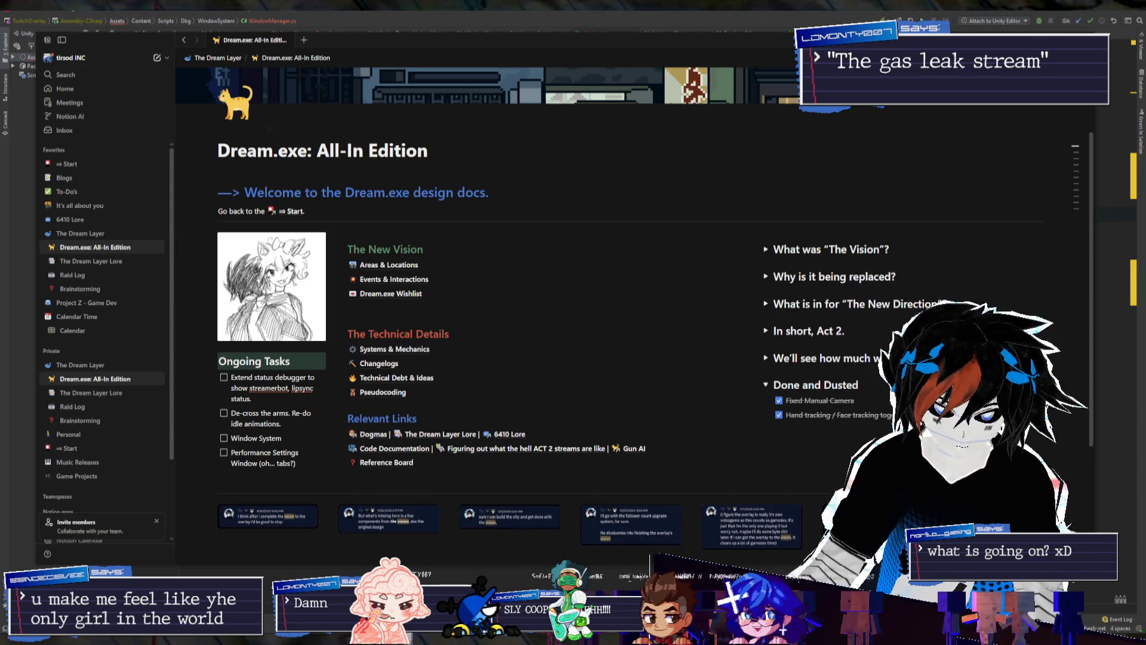
{"action": "key", "text": "alt+Tab"}
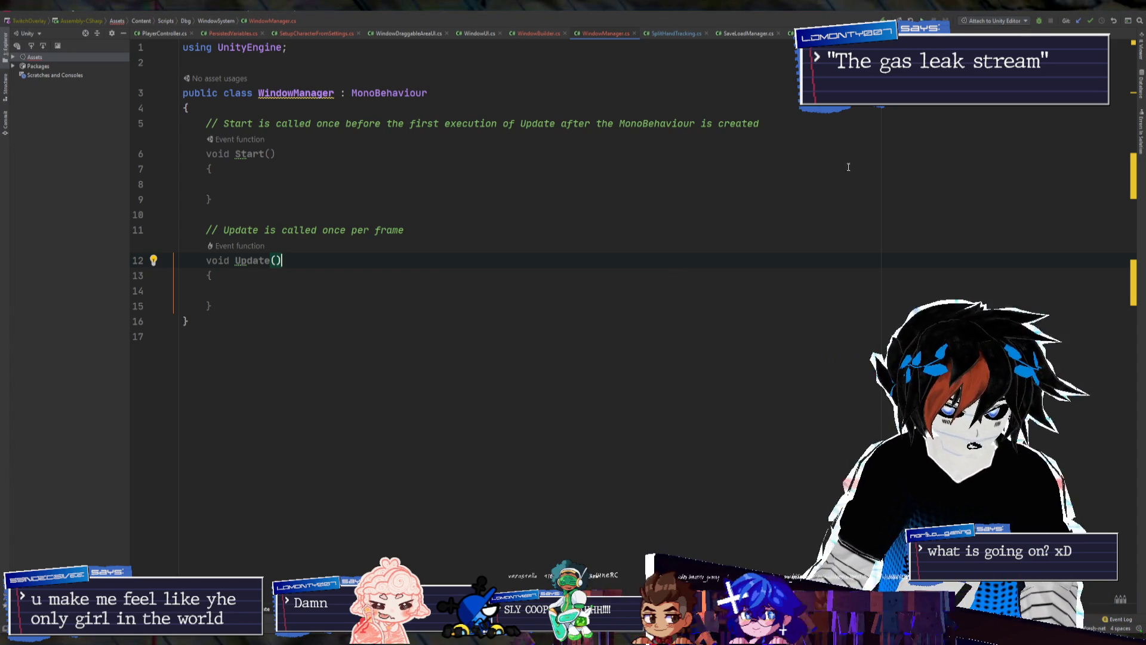
{"action": "key", "text": "alt+Tab"}
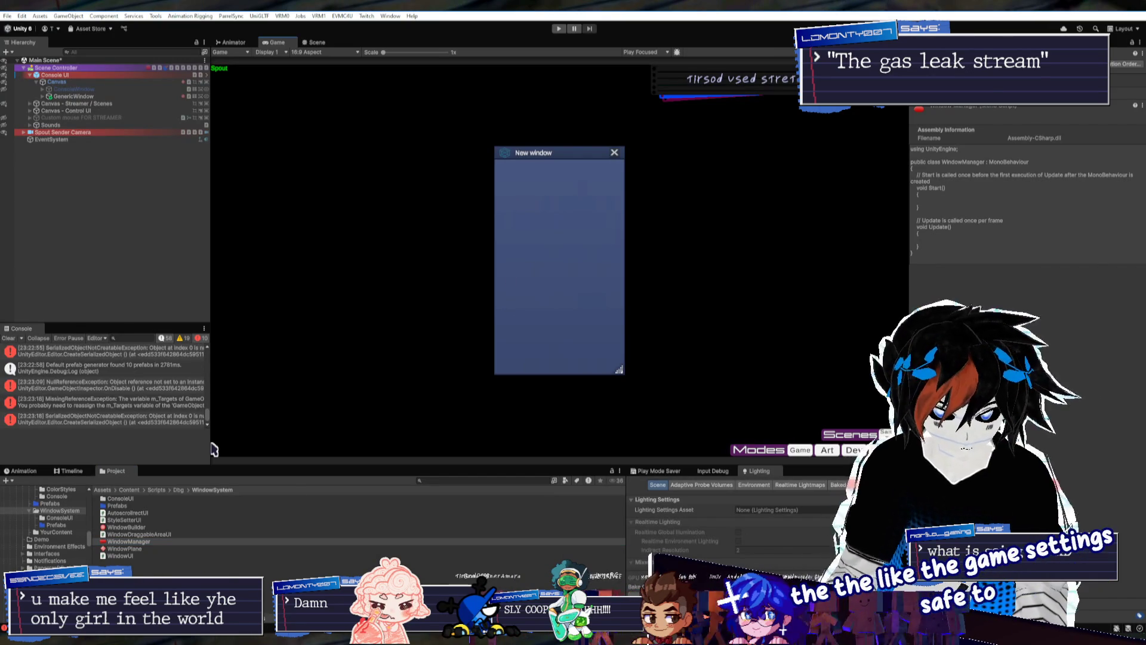
Switch from Unity to the Steam library on the Grand Theft Auto V Enhanced page
{"action": "key", "text": "alt+Tab"}
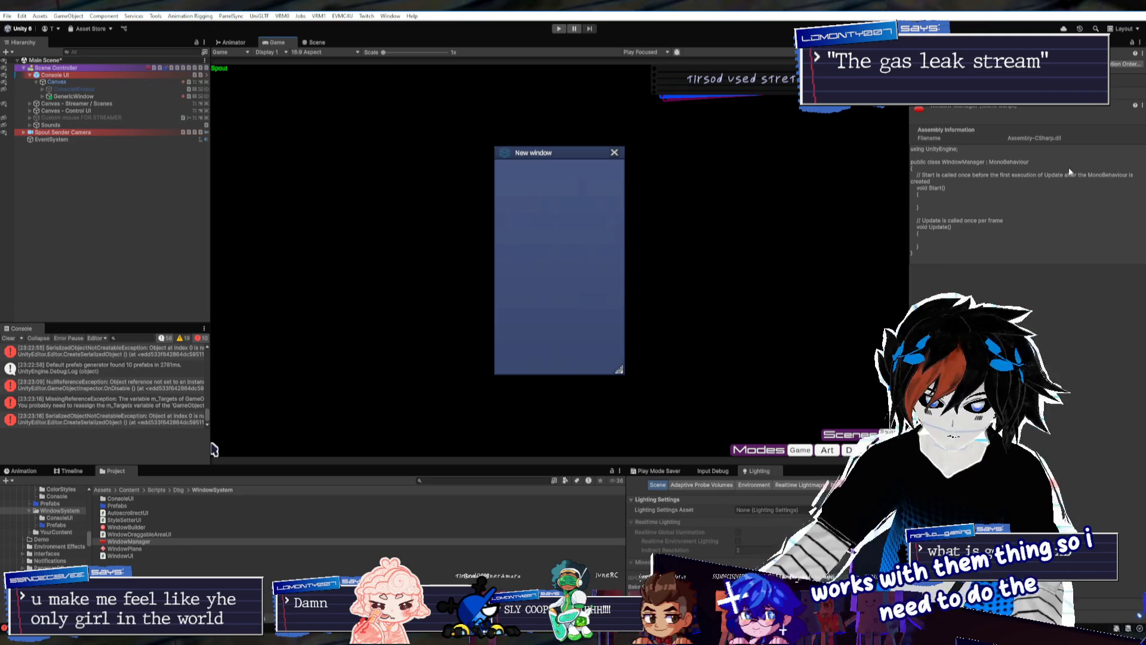
{"action": "key", "text": "alt+Tab"}
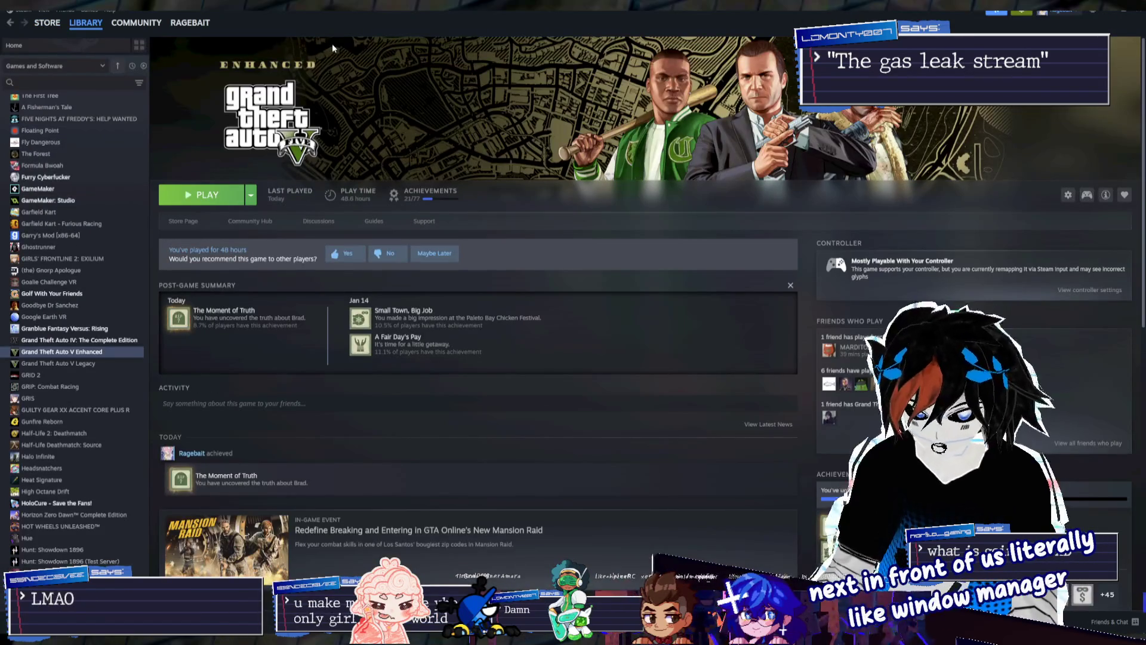
View the FINAL FANTASY XIV Online page in Steam, then return to Unity
{"action": "left_click", "coordinate": [58, 122]}
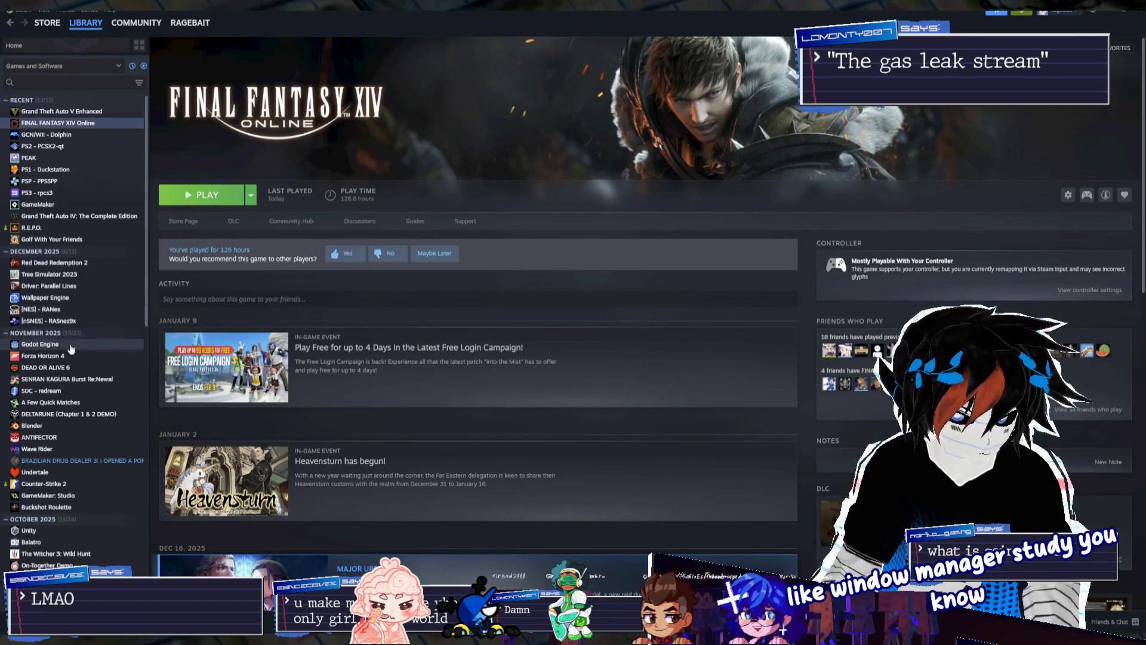
{"action": "key", "text": "alt+Tab"}
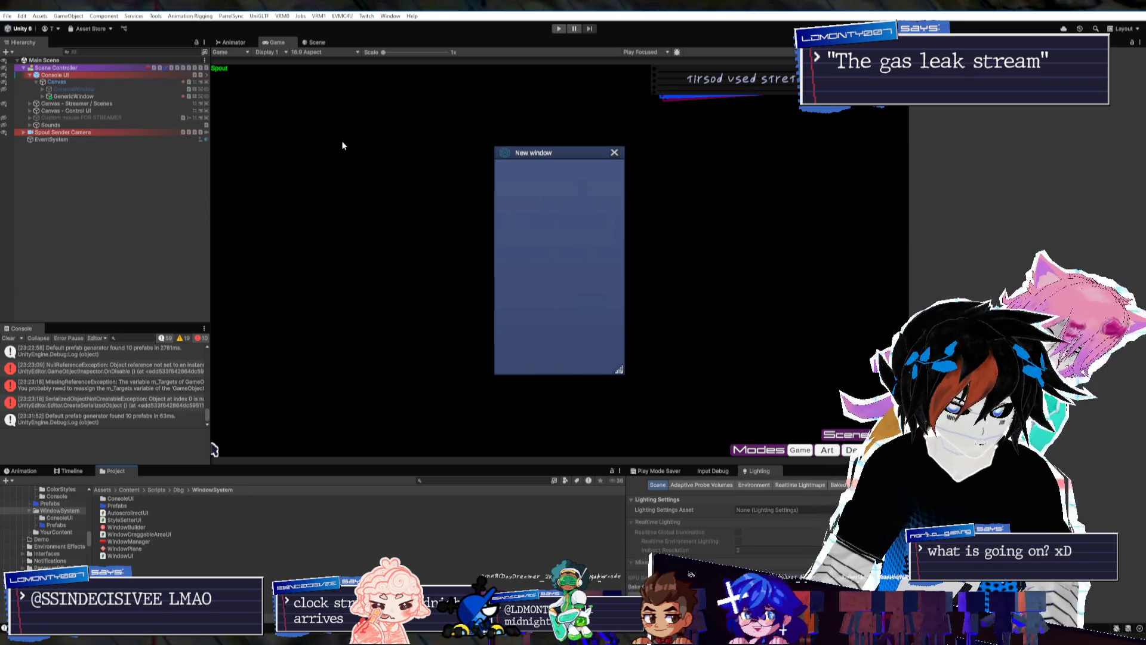
Move Game Settings below Window Manager on Scene Controller, then go back up to the Content folder
{"action": "left_click", "coordinate": [88, 68]}
{"action": "left_click", "coordinate": [967, 221]}
{"action": "left_click", "coordinate": [961, 210]}
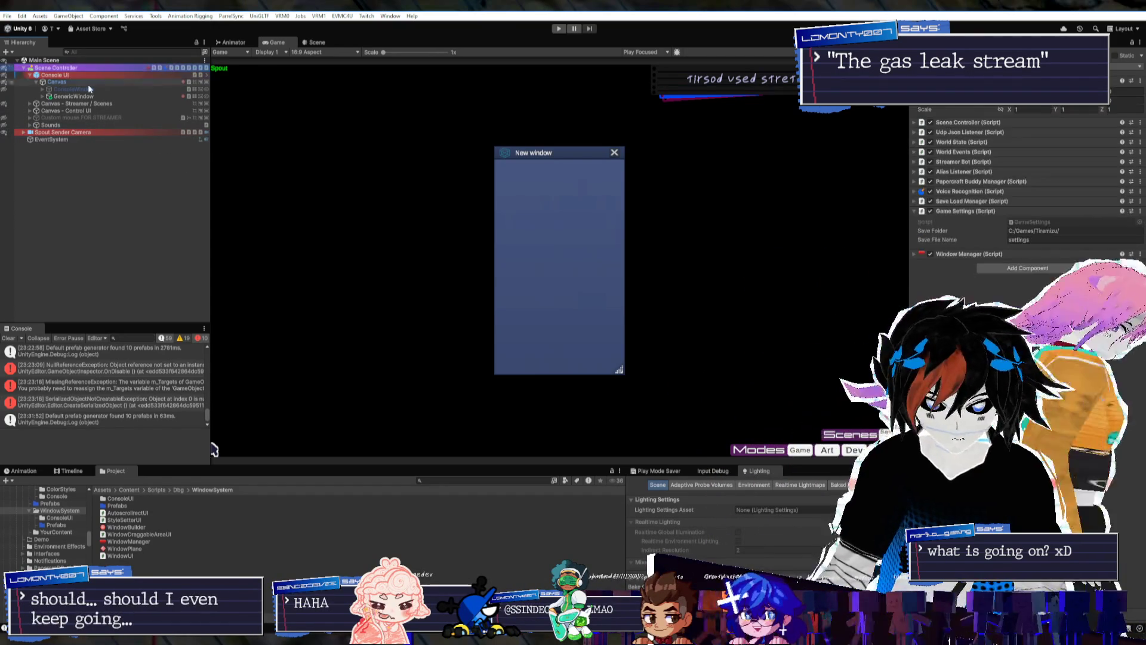
{"action": "left_click", "coordinate": [1038, 220]}
{"action": "left_click", "coordinate": [980, 210]}
{"action": "left_click_drag", "start_coordinate": [964, 210], "coordinate": [963, 235]}
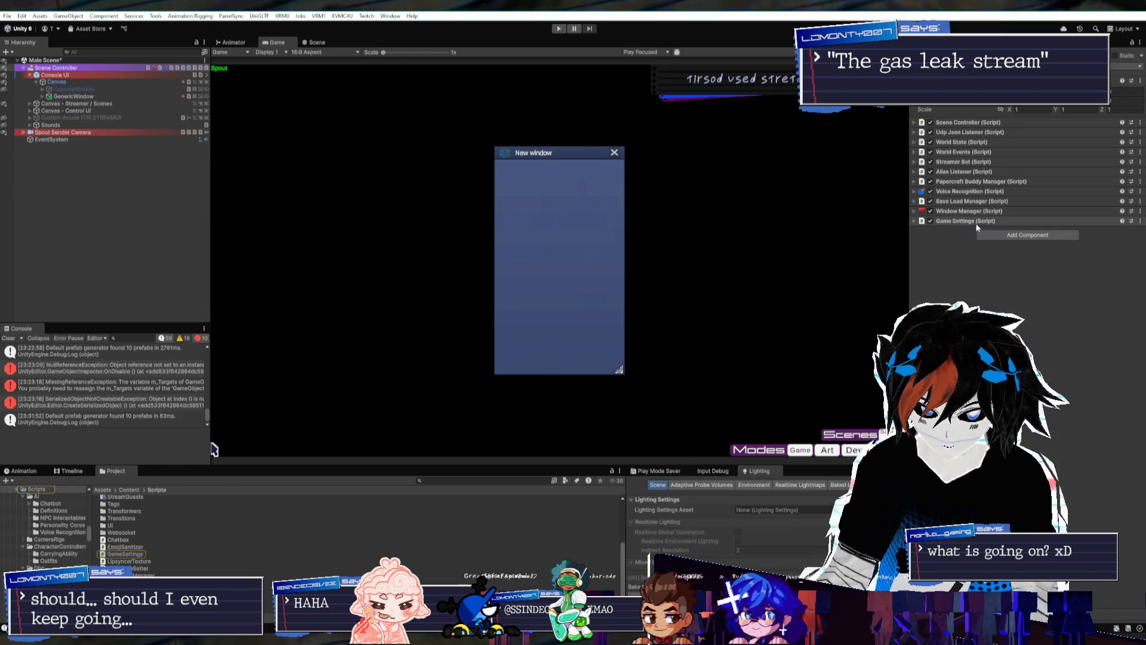
{"action": "left_click", "coordinate": [29, 76]}
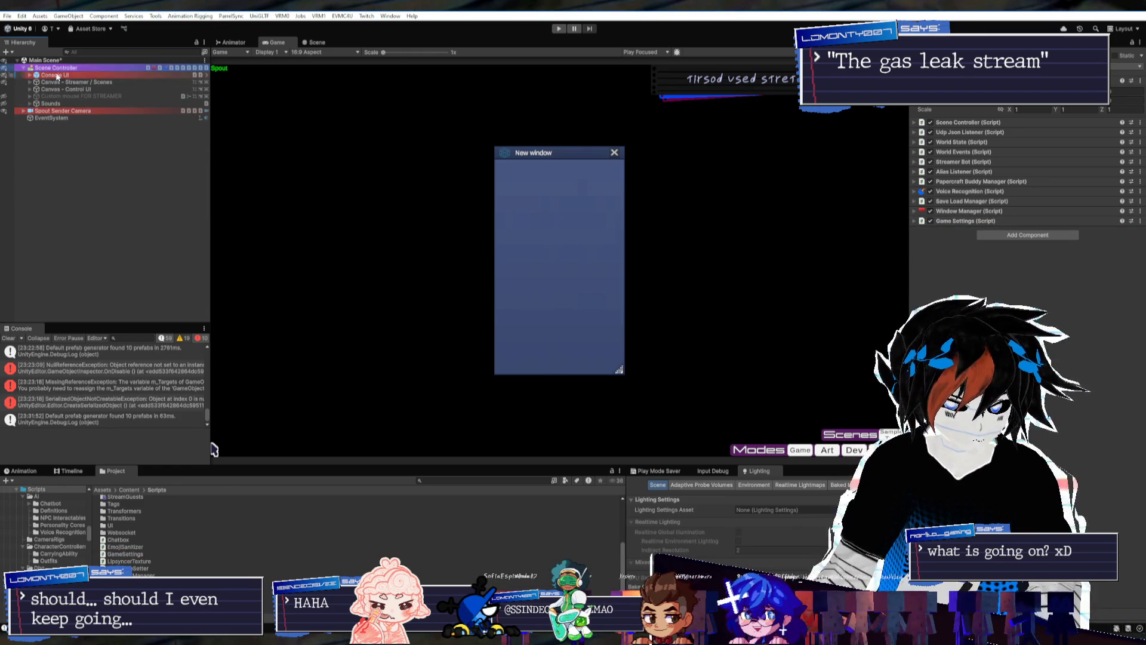
{"action": "left_click", "coordinate": [129, 490]}
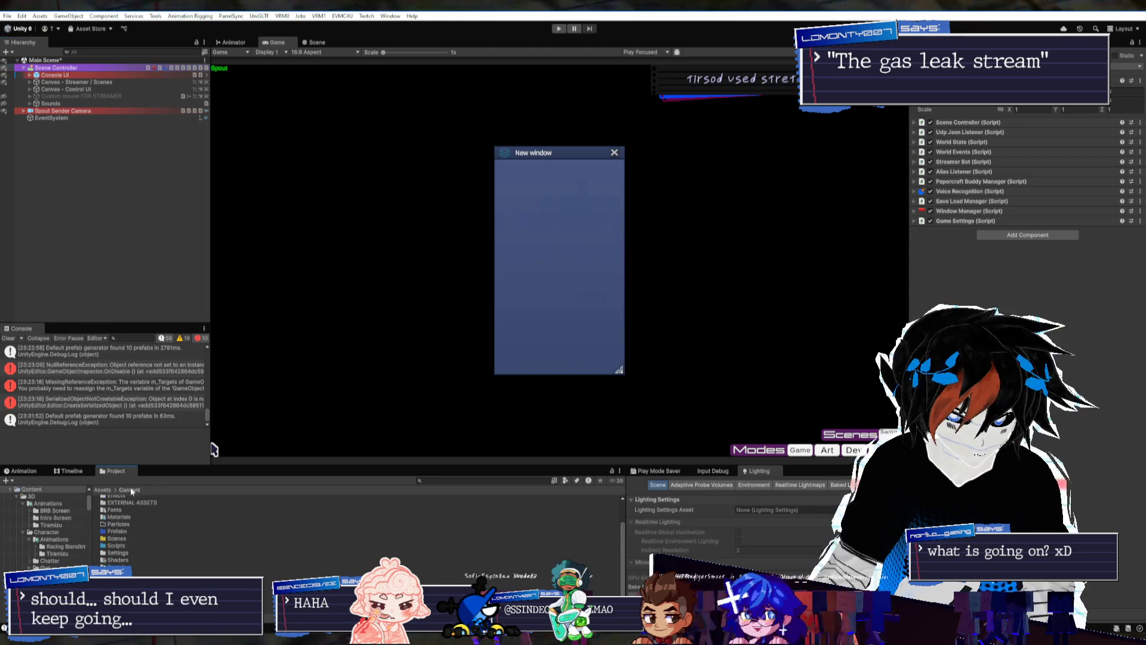
Create a MonoBehaviour script in the WindowSystem folder, keeping the default name NewMonoBehaviourScript
{"action": "double_click", "coordinate": [125, 546]}
{"action": "scroll", "coordinate": [138, 551], "scroll_direction": "up", "scroll_amount": 3}
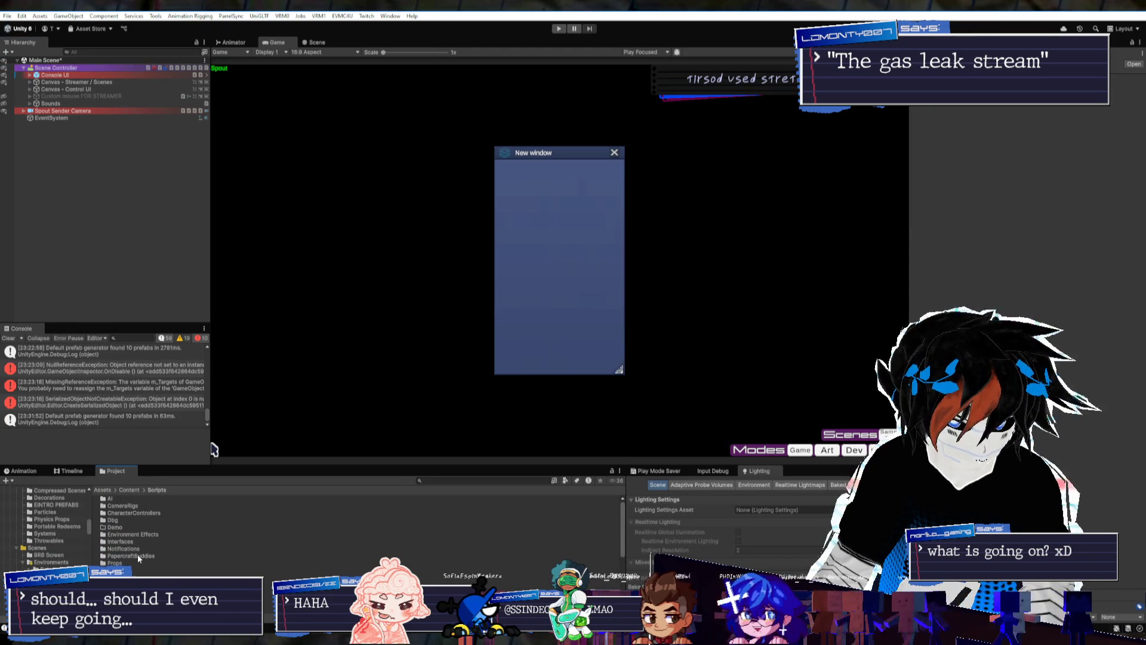
{"action": "left_click", "coordinate": [132, 490]}
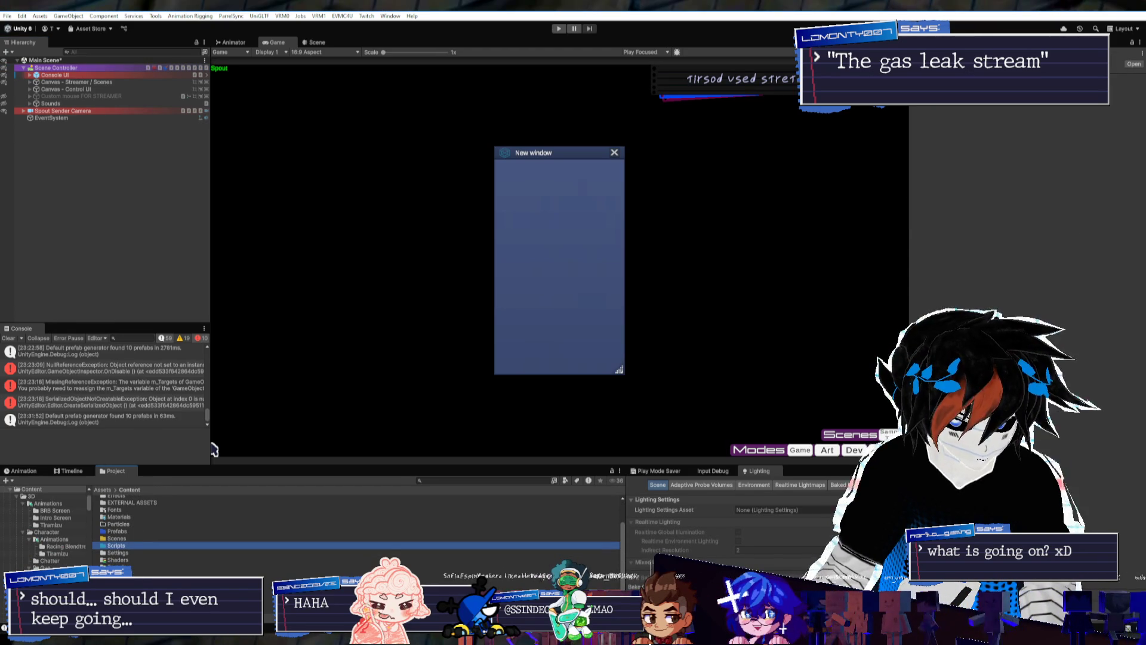
{"action": "right_click", "coordinate": [157, 549]}
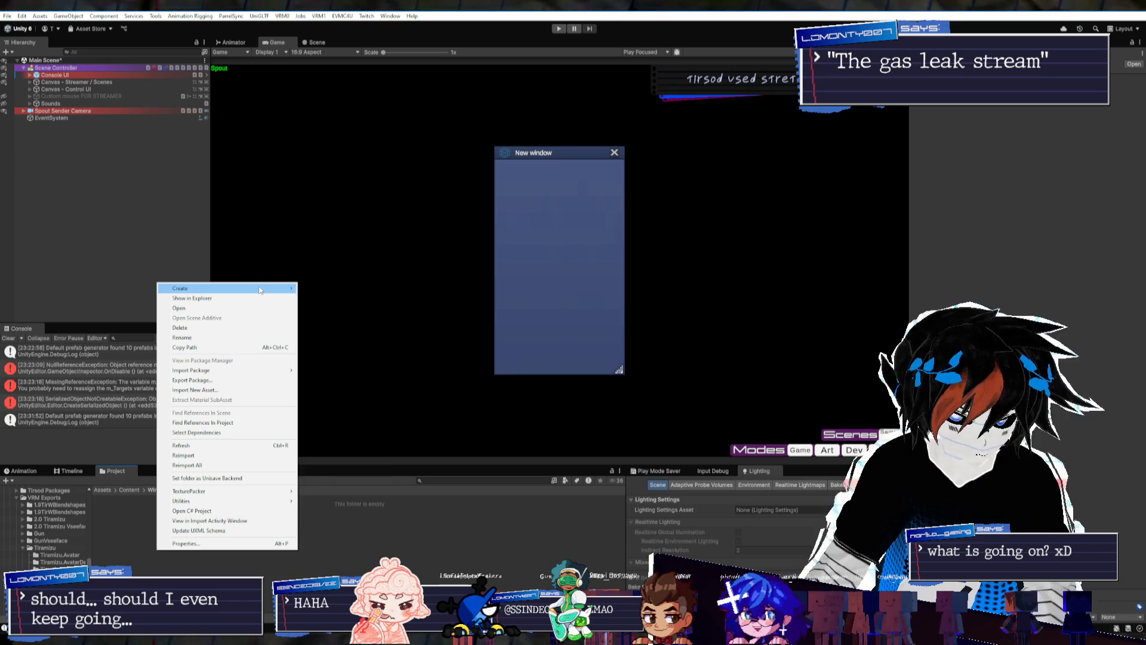
{"action": "mouse_move", "coordinate": [259, 291]}
{"action": "left_click", "coordinate": [338, 303]}
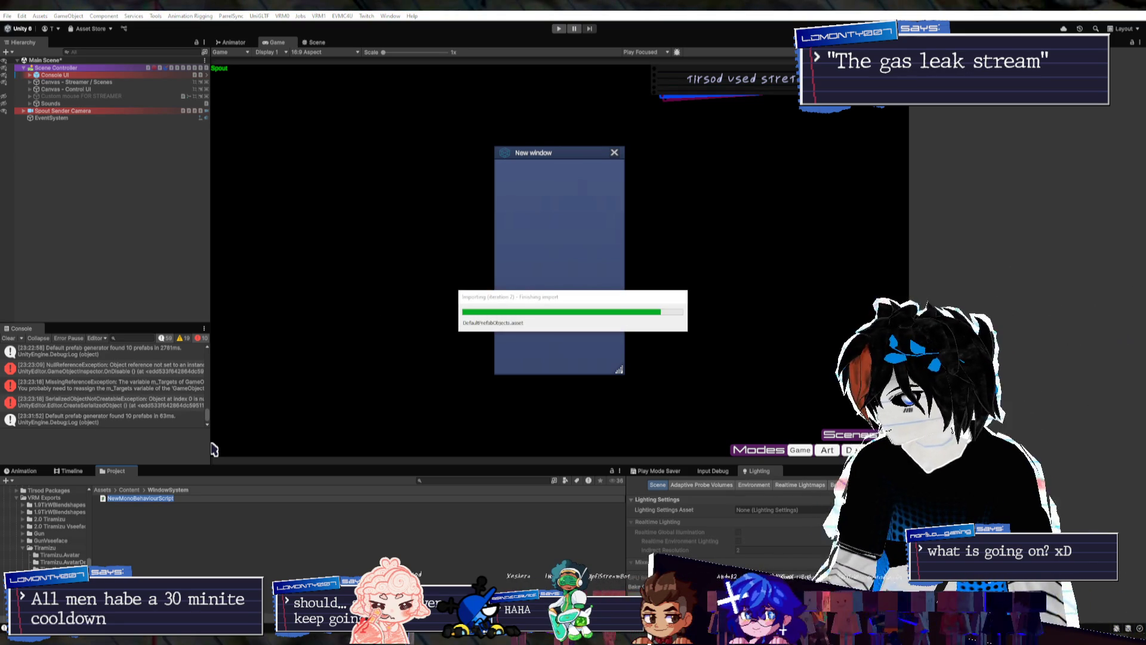
{"action": "key", "text": "Return"}
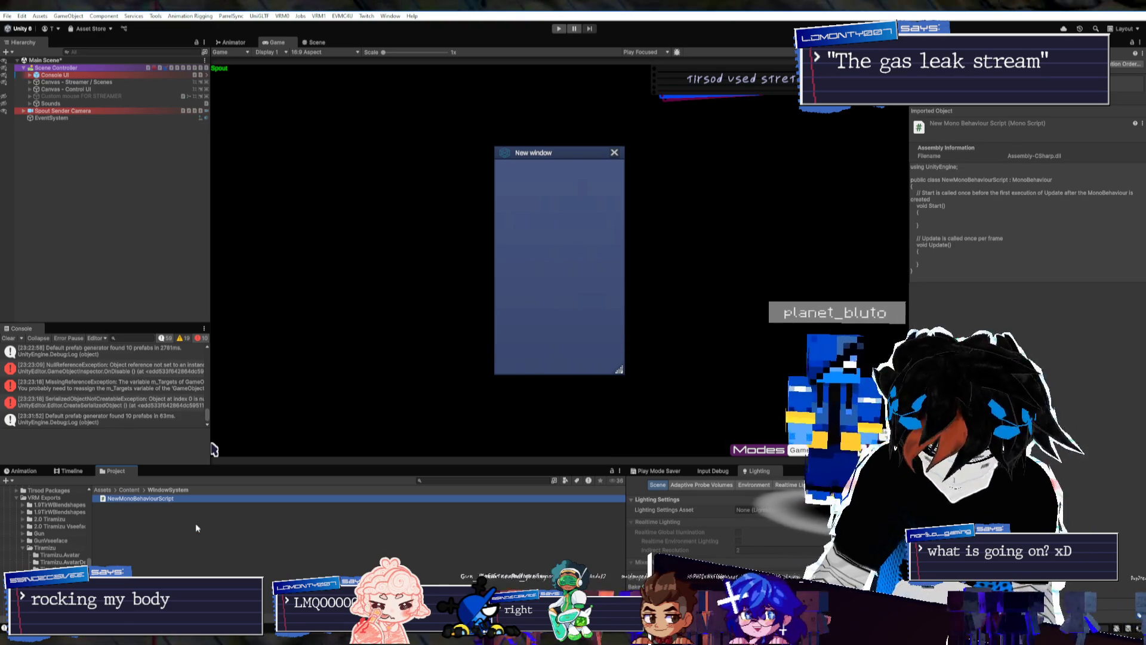
Ping GameSettings from Scene Controller's Game Settings component and open GameSettings.cs in the code editor
{"action": "left_click", "coordinate": [196, 523]}
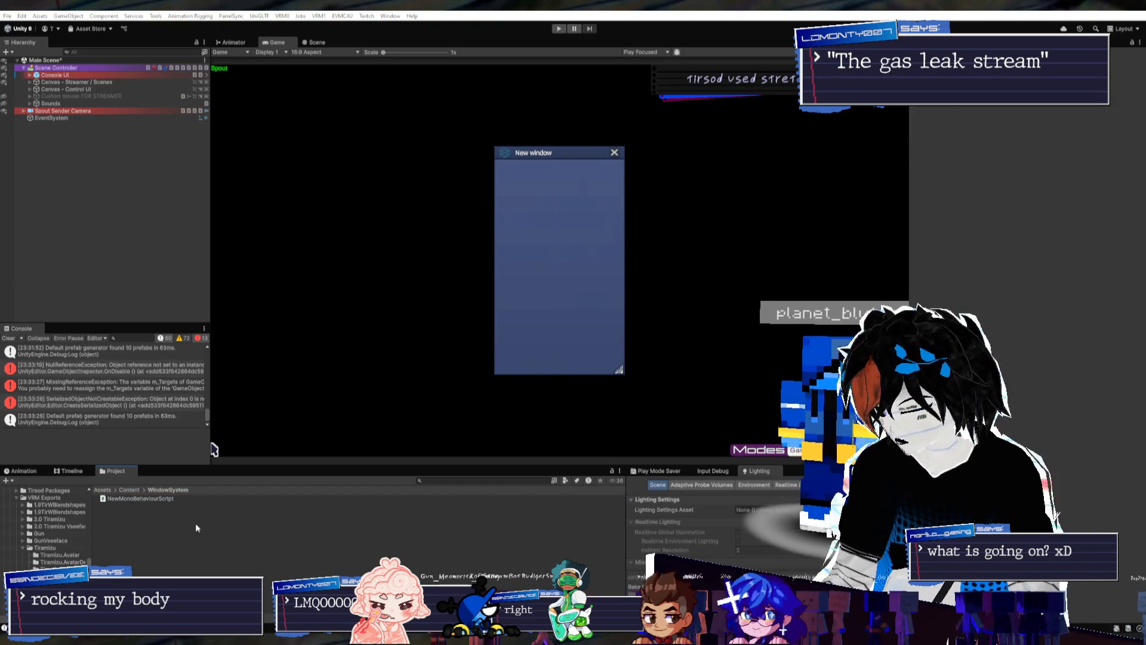
{"action": "left_click", "coordinate": [56, 68]}
{"action": "left_click", "coordinate": [971, 221]}
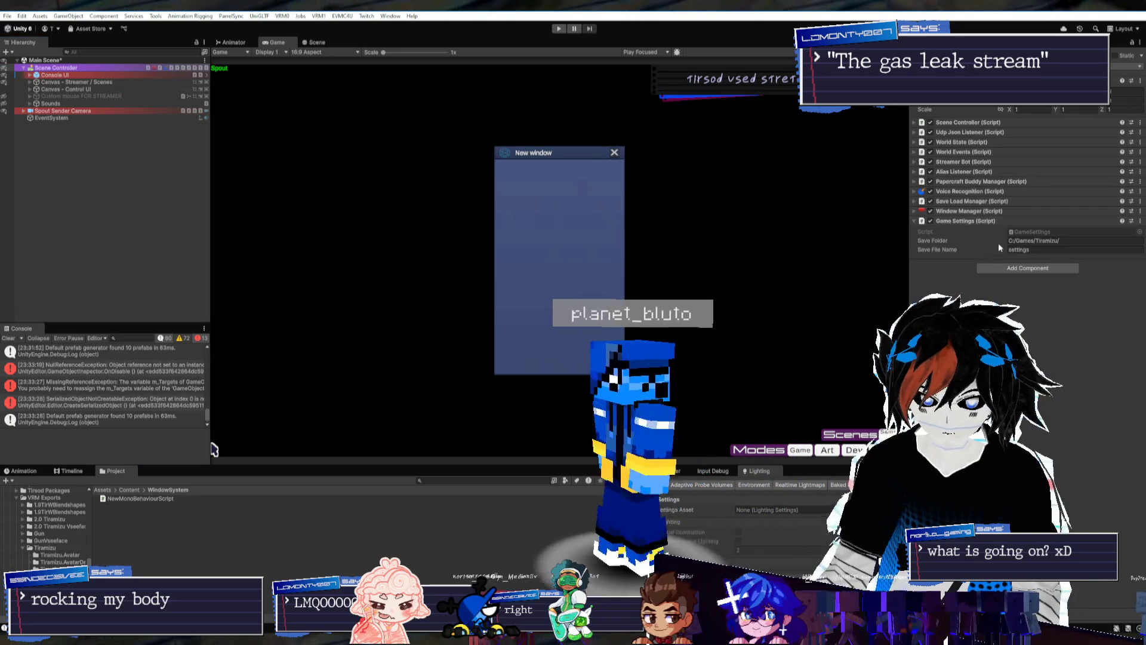
{"action": "left_click", "coordinate": [1030, 232]}
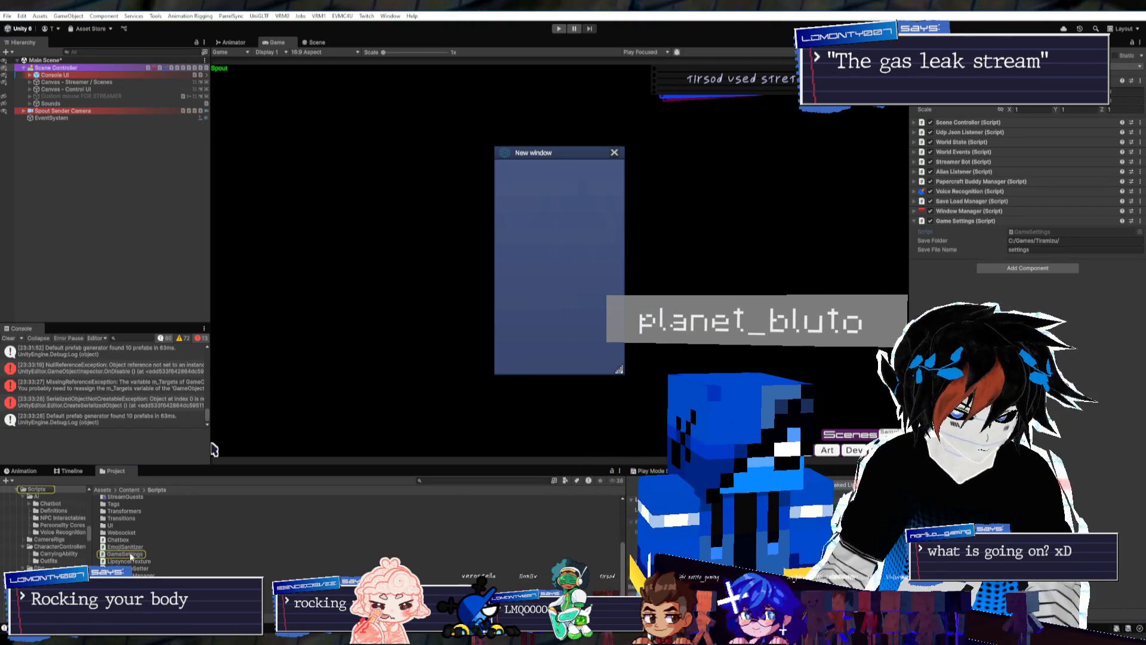
{"action": "double_click", "coordinate": [125, 554]}
Look over GameSettings.cs in Rider, then bring the Dream.exe: All-In Edition Notion page forward
{"action": "scroll", "coordinate": [341, 528], "scroll_direction": "up", "scroll_amount": 10}
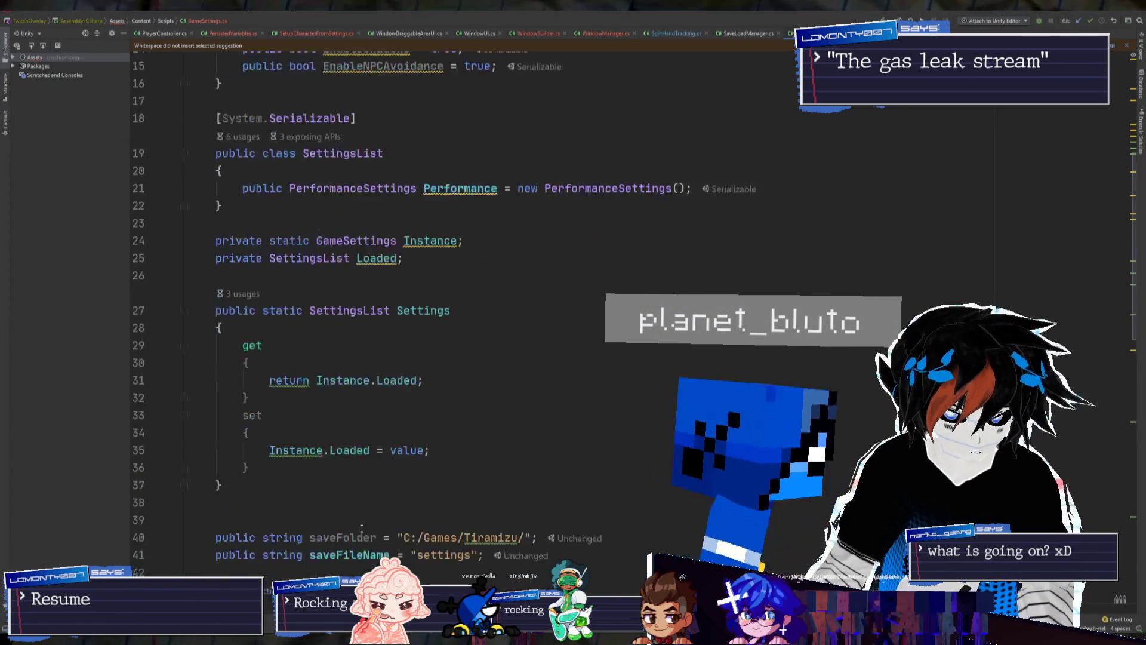
{"action": "scroll", "coordinate": [371, 504], "scroll_direction": "down", "scroll_amount": 13}
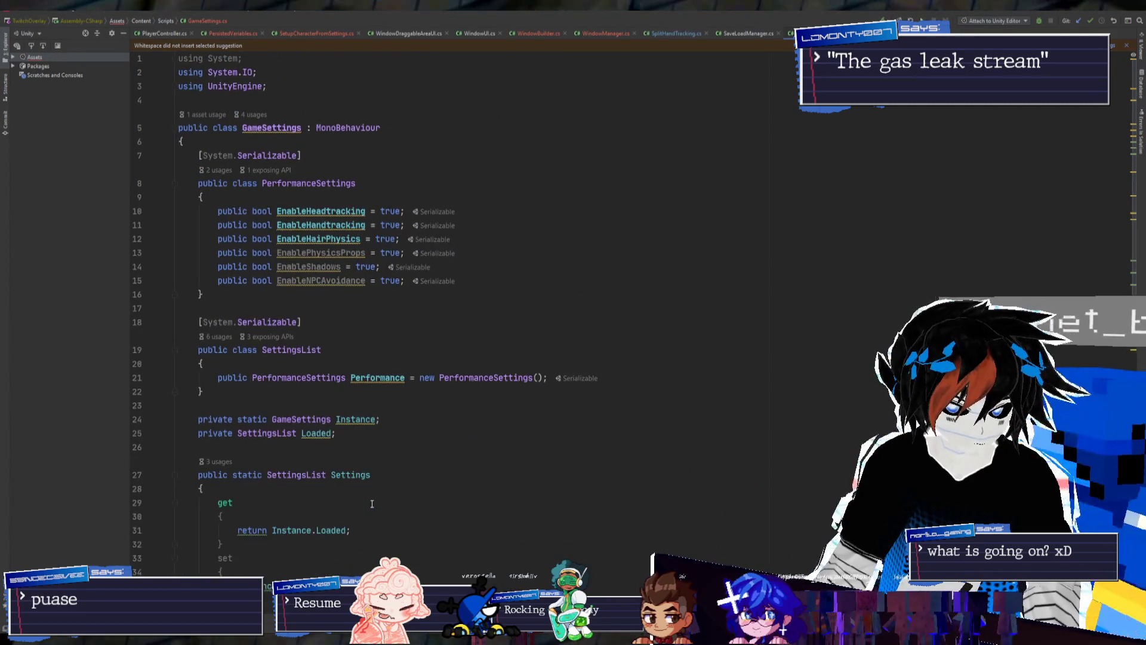
{"action": "scroll", "coordinate": [373, 507], "scroll_direction": "up", "scroll_amount": 2}
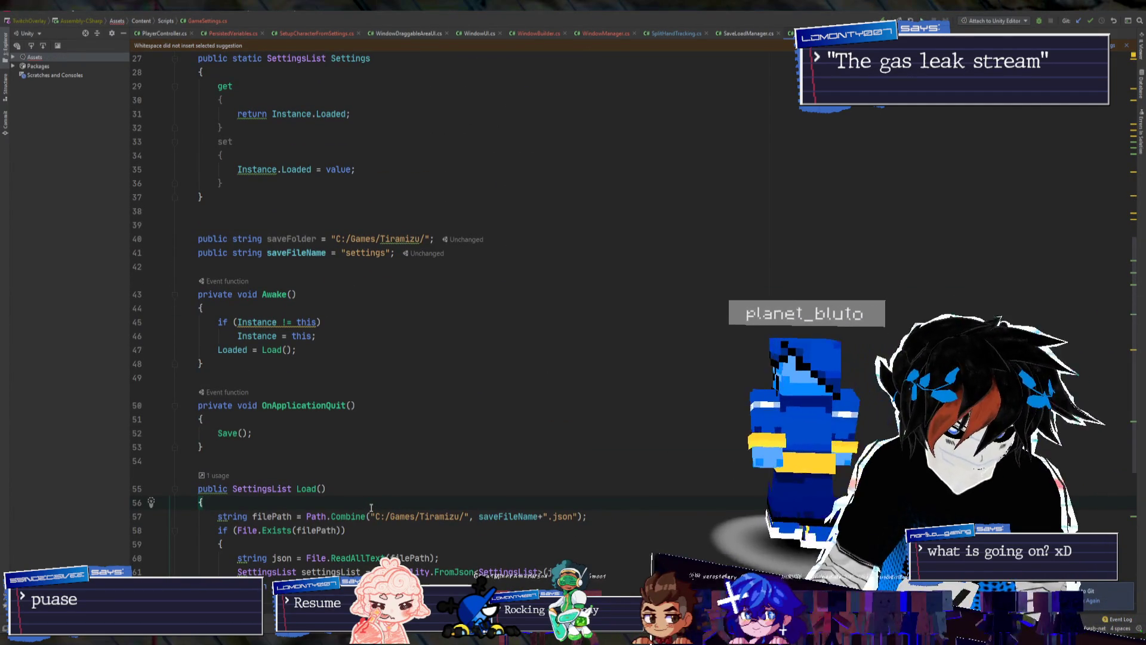
{"action": "key", "text": "alt+Tab"}
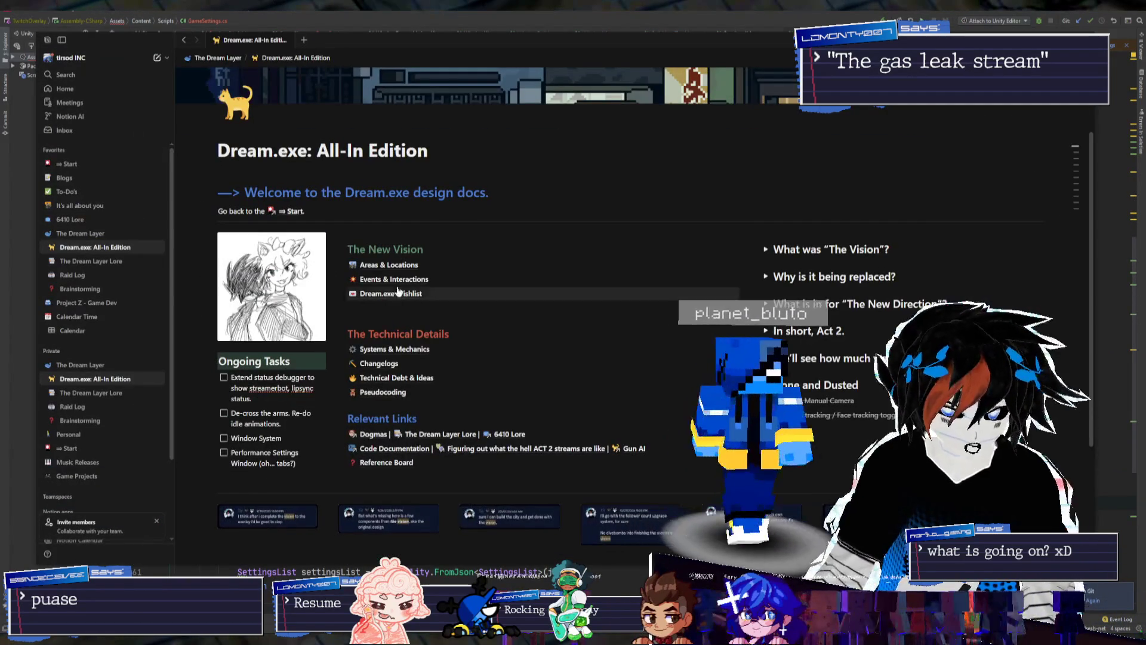
Open Windows & Fields System from Systems & Mechanics and place the caret below its feature bullets
{"action": "scroll", "coordinate": [395, 308], "scroll_direction": "down", "scroll_amount": 1}
{"action": "left_click", "coordinate": [395, 304]}
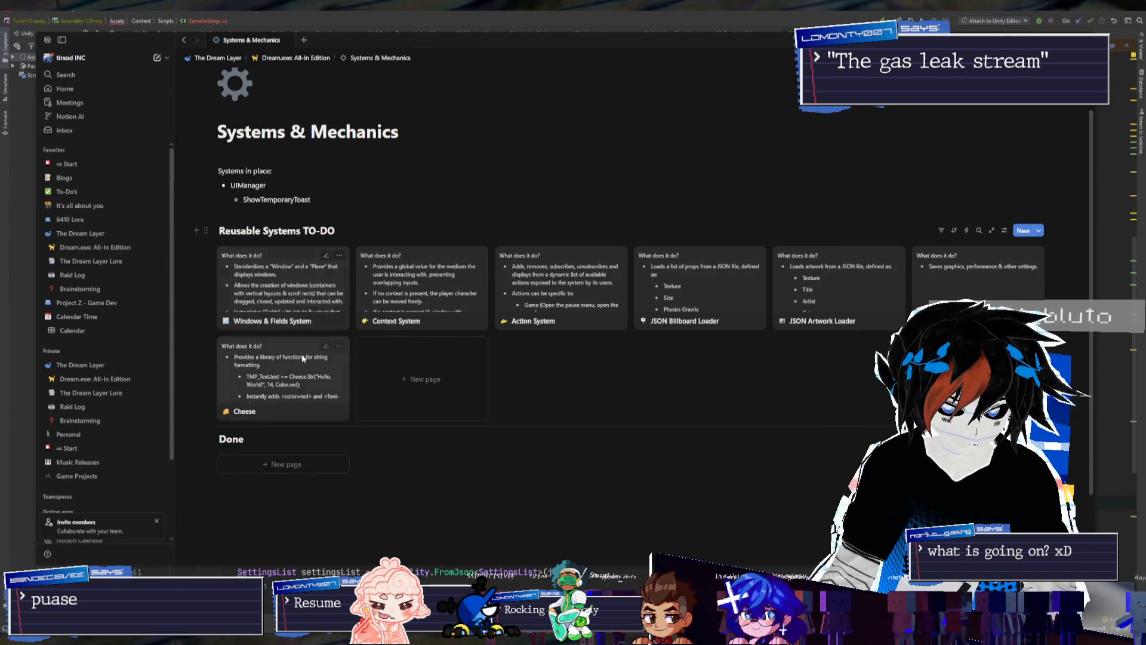
{"action": "left_click", "coordinate": [332, 307]}
{"action": "left_click", "coordinate": [562, 413]}
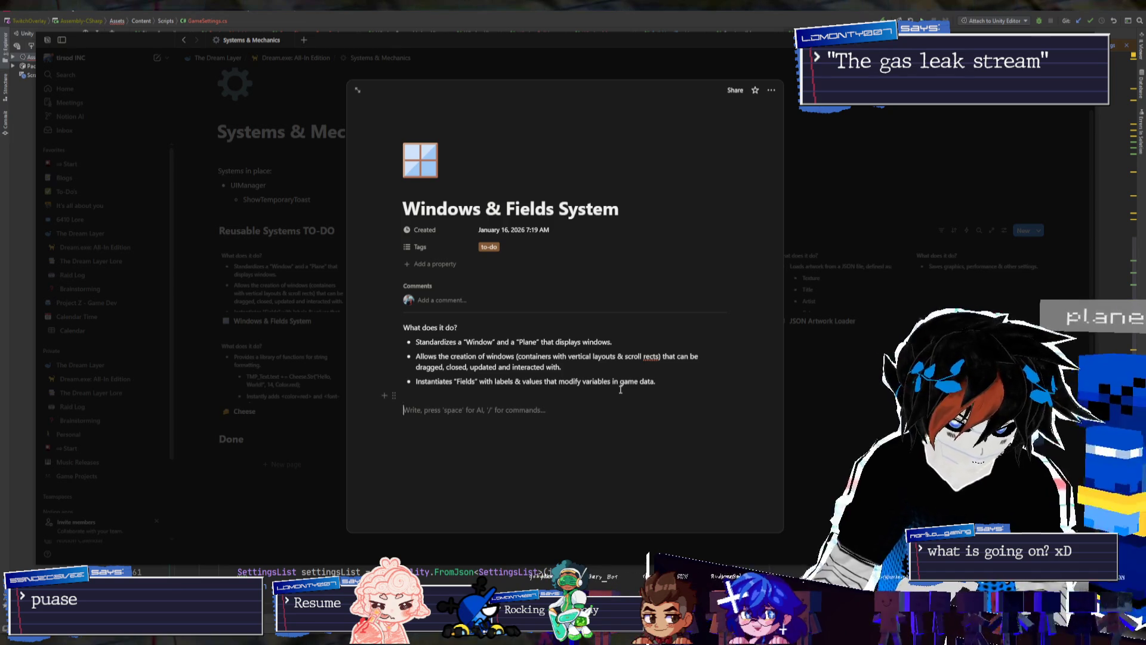
Add an 'Example Use:' bullet with a code block holding 'WindowMa', shown as a full page
{"action": "type", "text": "- "}
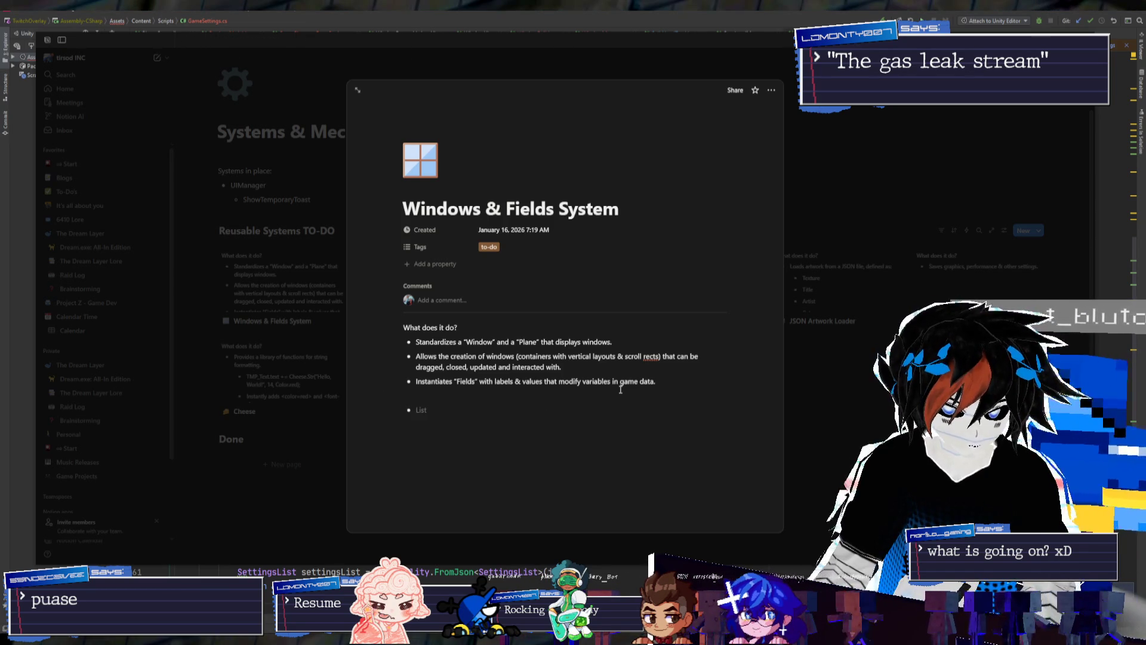
{"action": "type", "text": "Example Use:"}
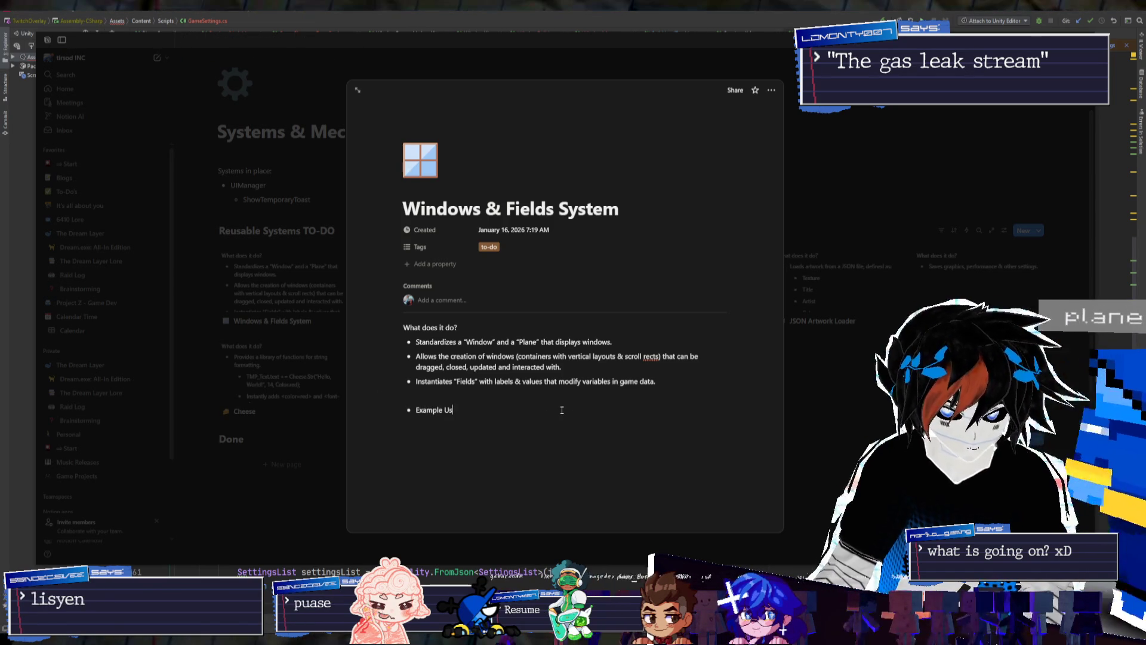
{"action": "key", "text": "Return"}
{"action": "key", "text": "BackSpace"}
{"action": "type", "text": "```"}
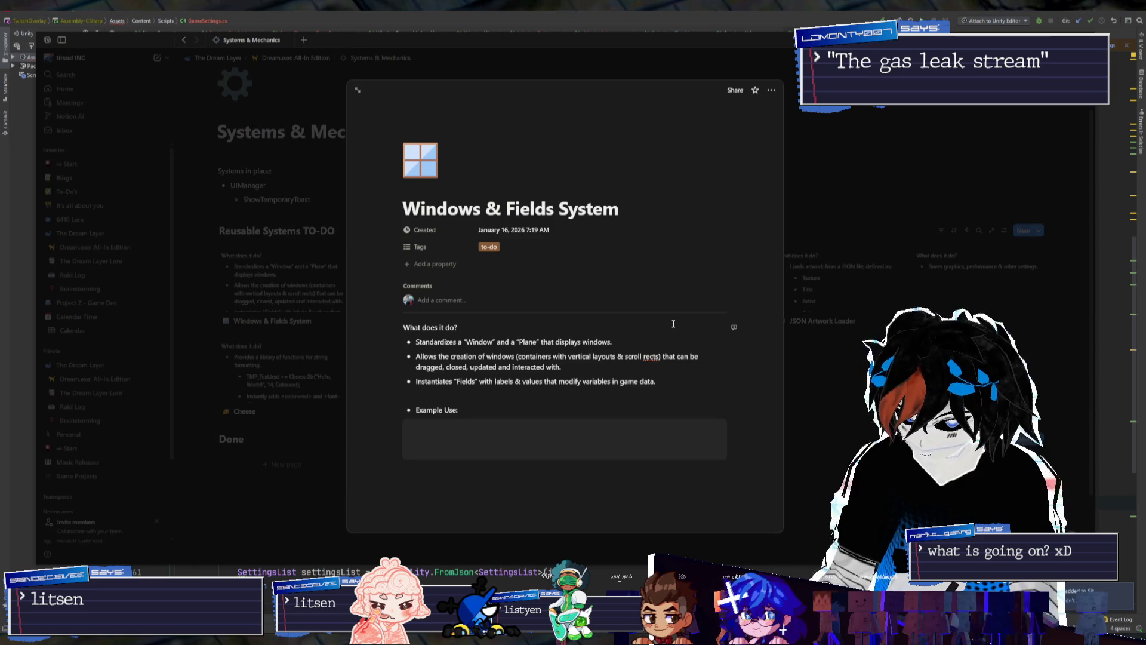
{"action": "type", "text": "Window"}
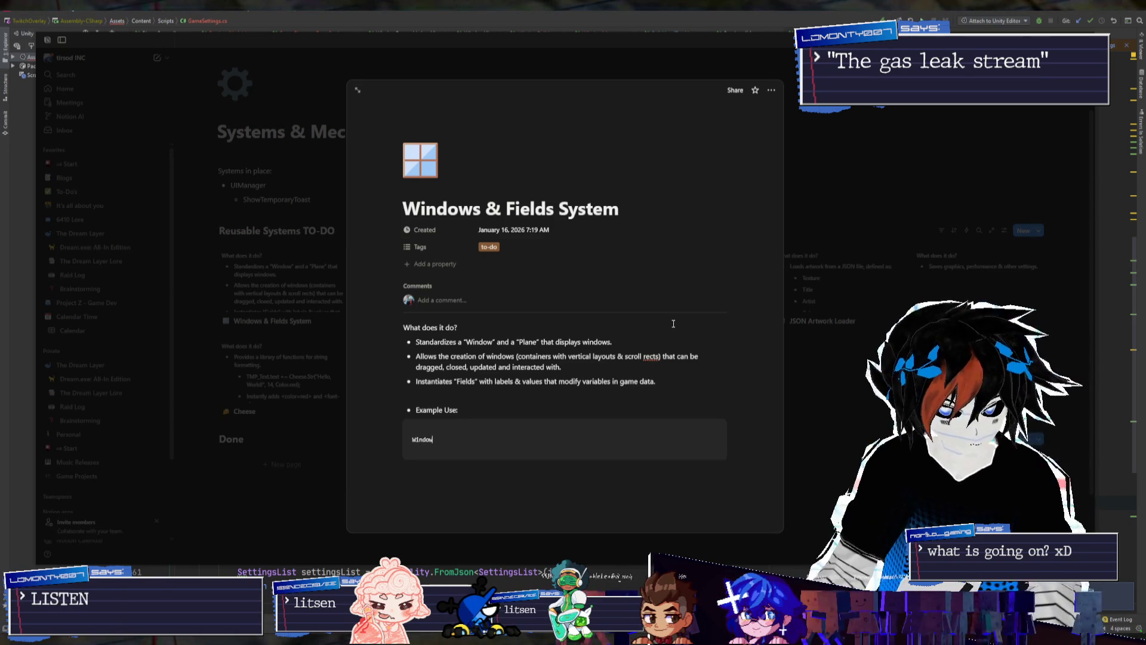
{"action": "type", "text": "Manager"}
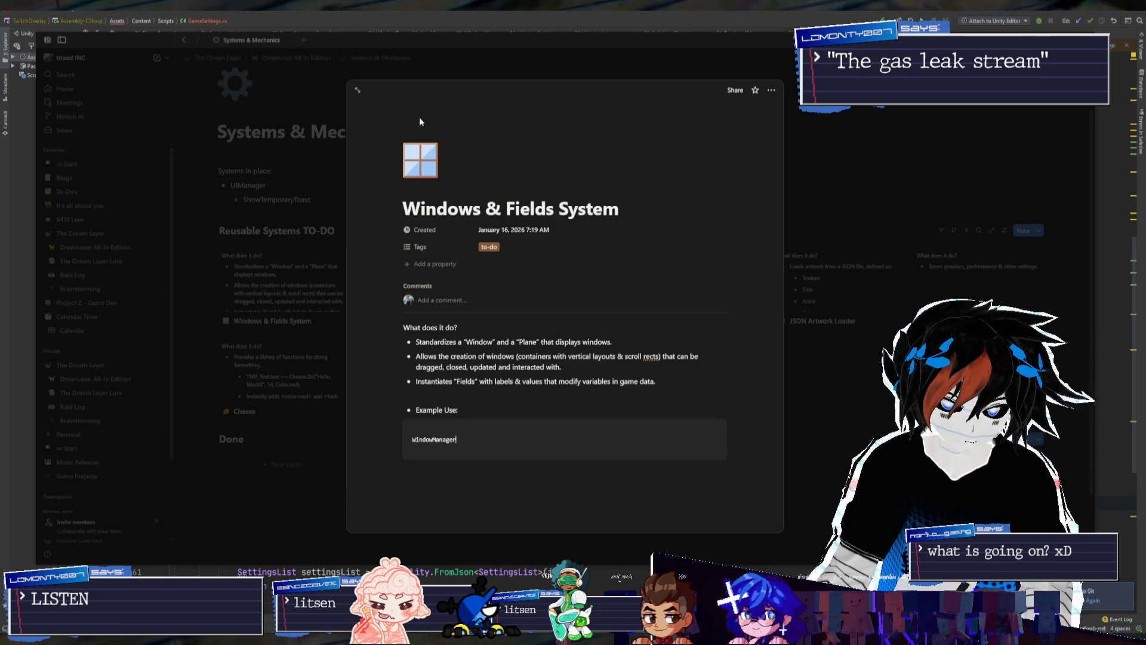
{"action": "left_click", "coordinate": [358, 89]}
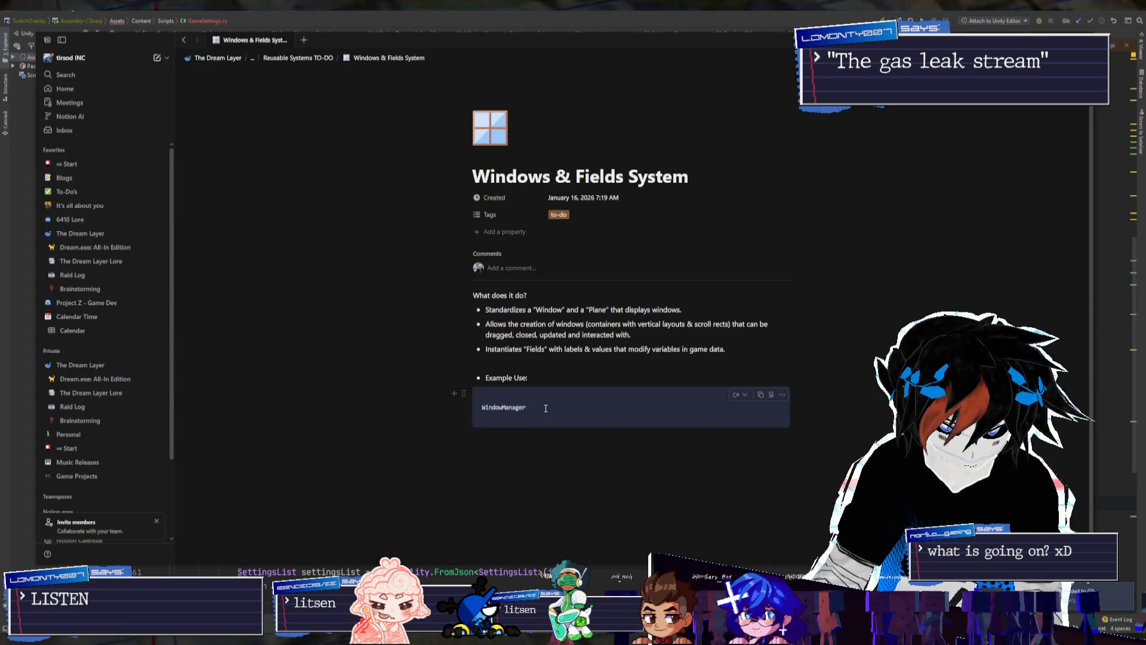
Rewrite the code block's line as 'wm = WindowManager.Instance'
{"action": "left_click", "coordinate": [1075, 58]}
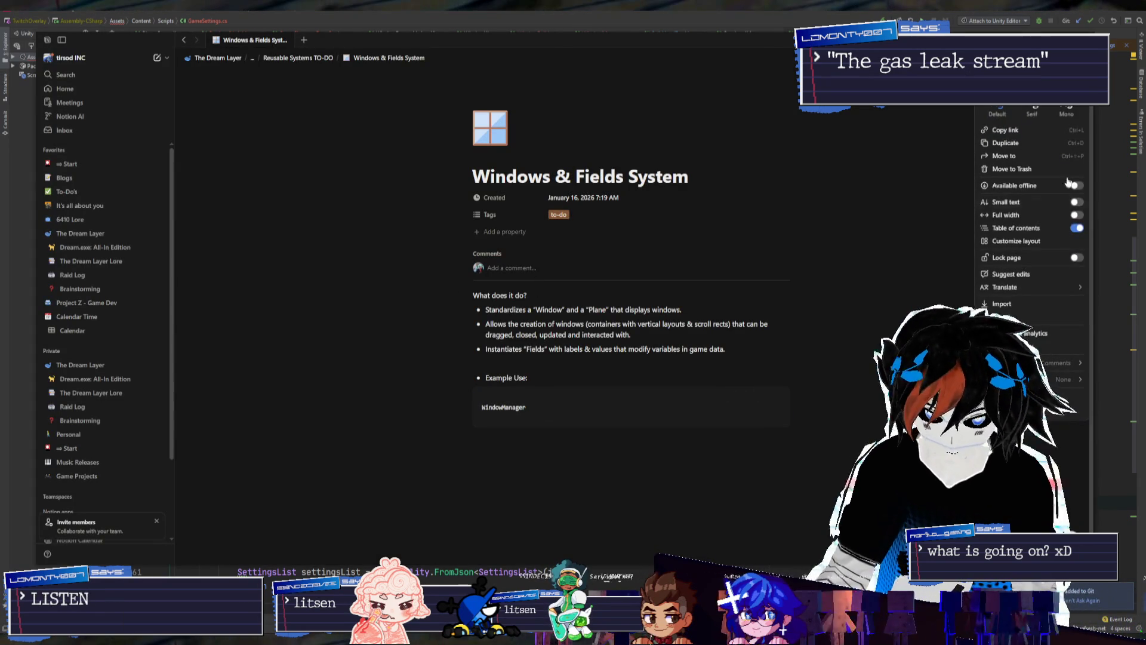
{"action": "left_click", "coordinate": [314, 380]}
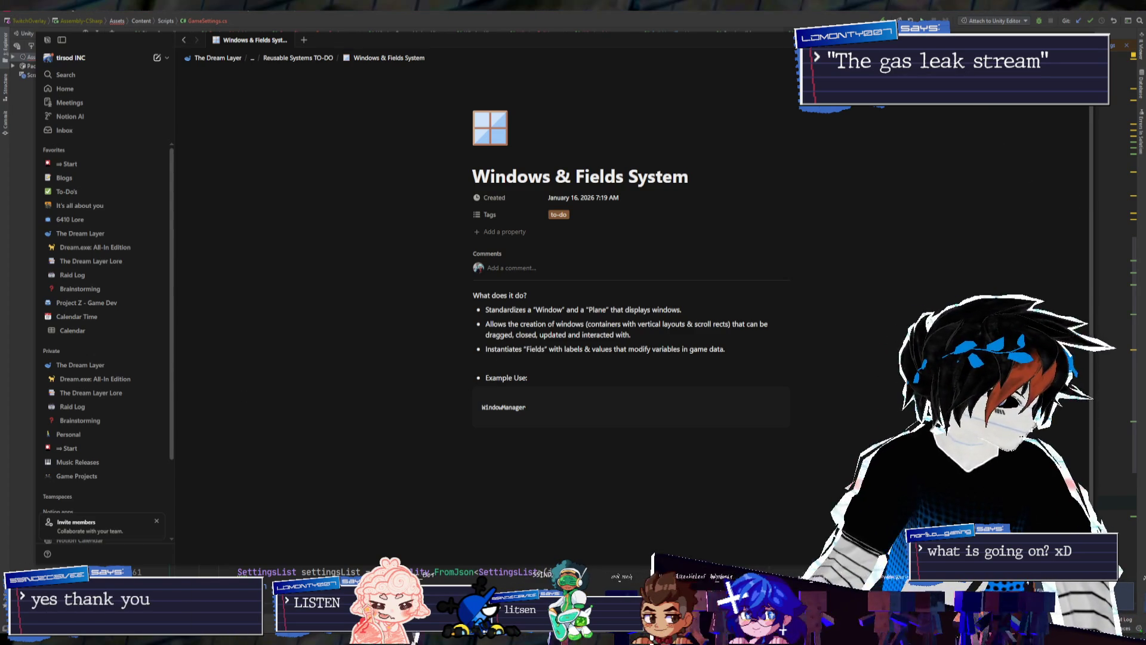
{"action": "left_click", "coordinate": [568, 407]}
{"action": "type", "text": "."}
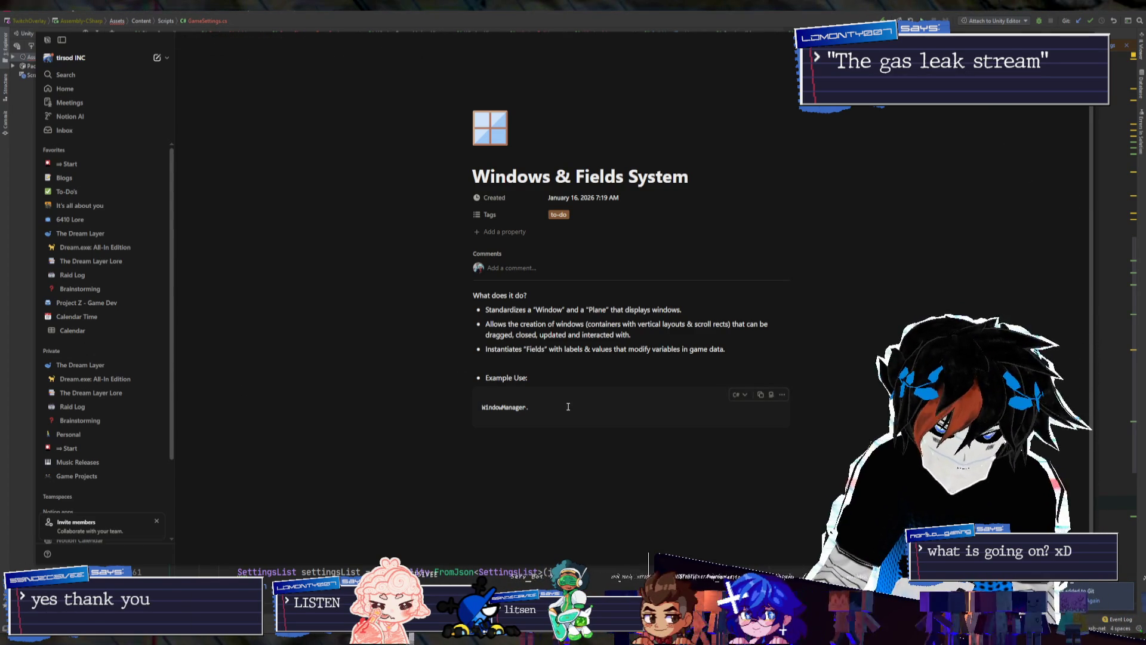
{"action": "key", "text": "shift+Left"}
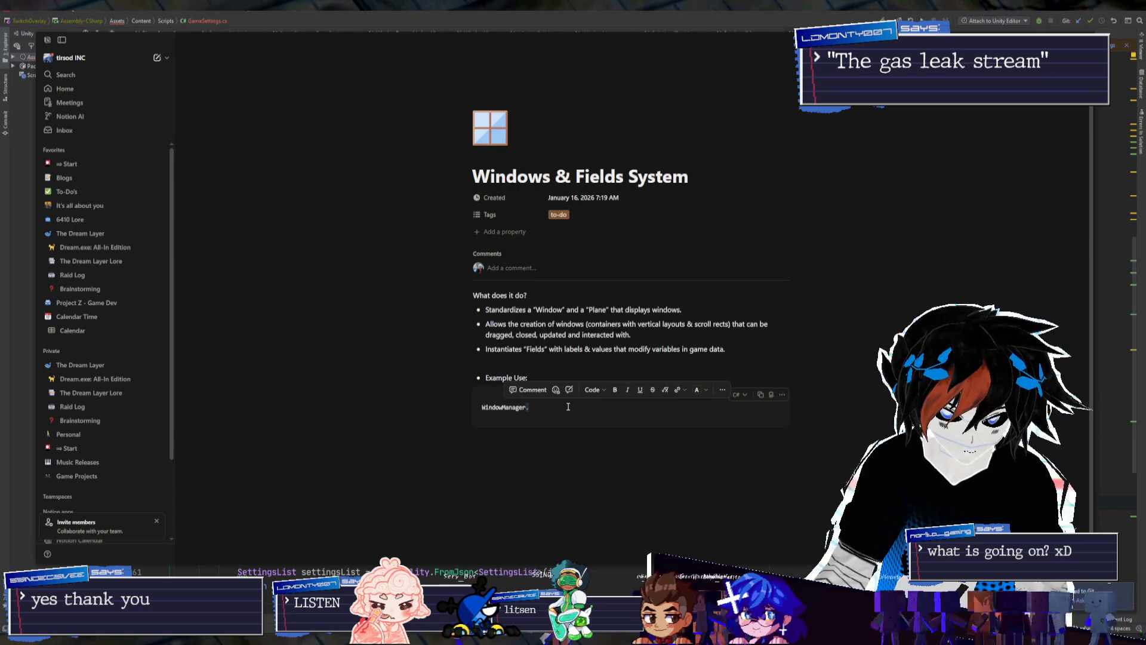
{"action": "key", "text": "BackSpace"}
{"action": "key", "text": "shift+Home"}
{"action": "type", "text": "wm = "}
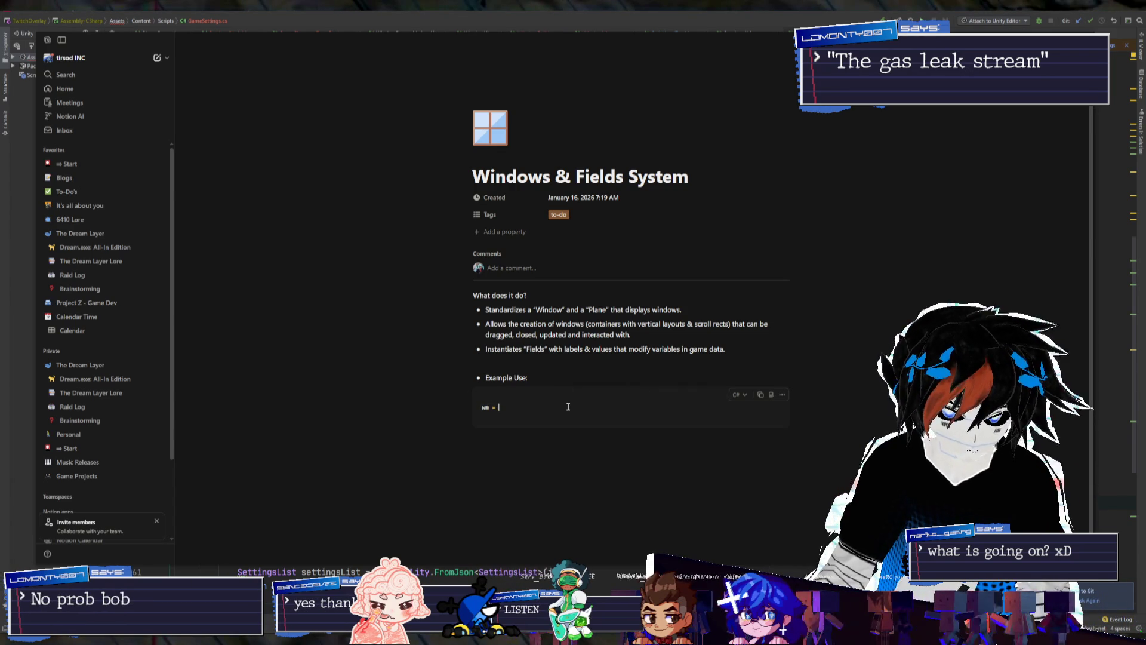
{"action": "type", "text": "WindowManager.Instance"}
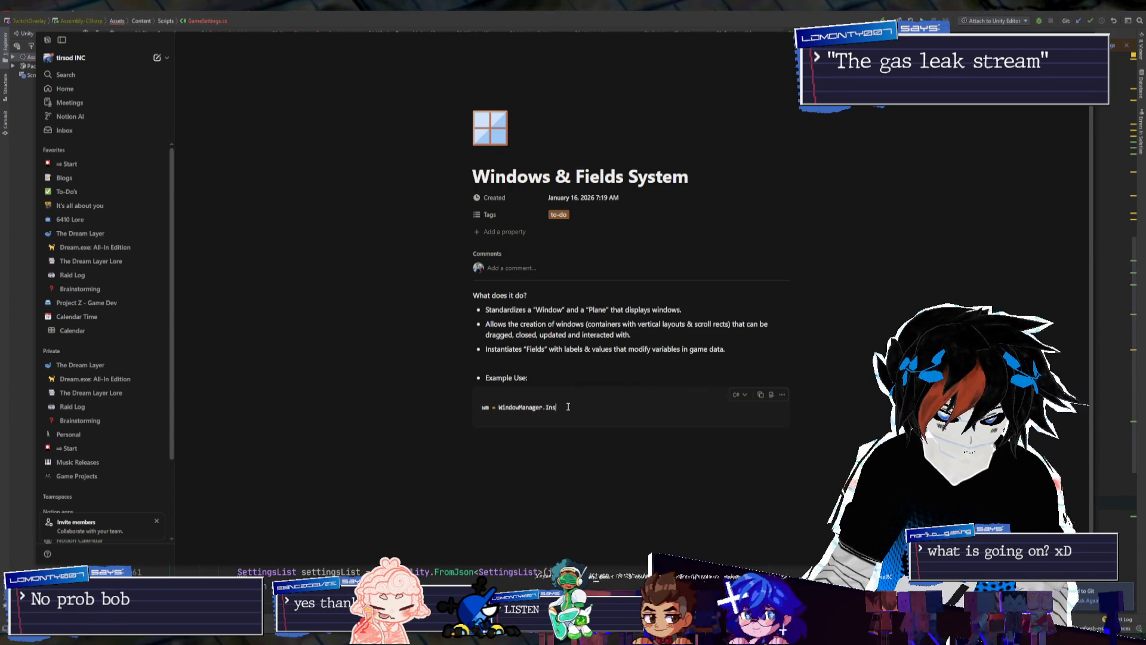
{"action": "key", "text": "Return"}
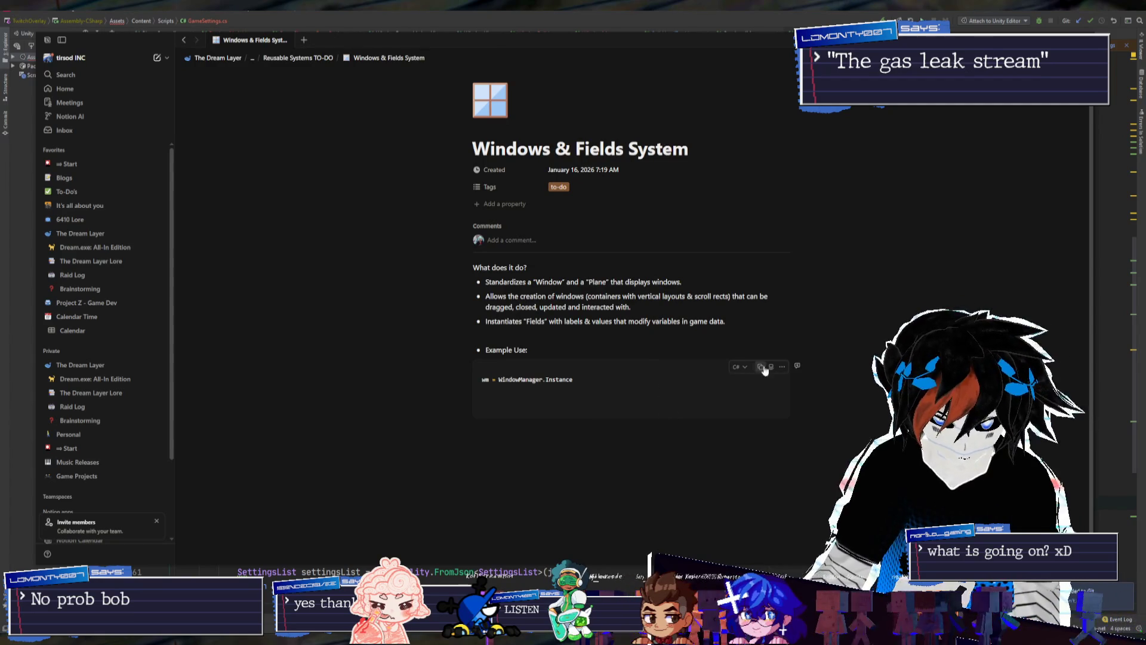
Screenshot the code block's actions menu and delete the empty second line
{"action": "left_click", "coordinate": [781, 367]}
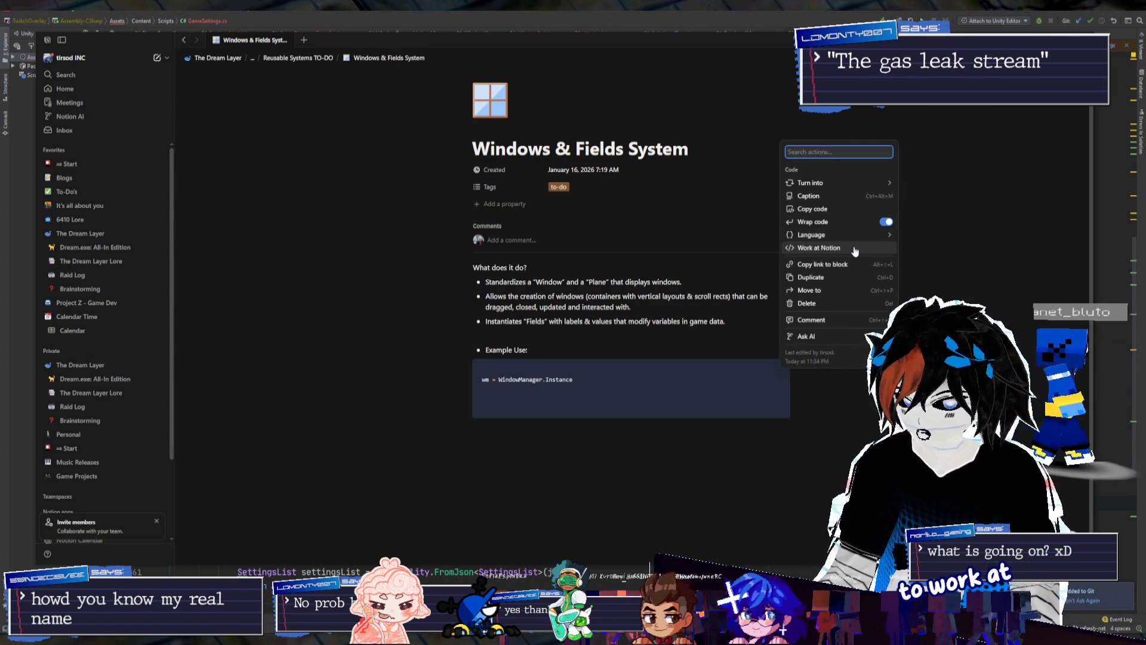
{"action": "key", "text": "ctrl+Print"}
{"action": "mouse_move", "coordinate": [931, 144]}
{"action": "left_mouse_down"}
{"action": "mouse_move", "coordinate": [746, 376]}
{"action": "mouse_move", "coordinate": [681, 395]}
{"action": "left_mouse_up"}
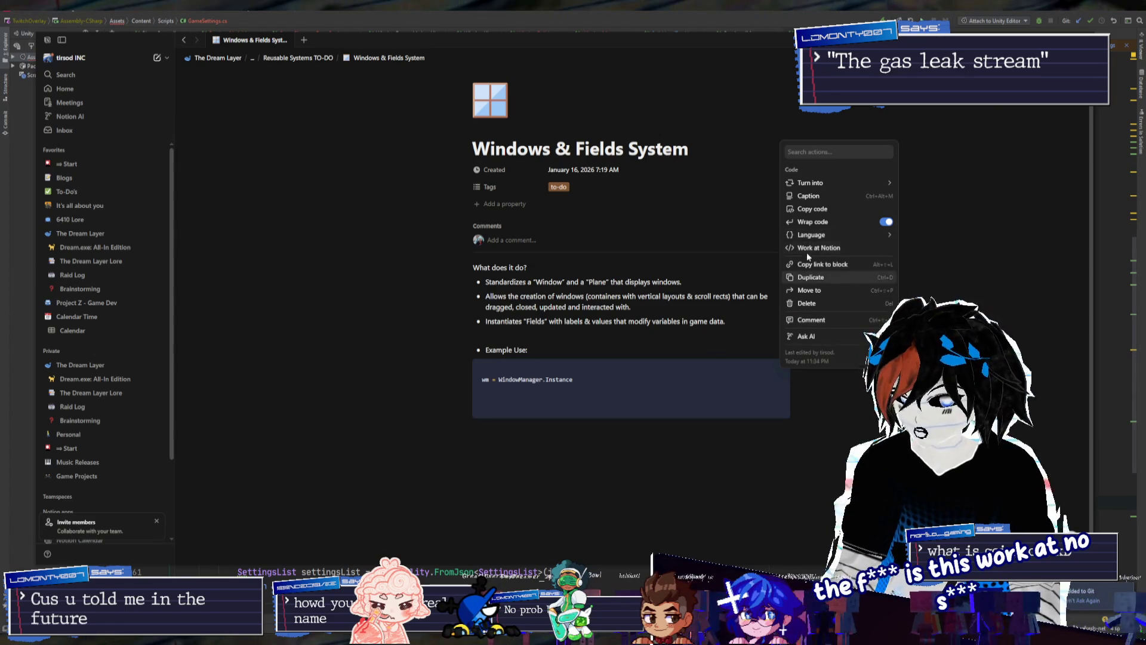
{"action": "left_click", "coordinate": [623, 397]}
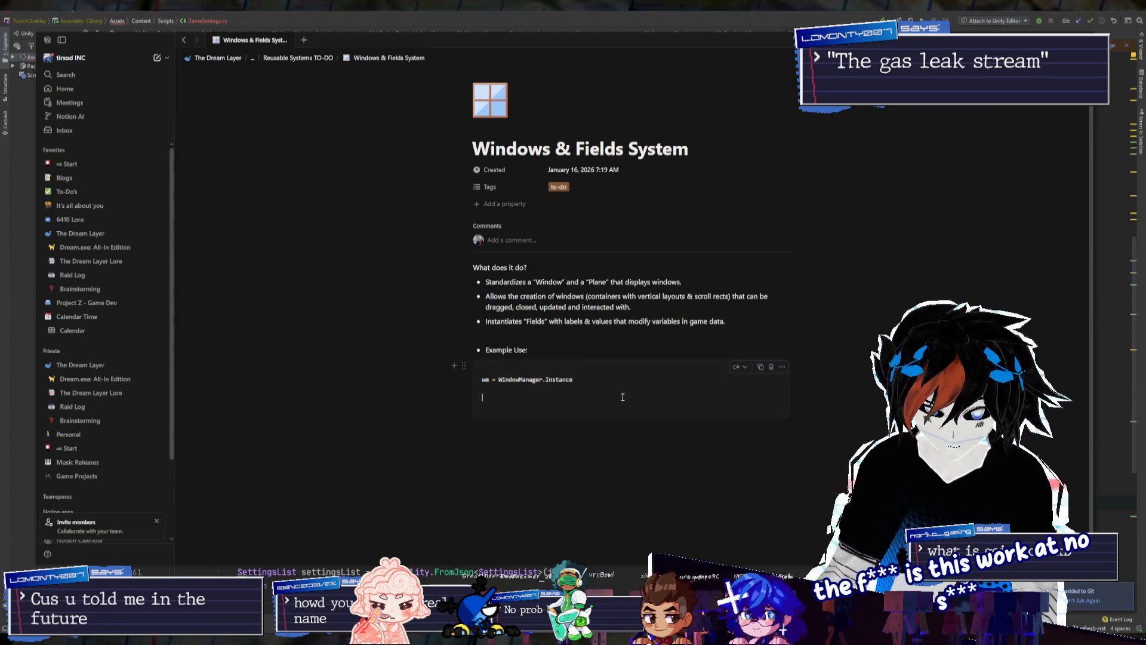
{"action": "key", "text": "BackSpace"}
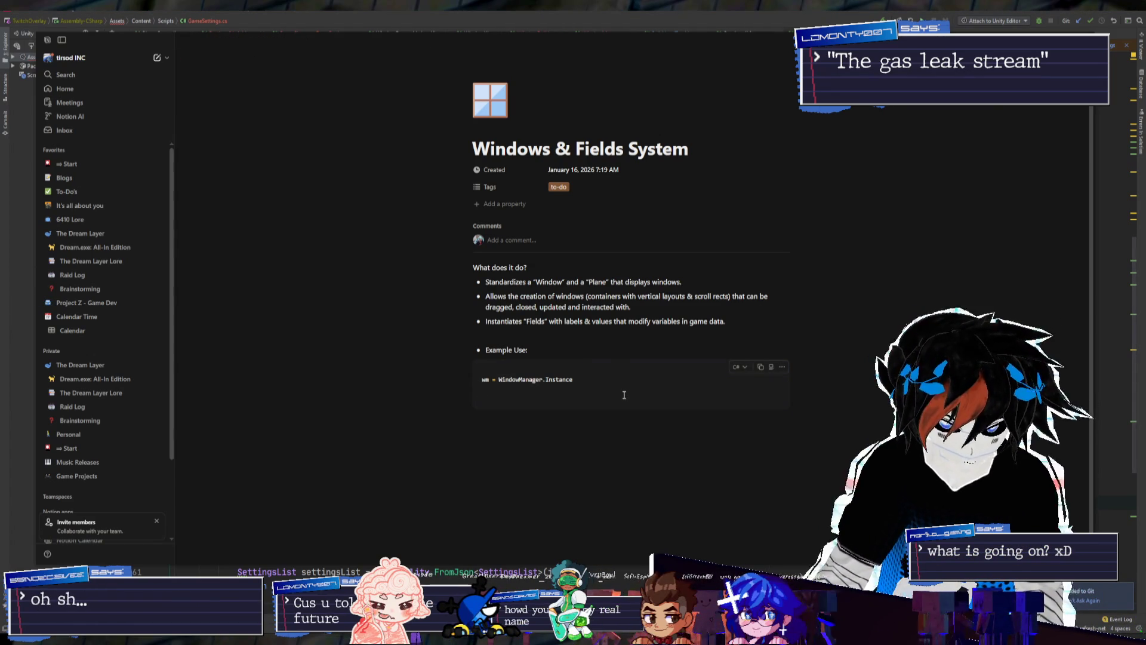
Add the line settingsWindow = wm.New("Settings", 350, 400) and begin a third line 'settingsWindow.Ad'
{"action": "key", "text": "Return"}
{"action": "type", "text": "wm."}
{"action": "key", "text": "BackSpace"}
{"action": "type", "text": "ne"}
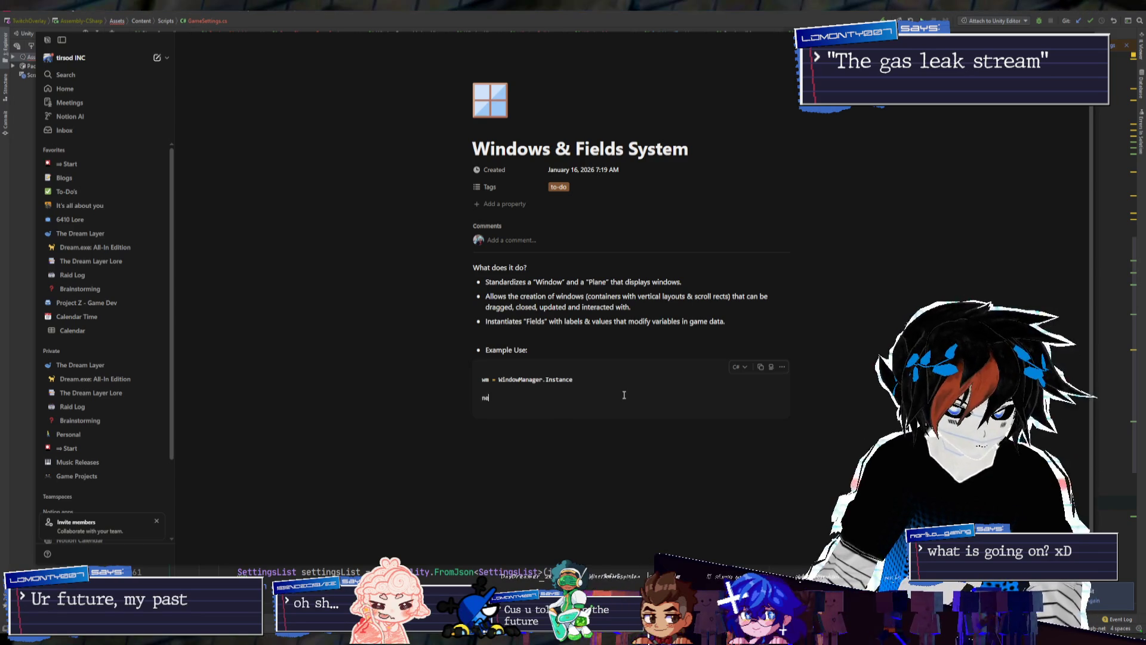
{"action": "key", "text": "BackSpace"}
{"action": "key", "text": "BackSpace"}
{"action": "key", "text": "BackSpace"}
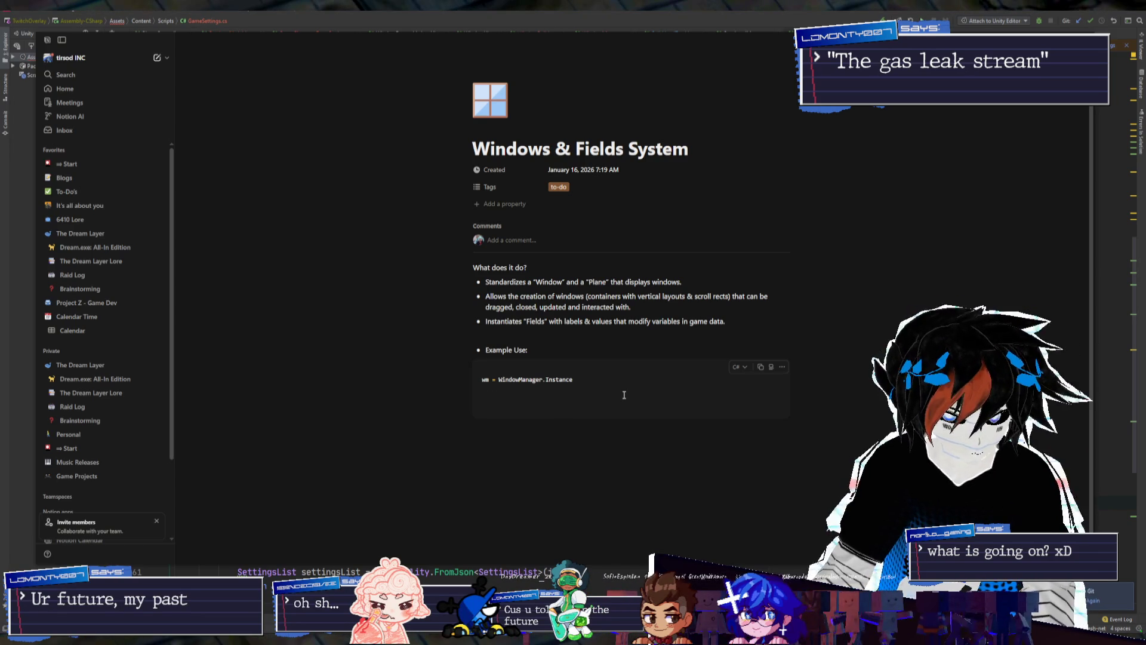
{"action": "type", "text": "settingsW"}
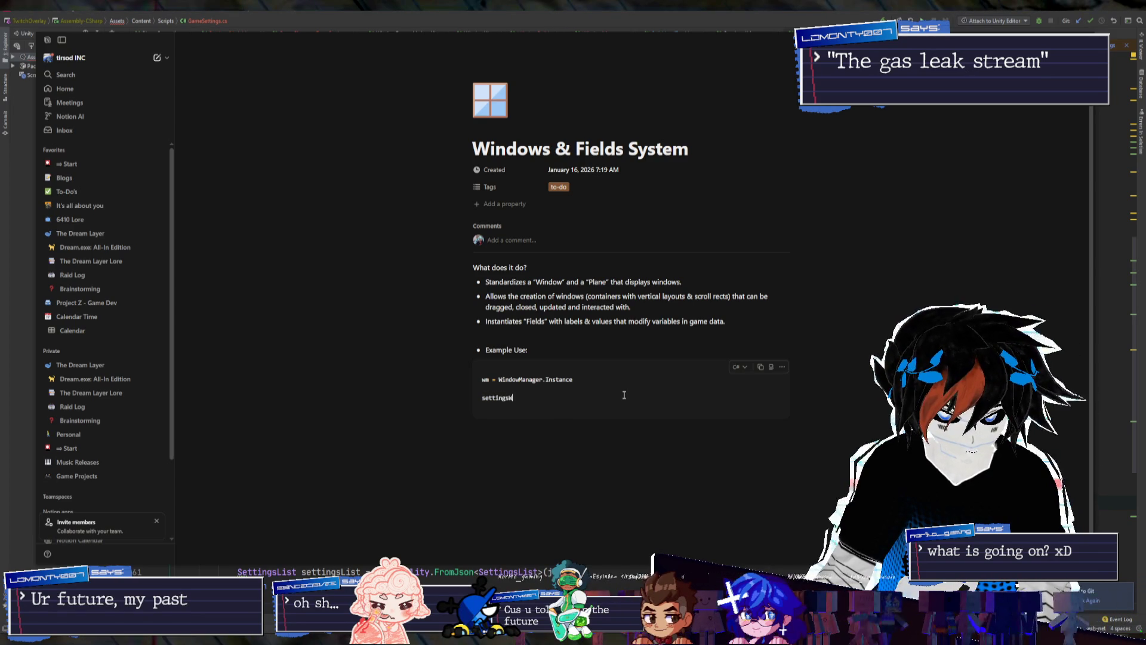
{"action": "type", "text": "indow = n"}
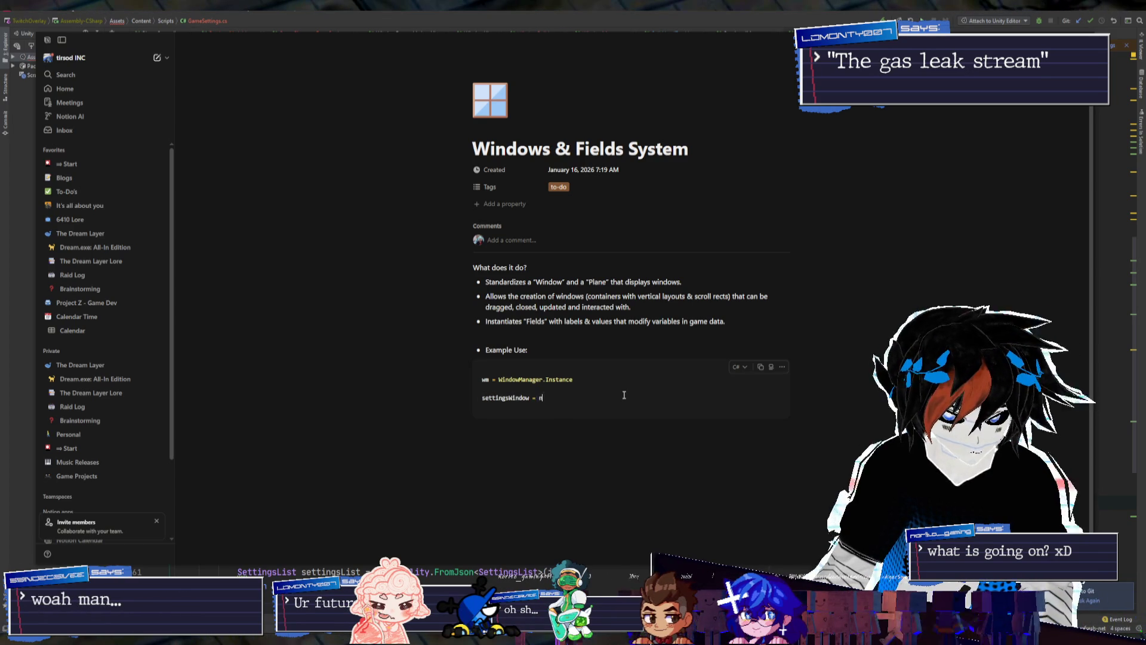
{"action": "type", "text": "ewW"}
{"action": "key", "text": "BackSpace"}
{"action": "key", "text": "BackSpace"}
{"action": "key", "text": "BackSpace"}
{"action": "type", "text": "wm."}
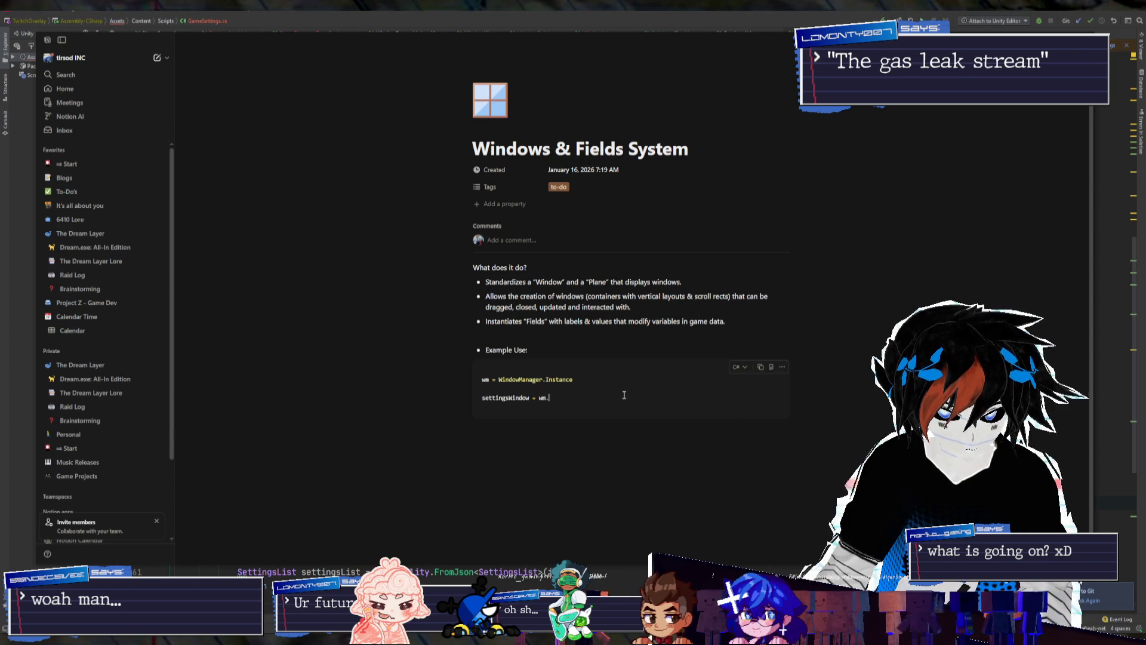
{"action": "type", "text": "New(\""}
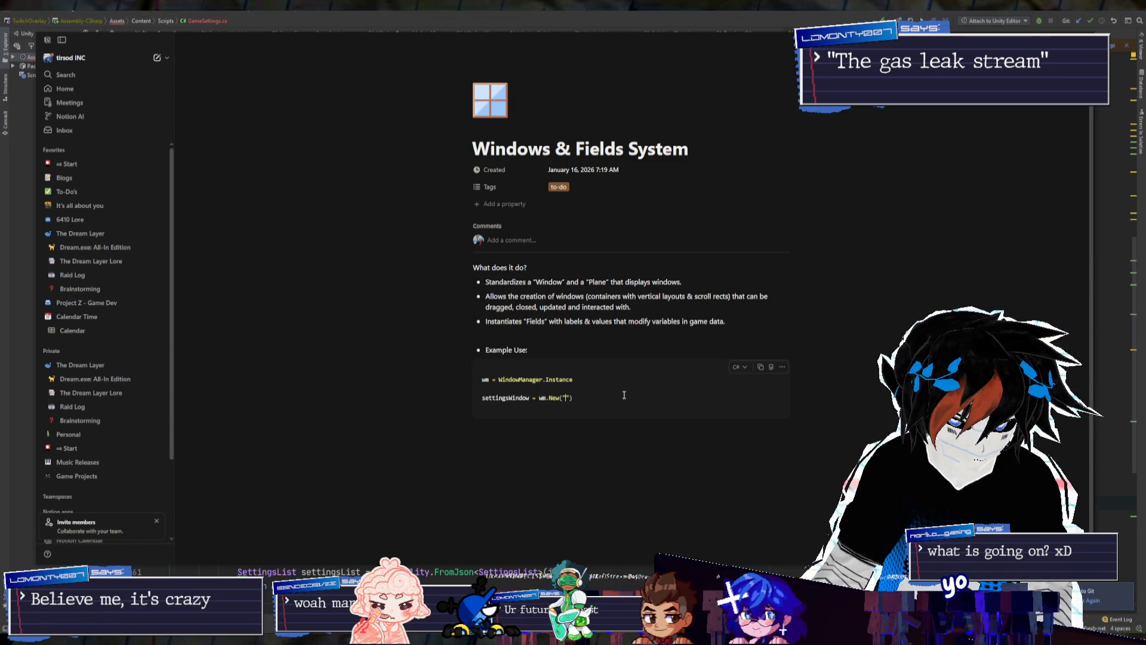
{"action": "type", "text": "Settings\""}
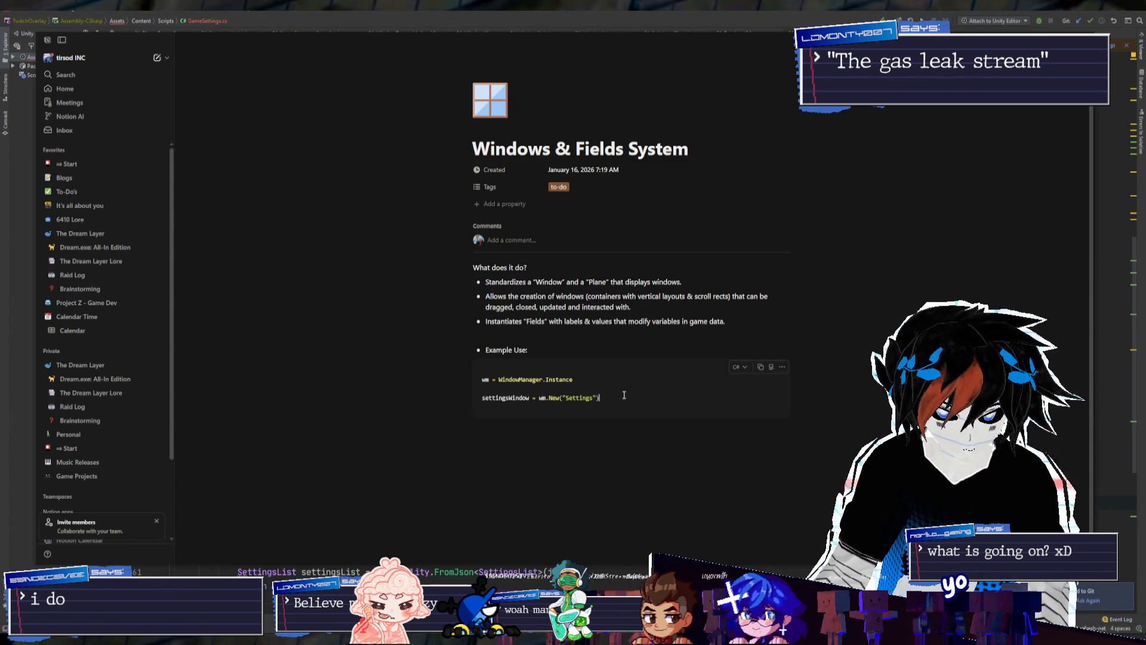
{"action": "type", "text": ","}
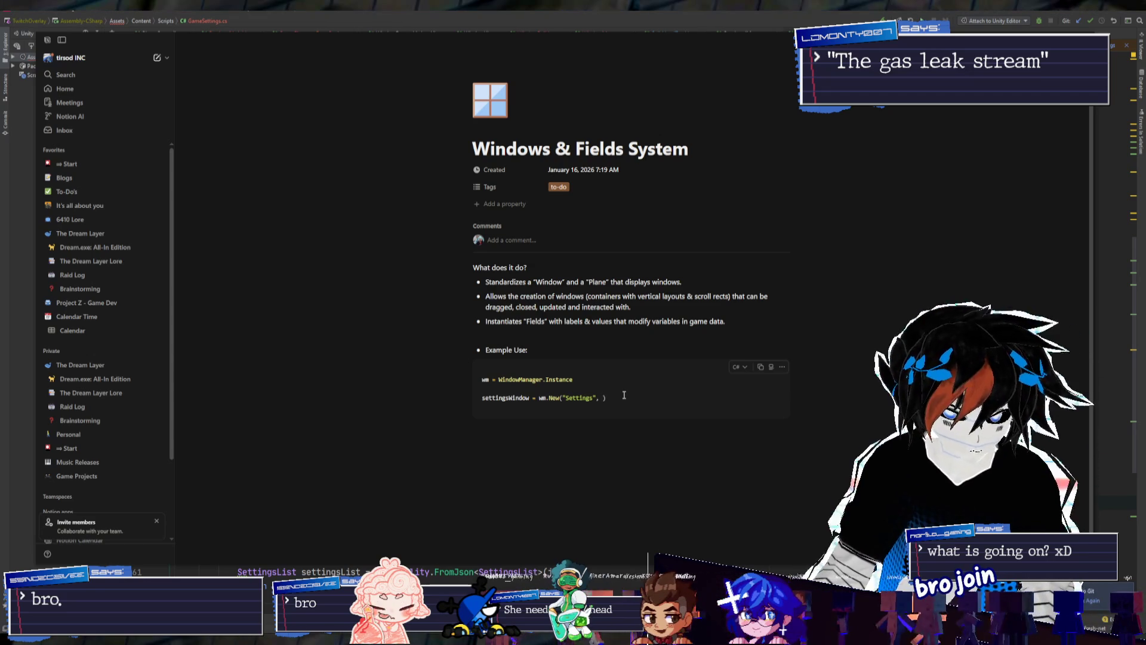
{"action": "type", "text": ", 400"}
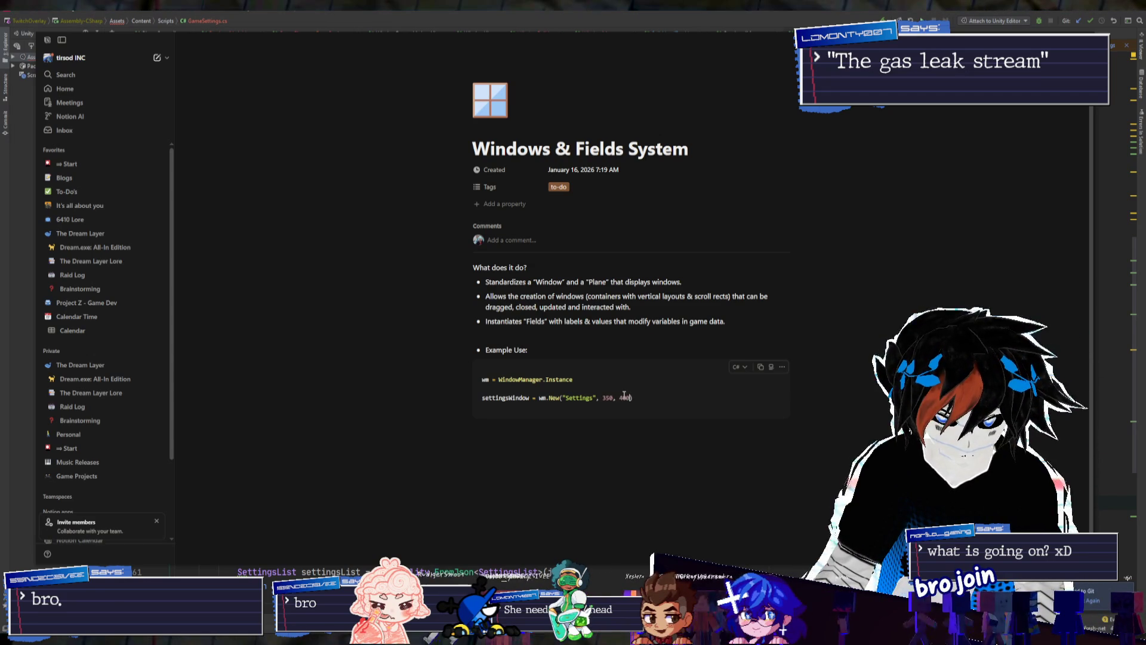
{"action": "key", "text": "Return"}
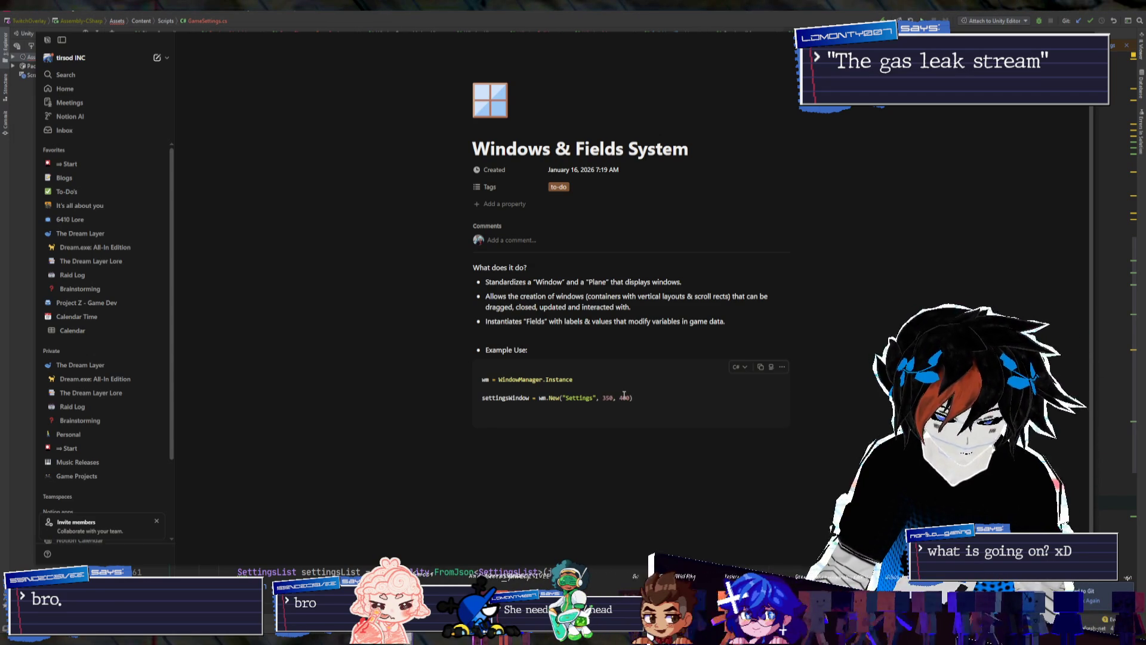
{"action": "type", "text": "settings"}
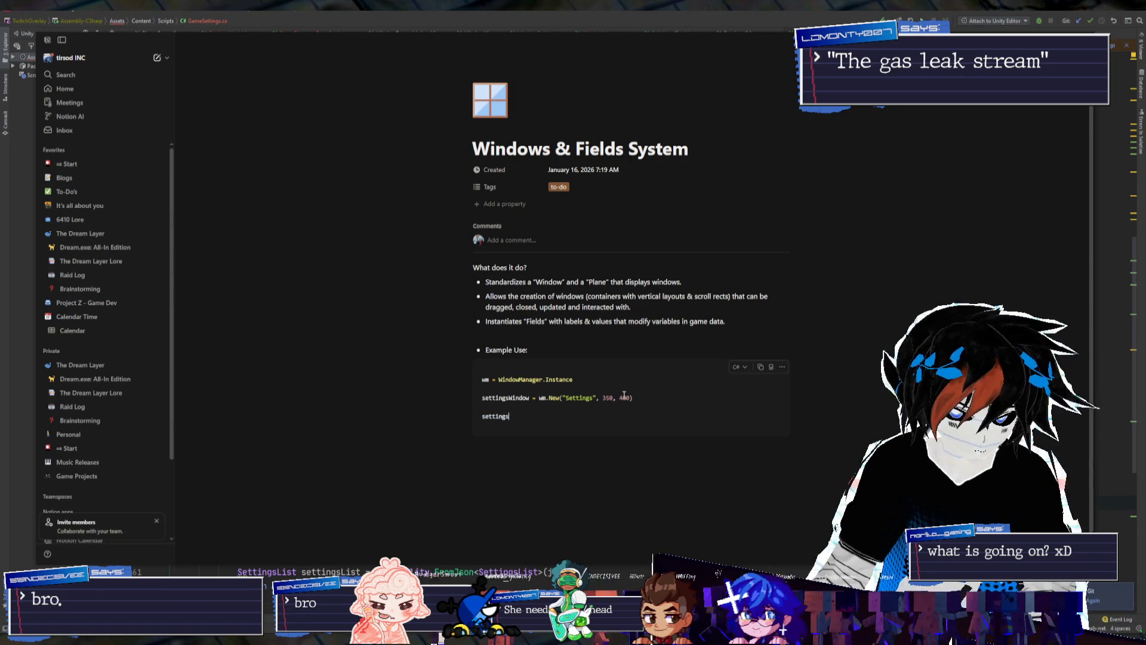
{"action": "type", "text": "Window.Add"}
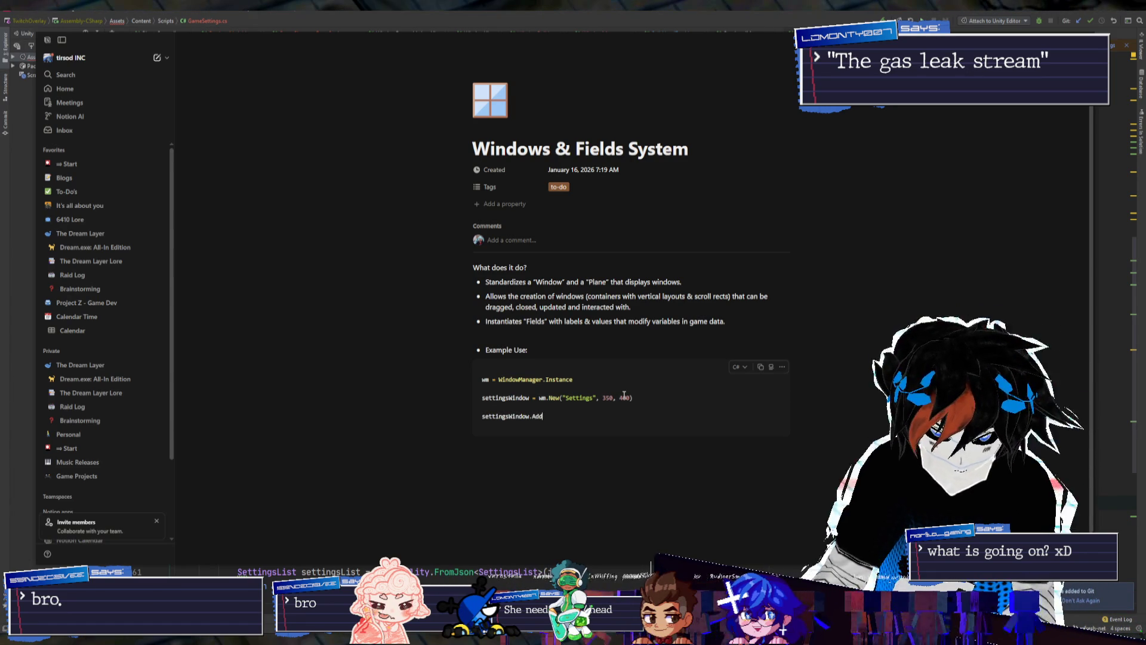
Make the third line h.Vertical() below a new h = settingsWindow.Horizontal() line
{"action": "key", "text": "BackSpace"}
{"action": "key", "text": "BackSpace"}
{"action": "key", "text": "BackSpace"}
{"action": "type", "text": "Vertical("}
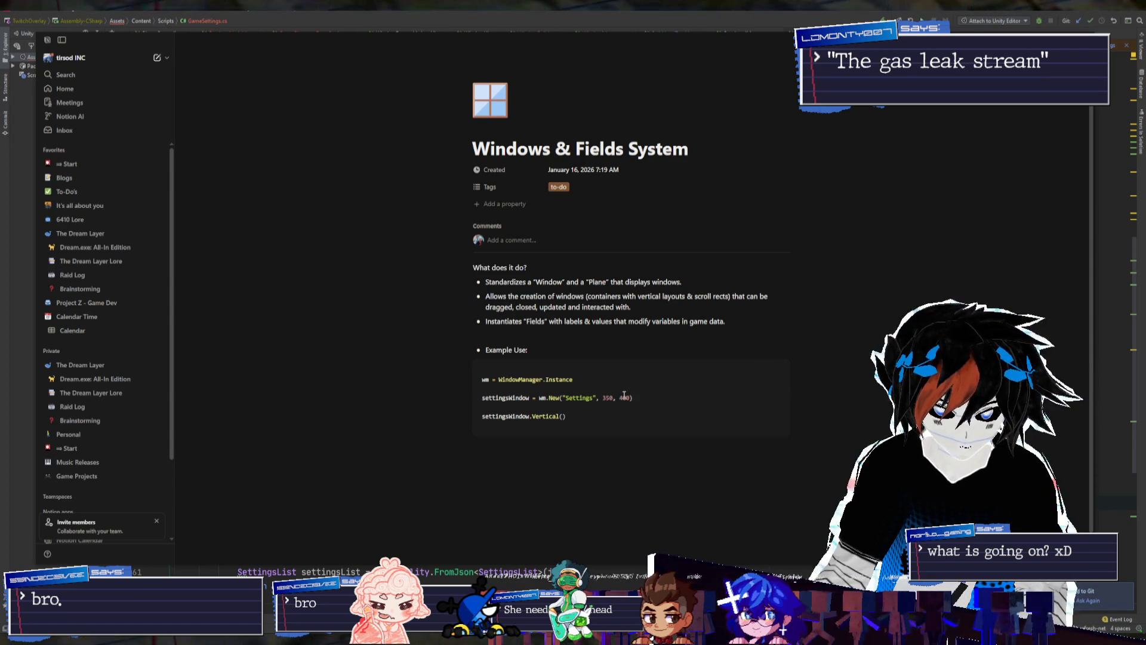
{"action": "key", "text": "Return"}
{"action": "type", "text": "s"}
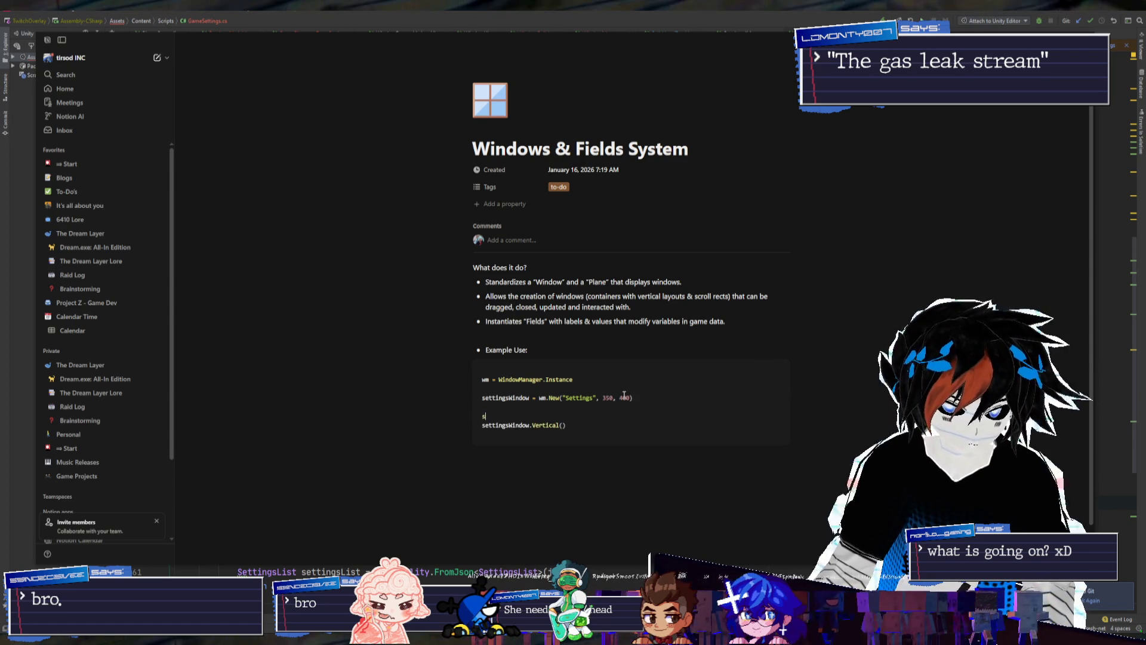
{"action": "type", "text": "gsWindow.Horizontal()"}
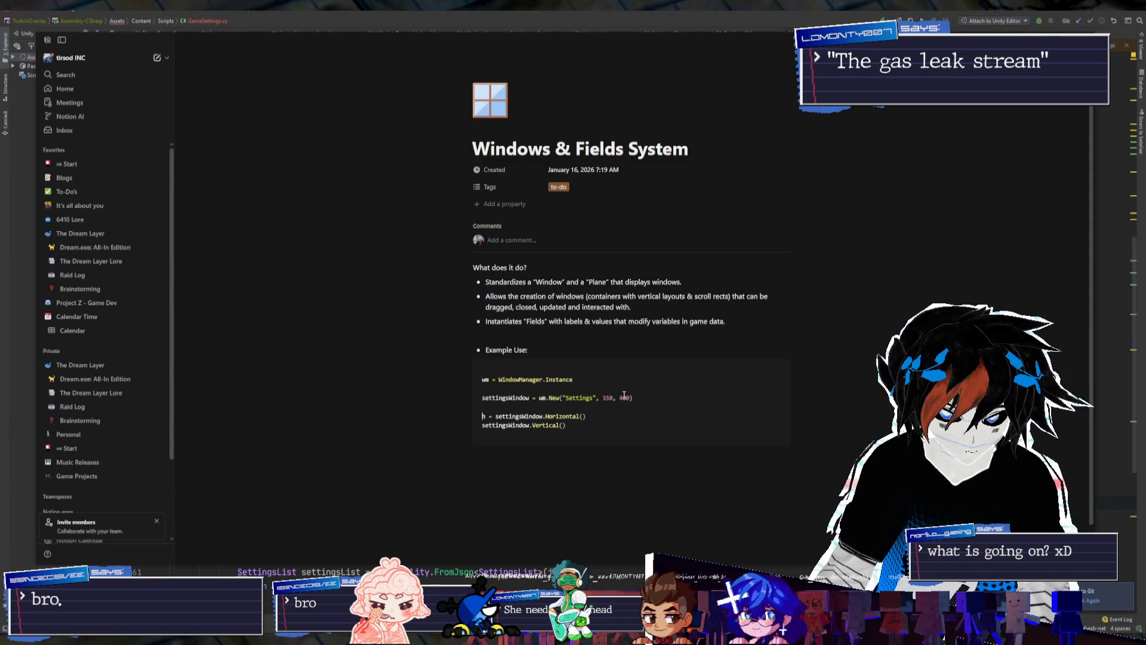
{"action": "key", "text": "ctrl+shift+Right"}
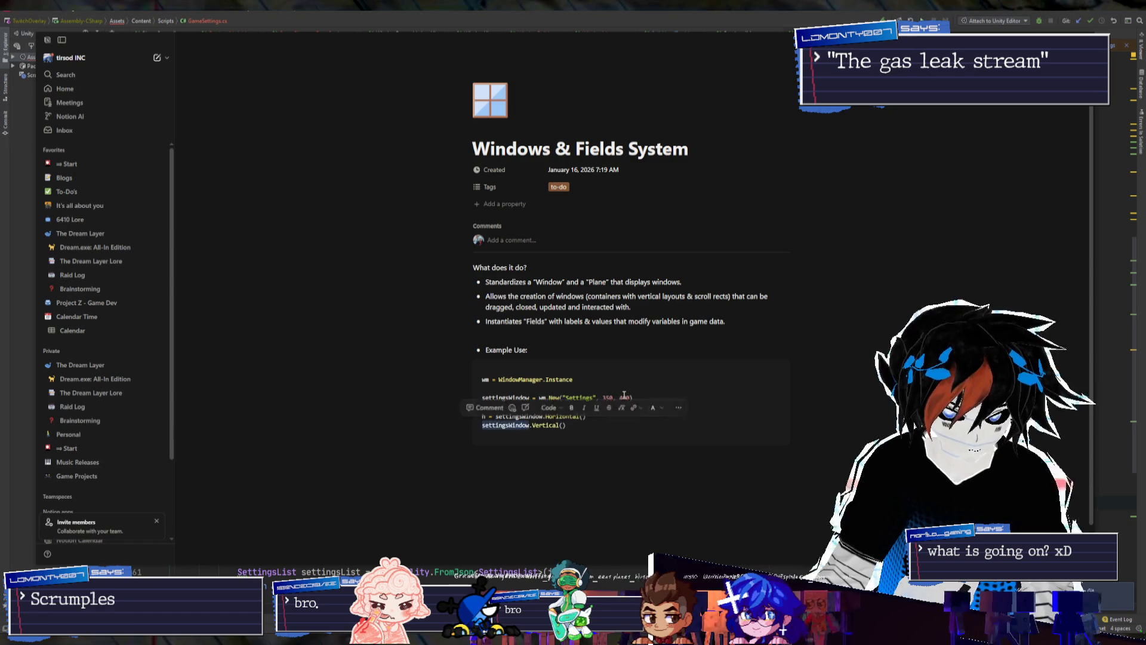
{"action": "type", "text": "h"}
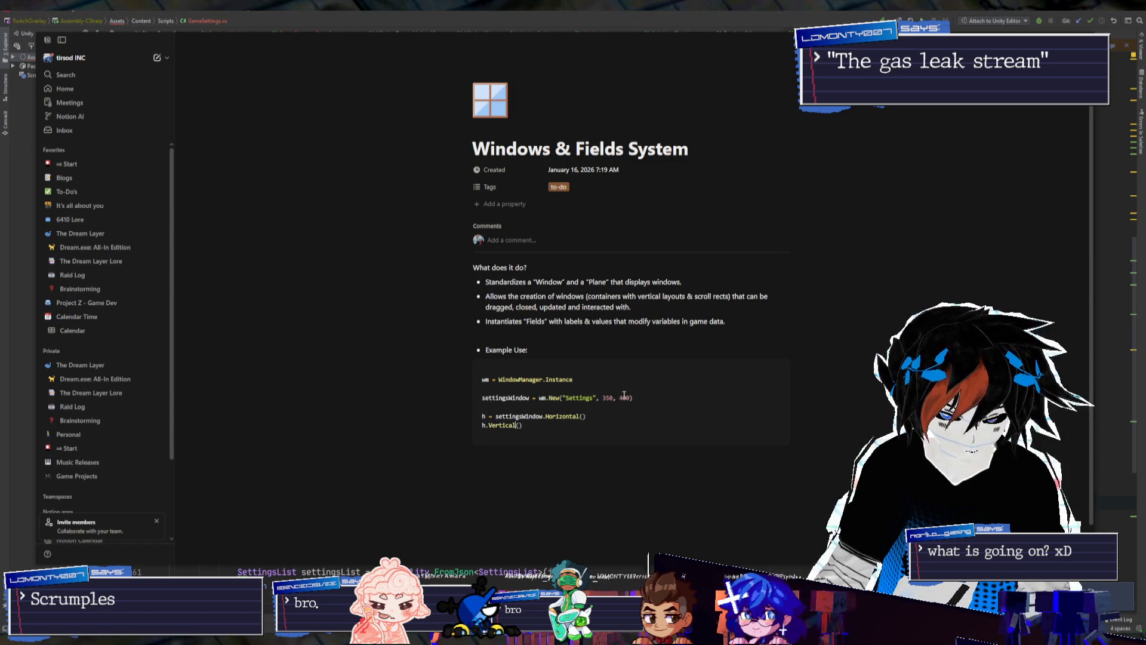
Comment the lines as adding a horizontal layout and a vertical layout to said horizontal layout
{"action": "left_click", "coordinate": [632, 418]}
{"action": "type", "text": "//a"}
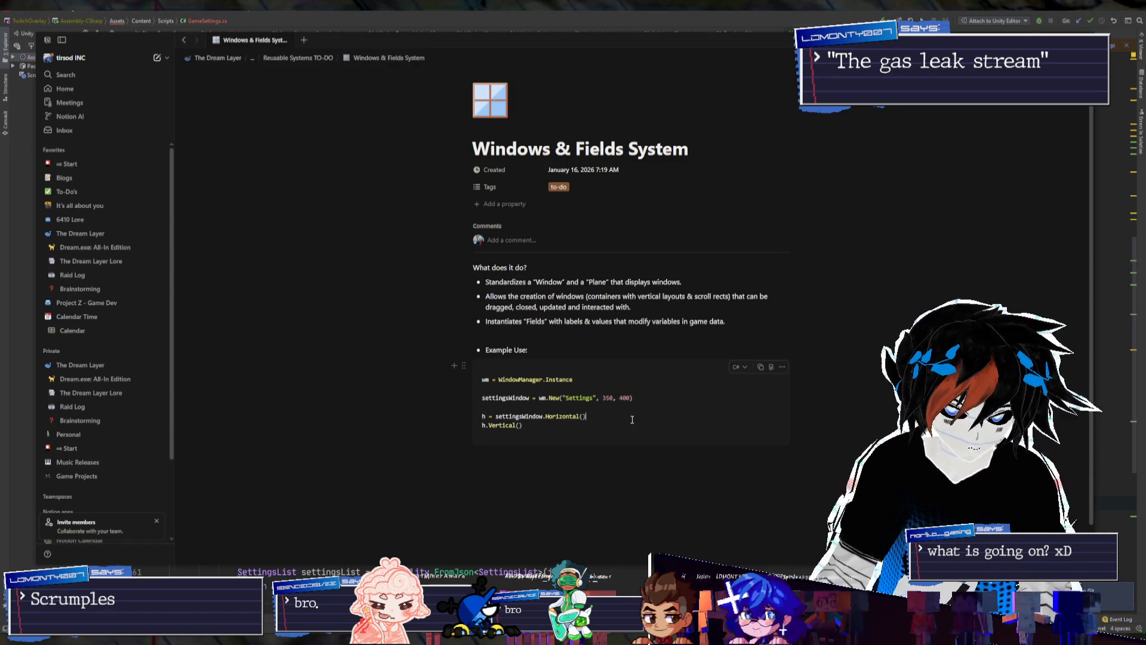
{"action": "type", "text": "dds a h"}
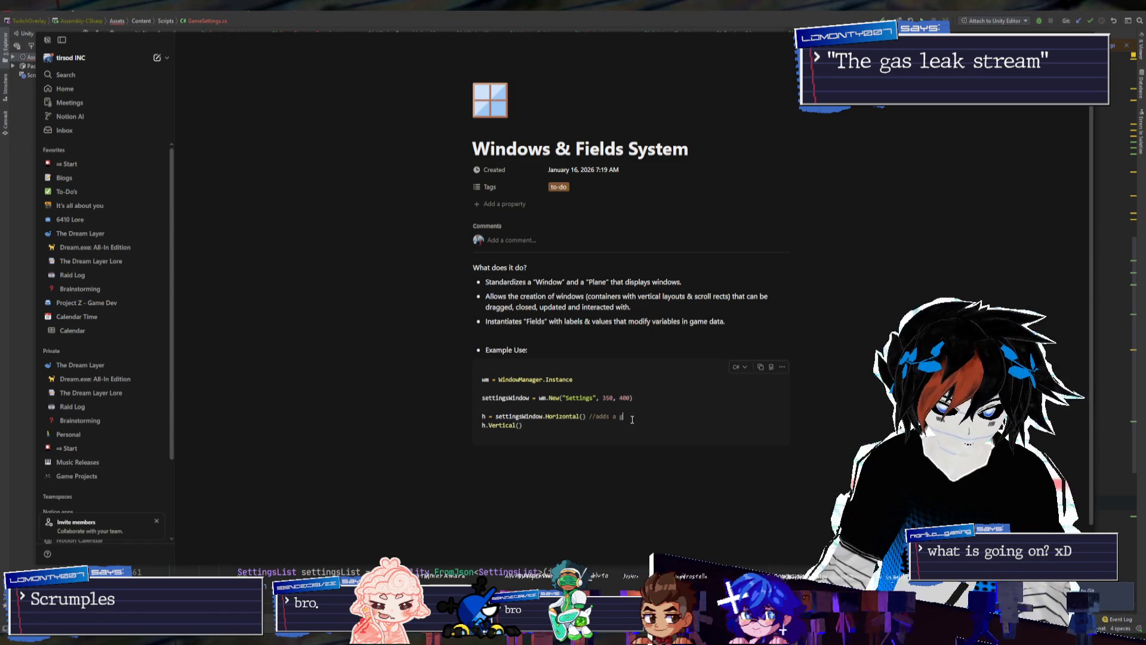
{"action": "type", "text": "orizontal layout"}
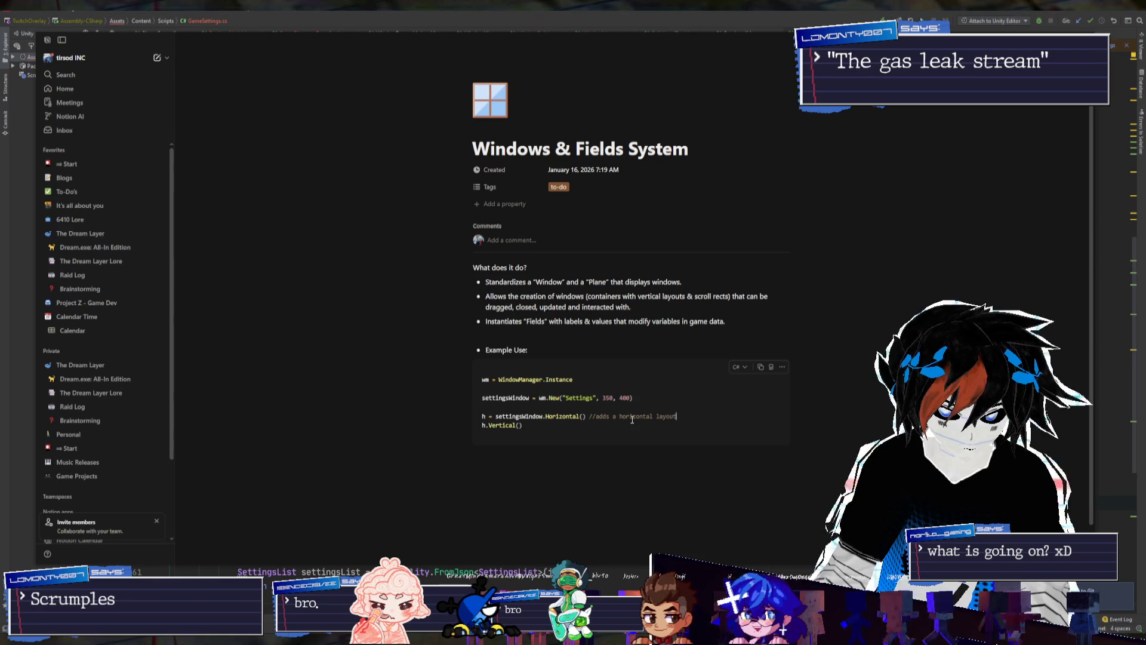
{"action": "key", "text": "Down"}
{"action": "type", "text": "adds"}
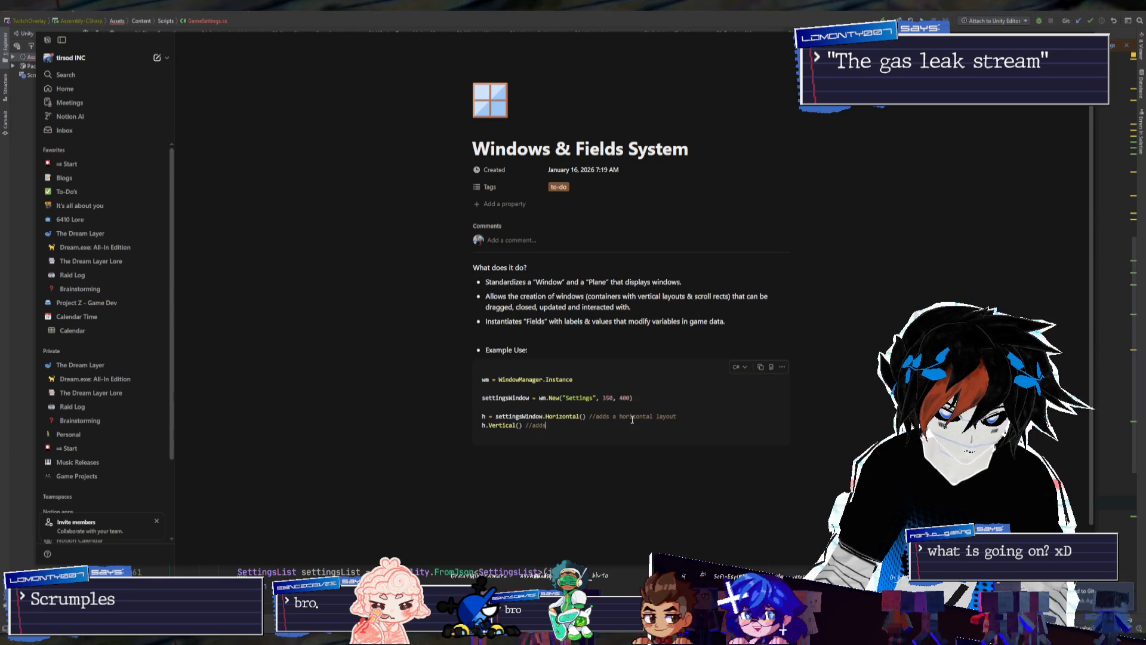
{"action": "type", "text": " a vertical la"}
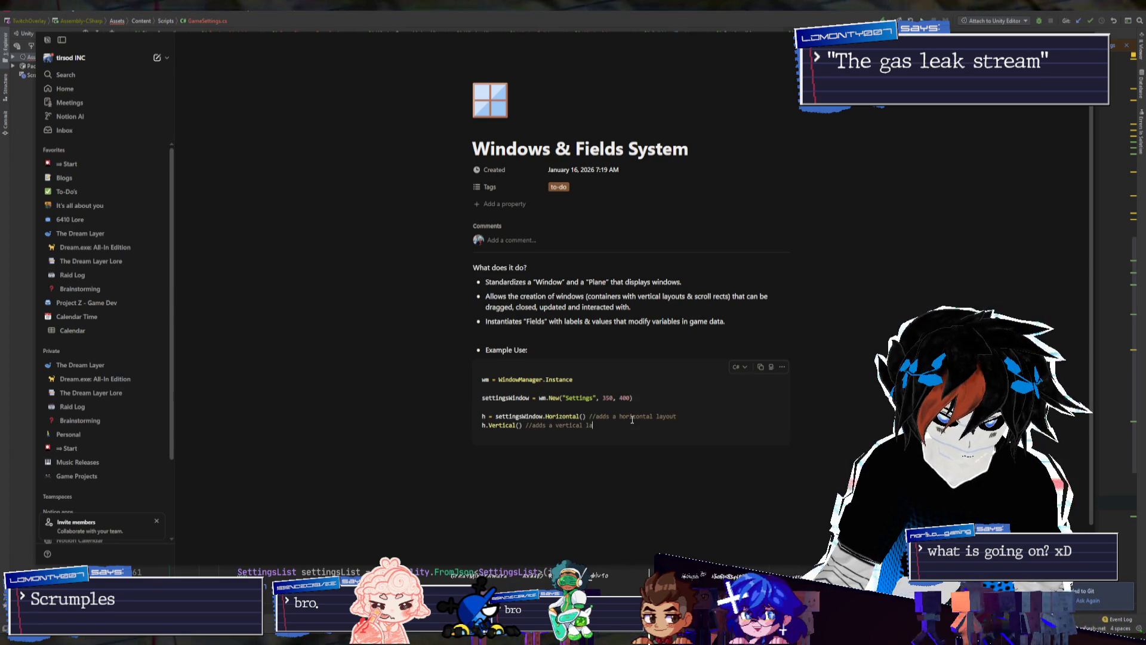
{"action": "type", "text": "yout to said horizonta"}
{"action": "key", "text": "BackSpace"}
{"action": "key", "text": "BackSpace"}
{"action": "key", "text": "BackSpace"}
{"action": "type", "text": "ut"}
{"action": "left_click", "coordinate": [634, 425]}
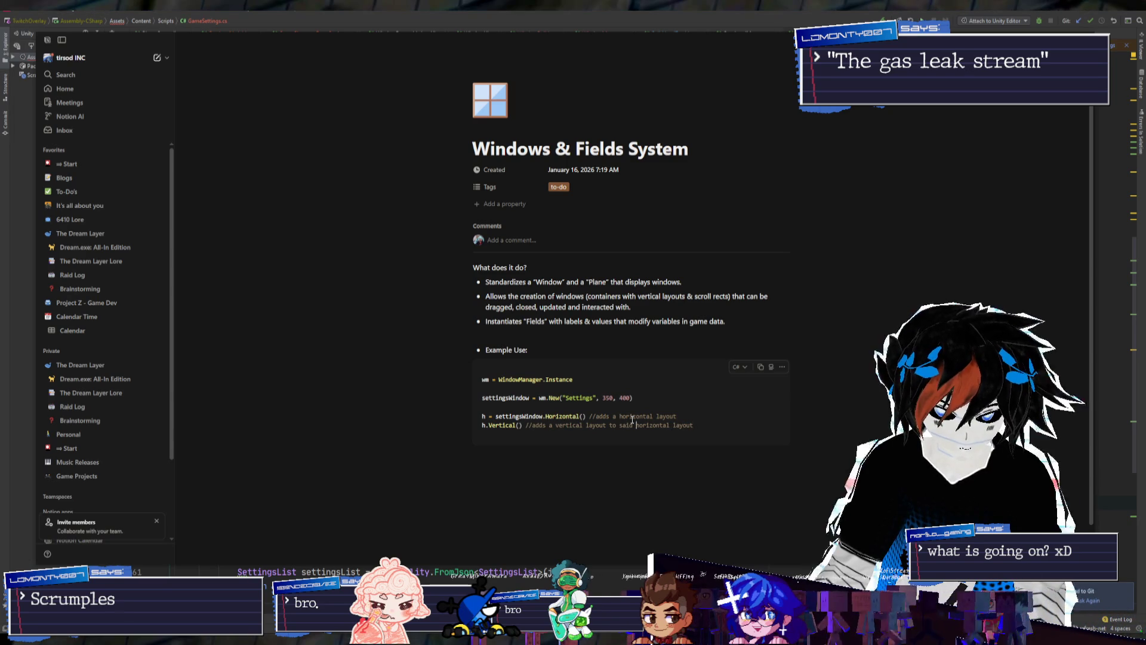
{"action": "key", "text": "ctrl+Home"}
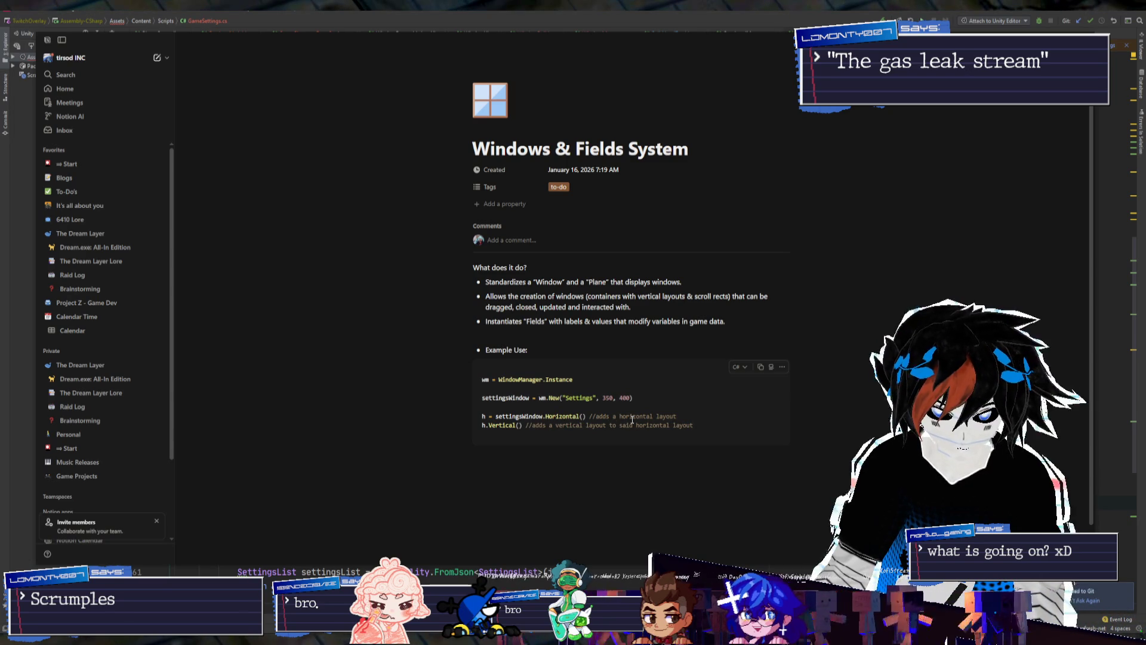
{"action": "key", "text": "ctrl+End"}
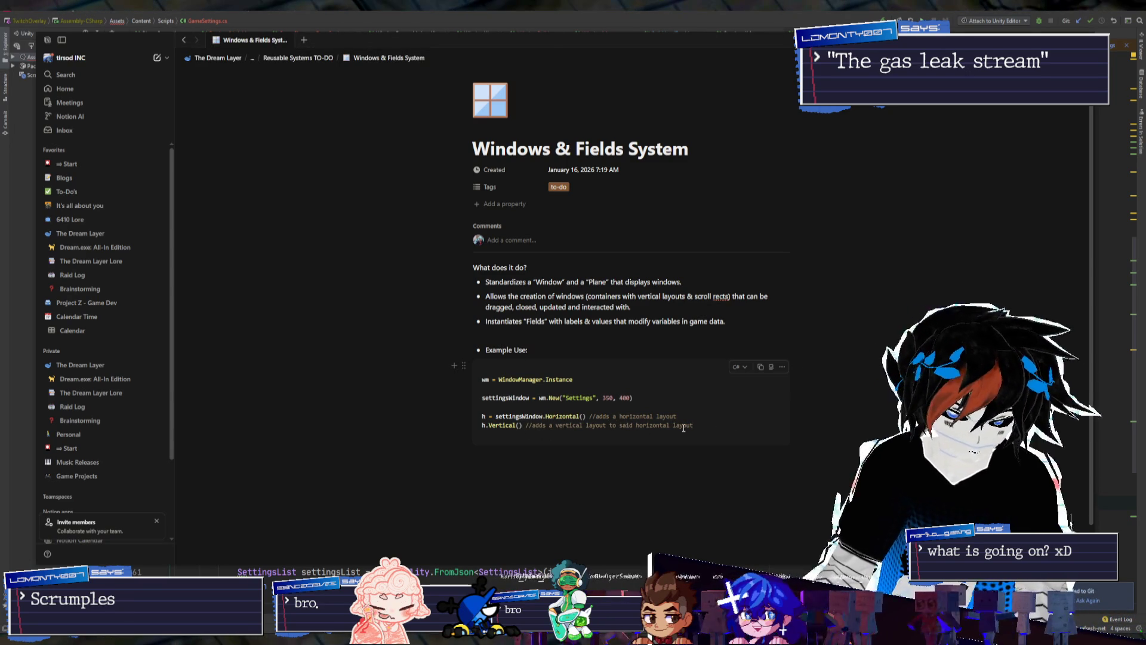
{"action": "type", "text": "."}
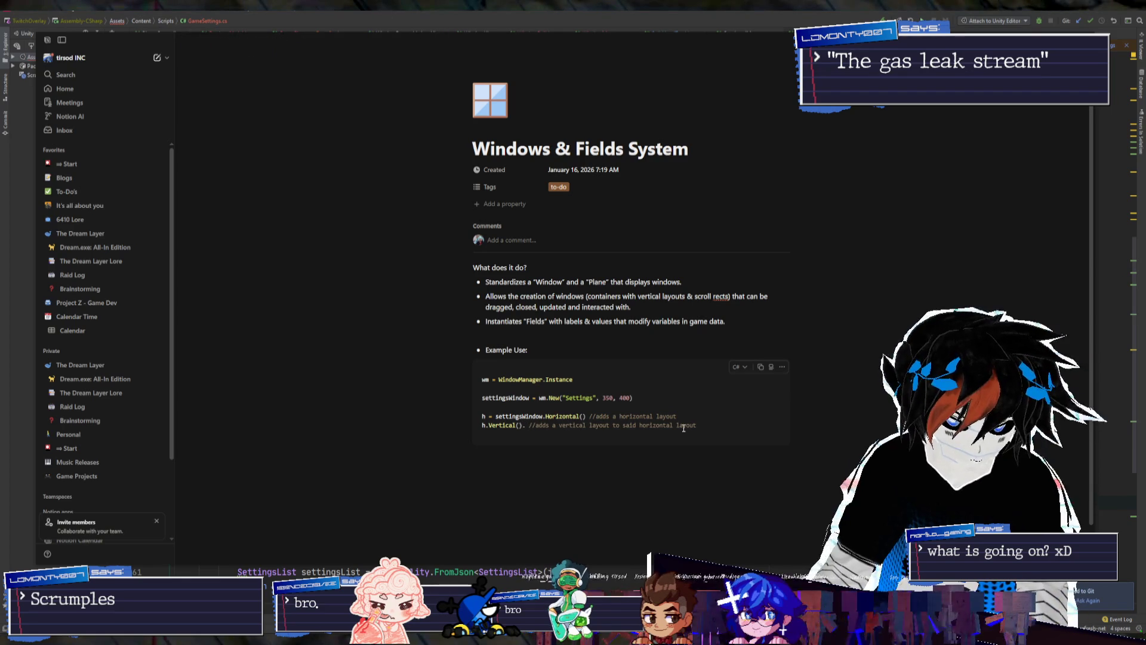
{"action": "type", "text": "A"}
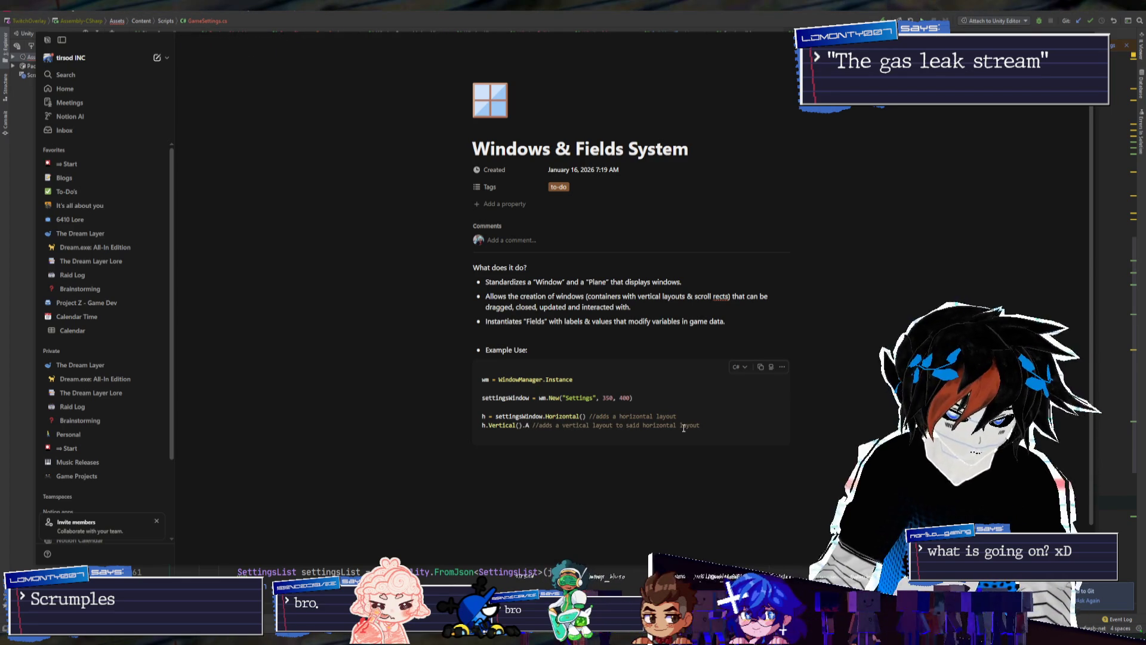
Chain .Label("Performance Settings").Toggle("") onto h.Vertical() and break the line
{"action": "key", "text": "BackSpace"}
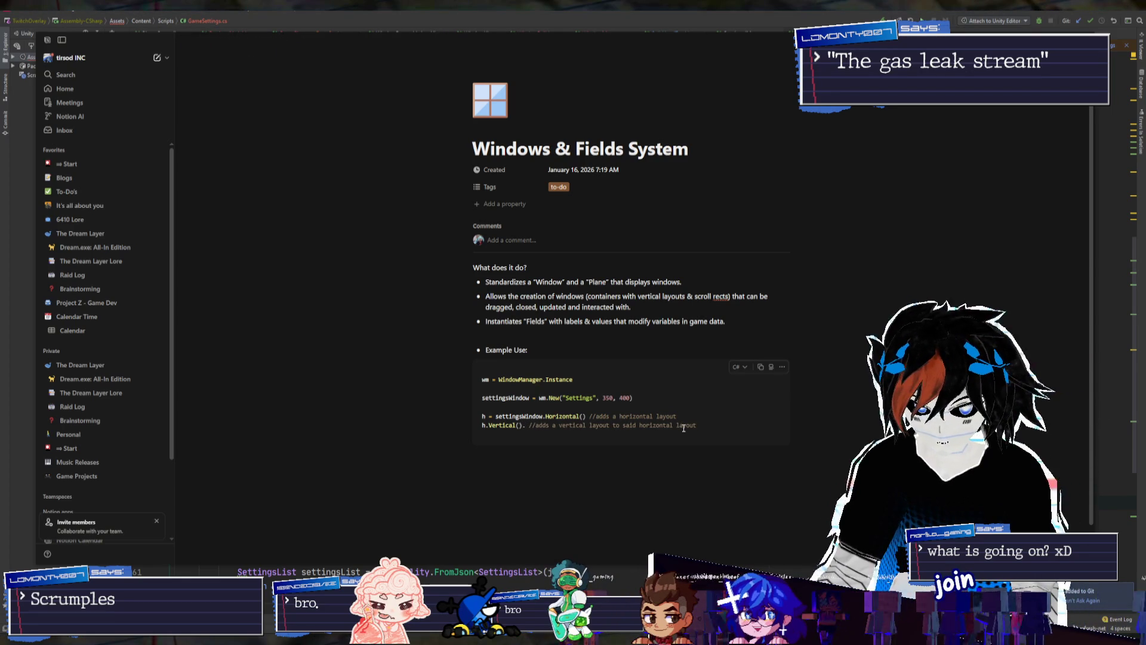
{"action": "type", "text": "Label(\""}
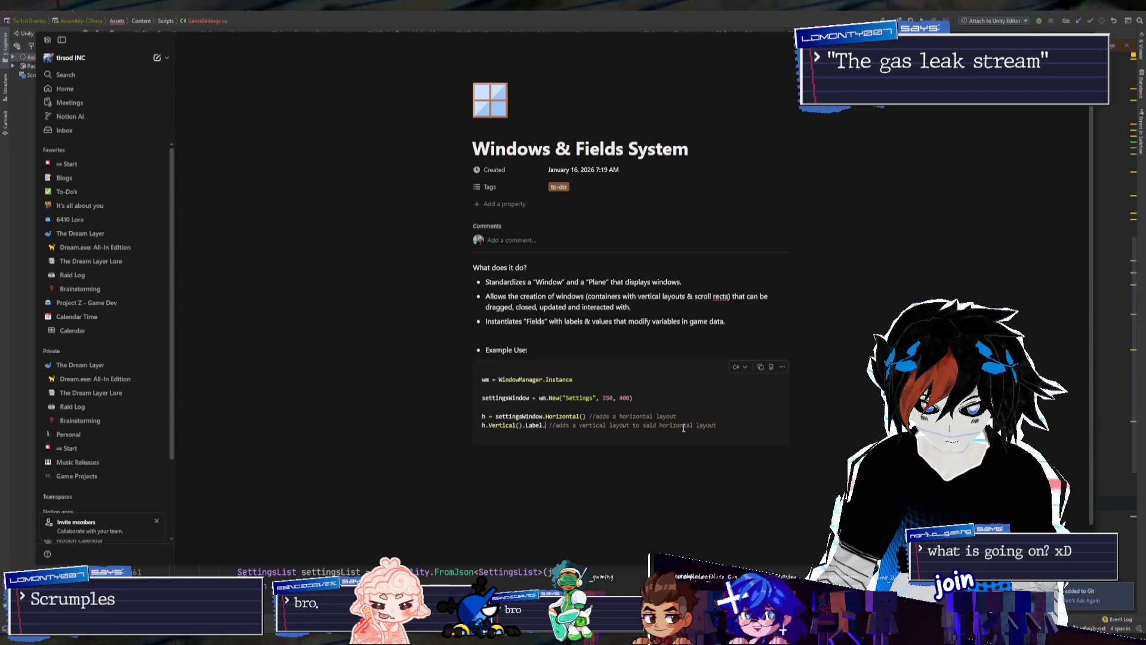
{"action": "type", "text": "Performance Settings"}
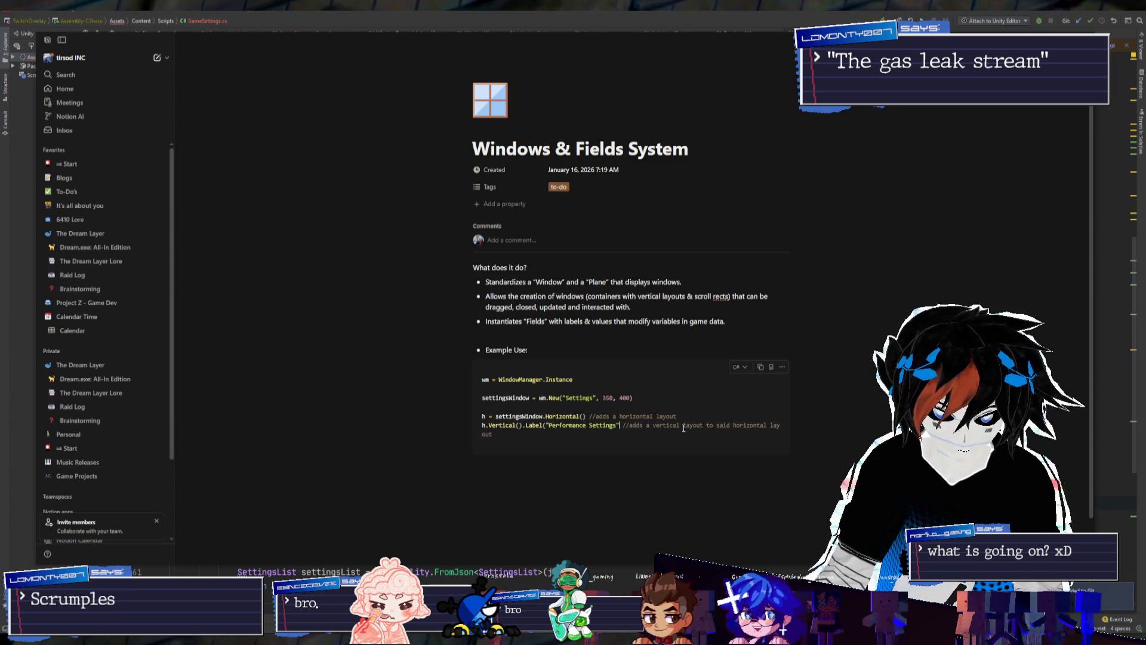
{"action": "type", "text": "."}
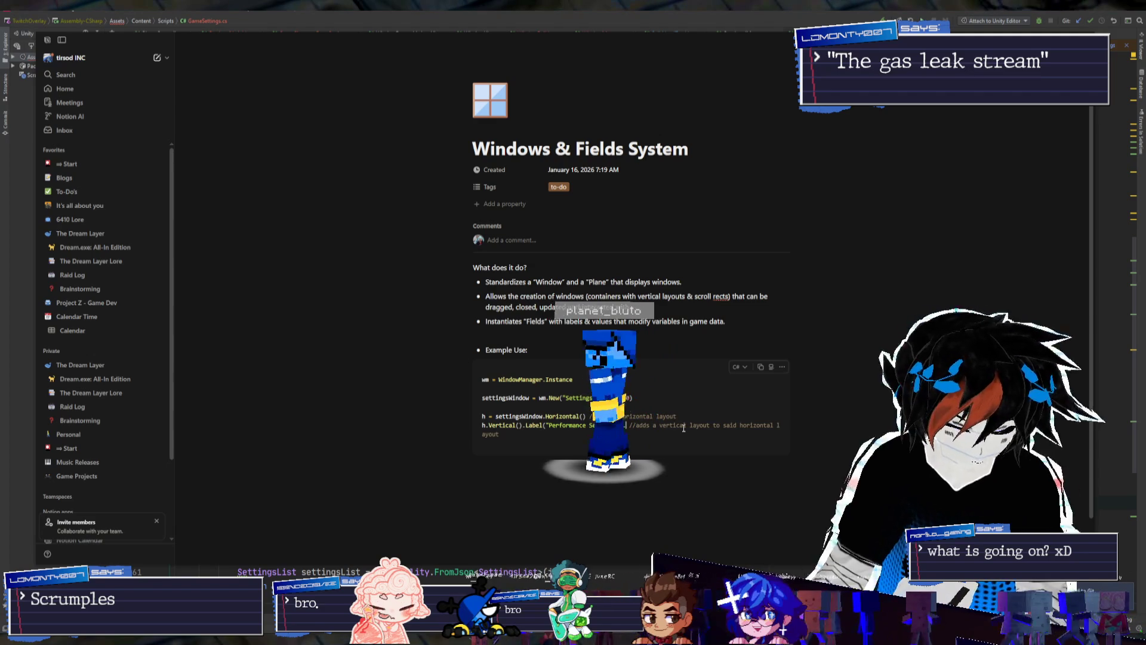
{"action": "type", "text": "Toggle("}
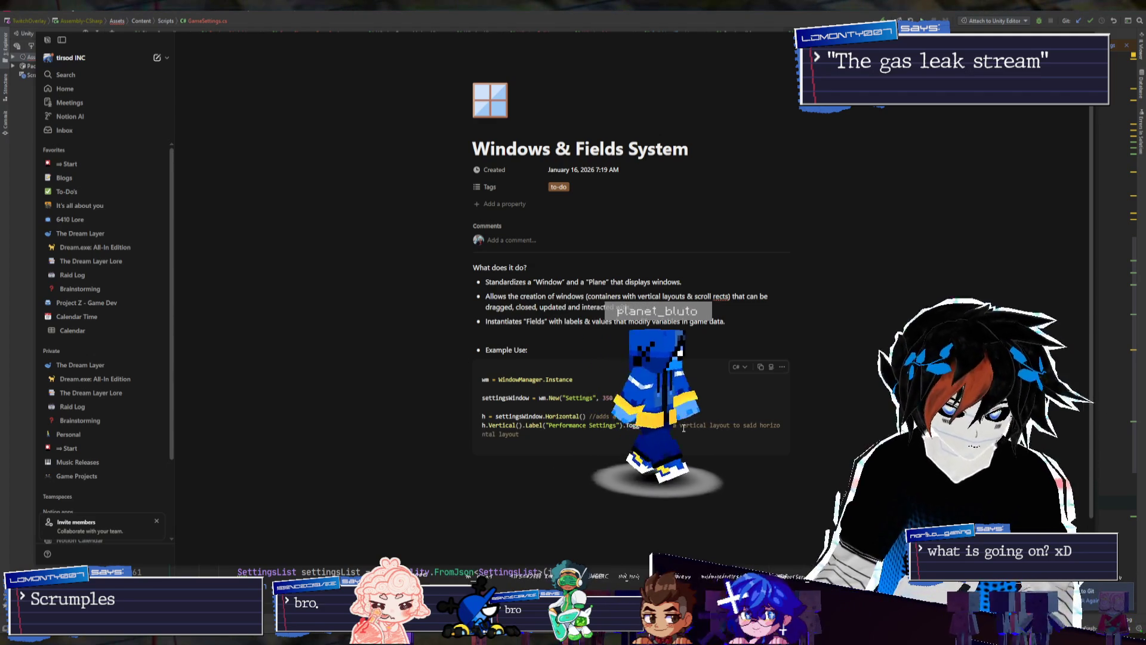
{"action": "type", "text": "\""}
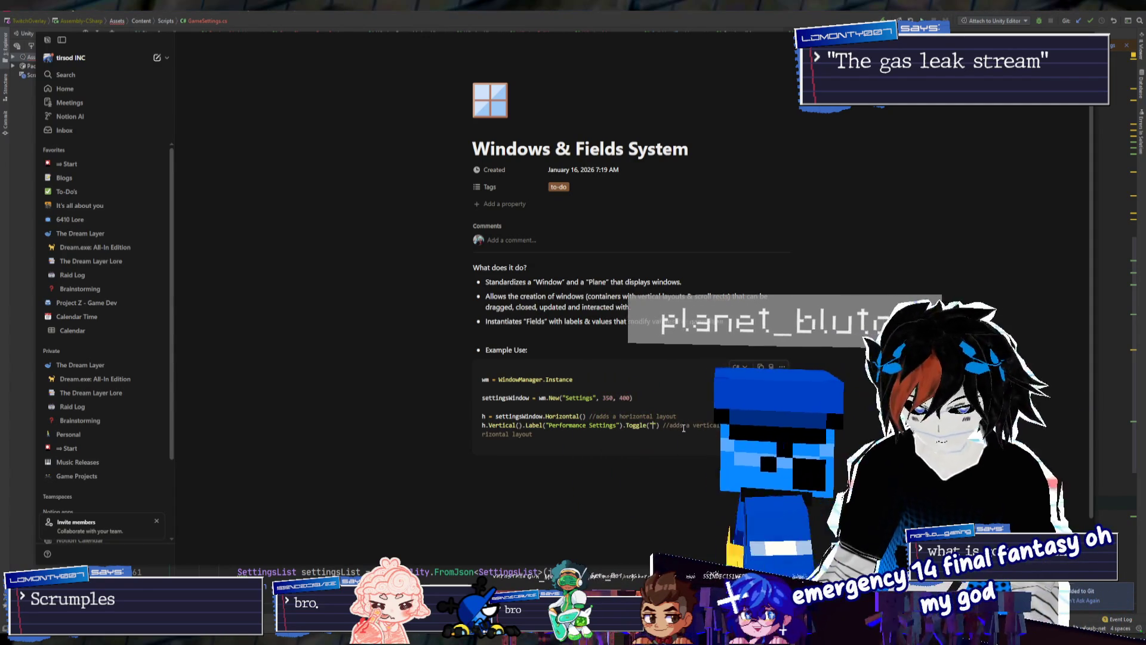
{"action": "key", "text": "Return"}
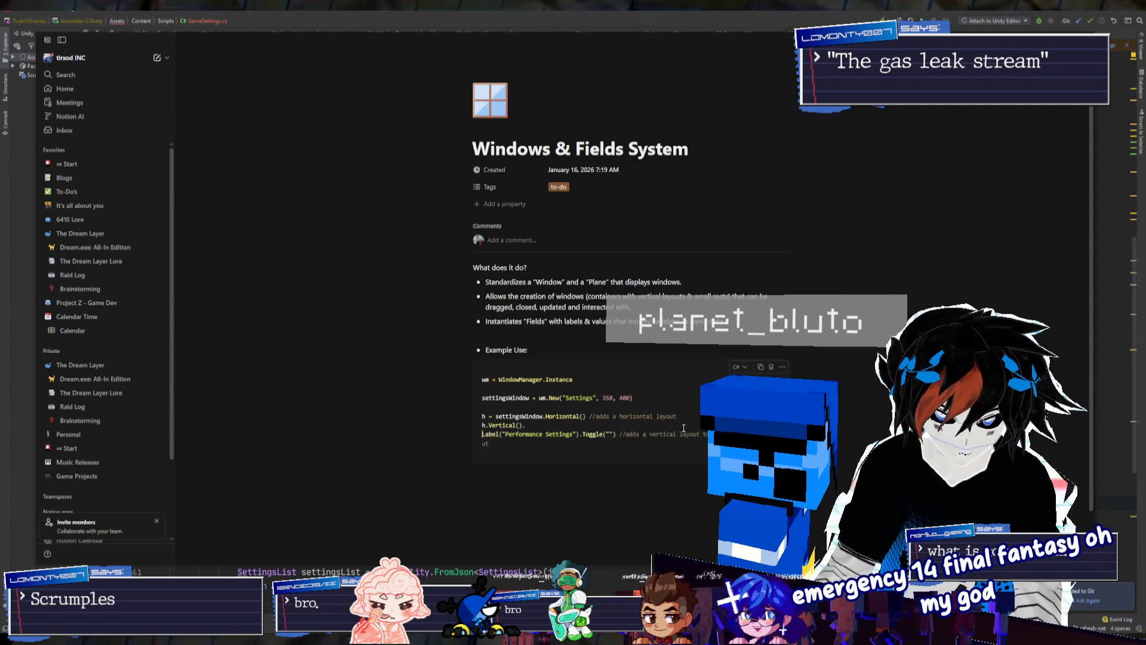
Place the .Label and .Toggle calls on their own indented lines under h.Vertical()
{"action": "key", "text": "ctrl+Left"}
{"action": "key", "text": "ctrl+Left"}
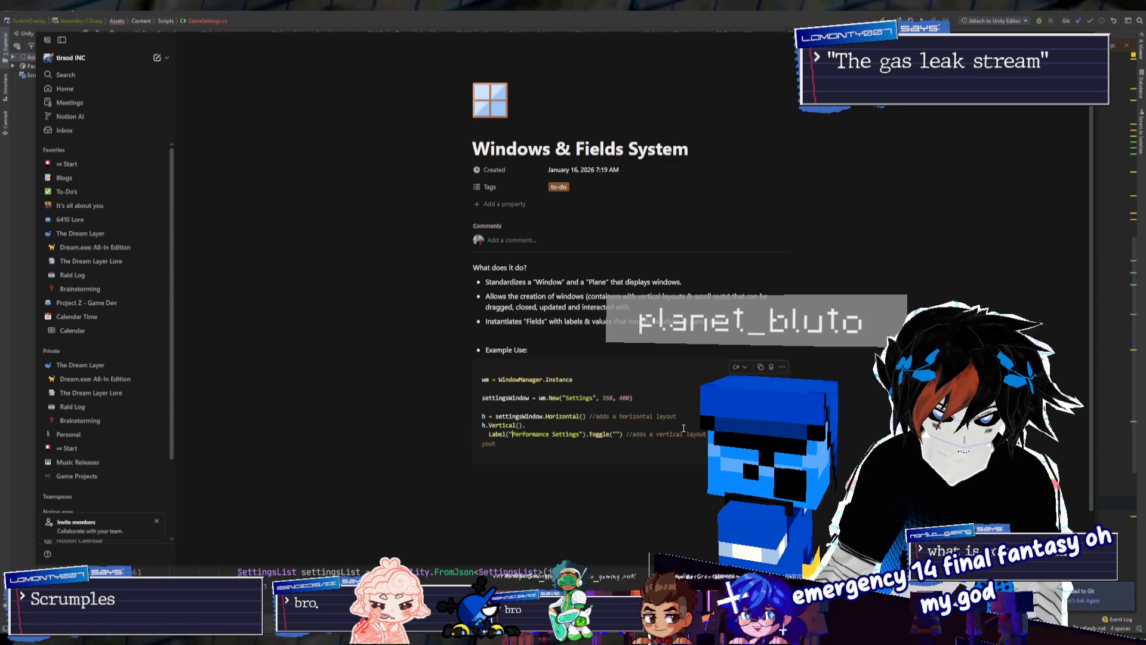
{"action": "key", "text": "Left"}
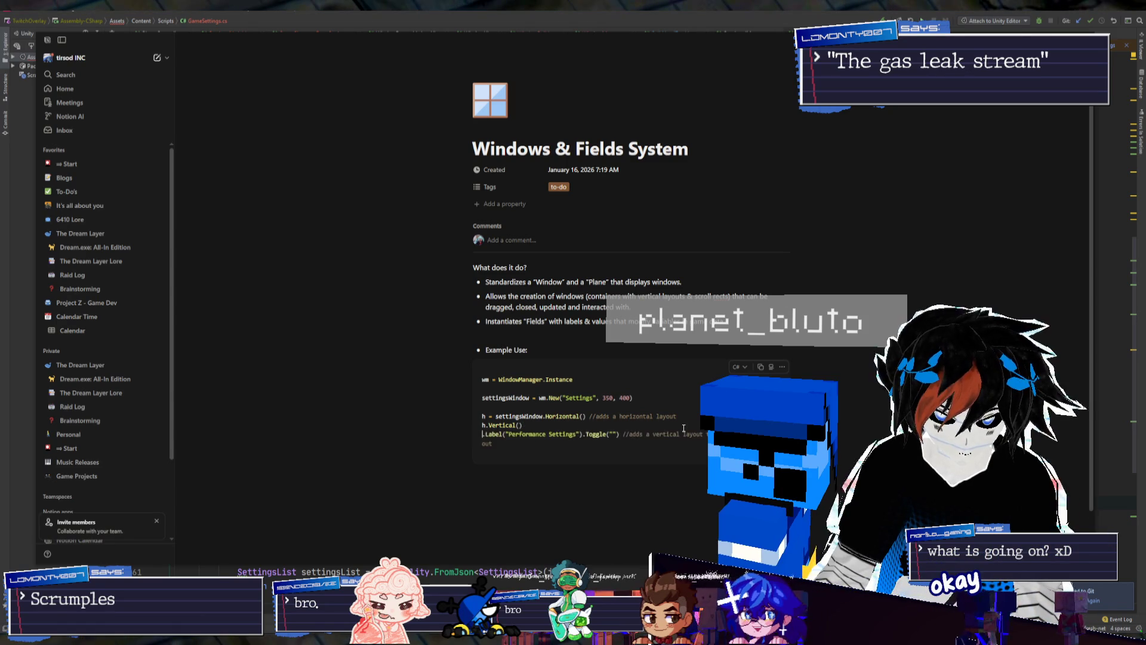
{"action": "key", "text": "Tab"}
{"action": "key", "text": "ctrl+Left"}
{"action": "key", "text": "Left"}
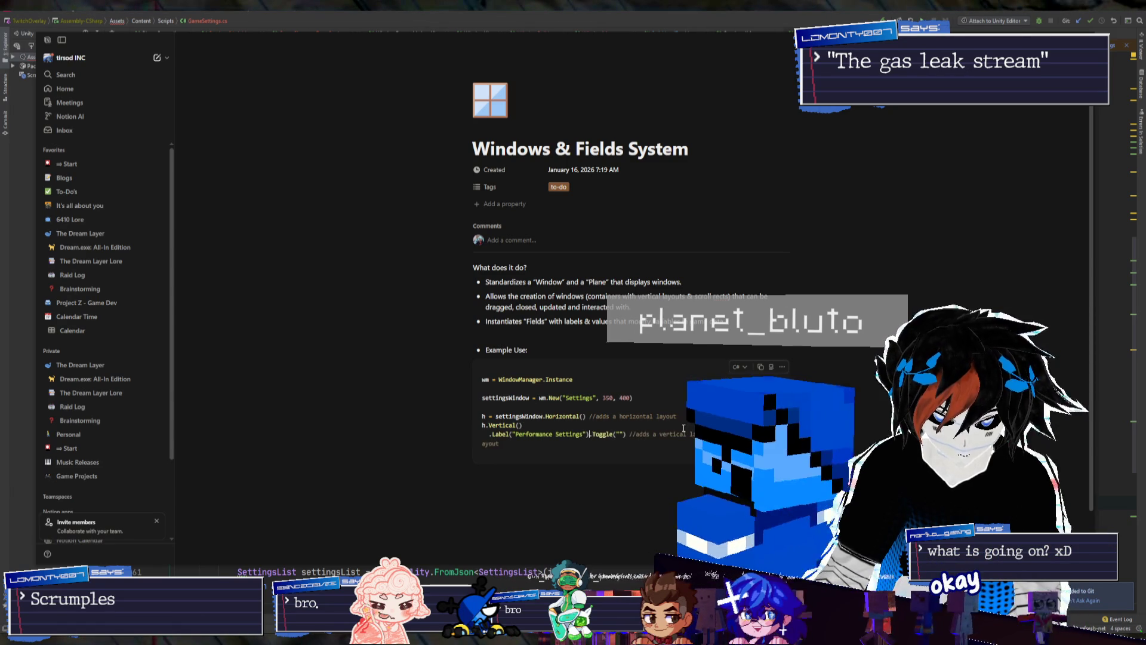
{"action": "key", "text": "Return"}
{"action": "key", "text": "ctrl+Right"}
{"action": "key", "text": "ctrl+Right"}
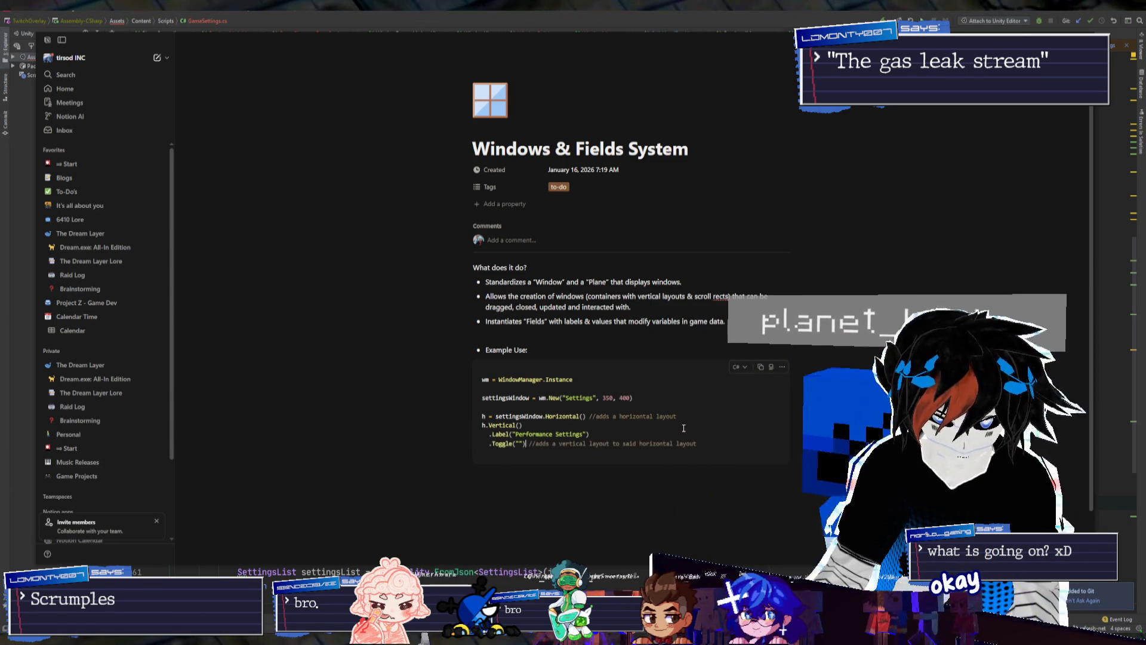
{"action": "key", "text": "Left"}
{"action": "key", "text": "Left"}
{"action": "key", "text": "Left"}
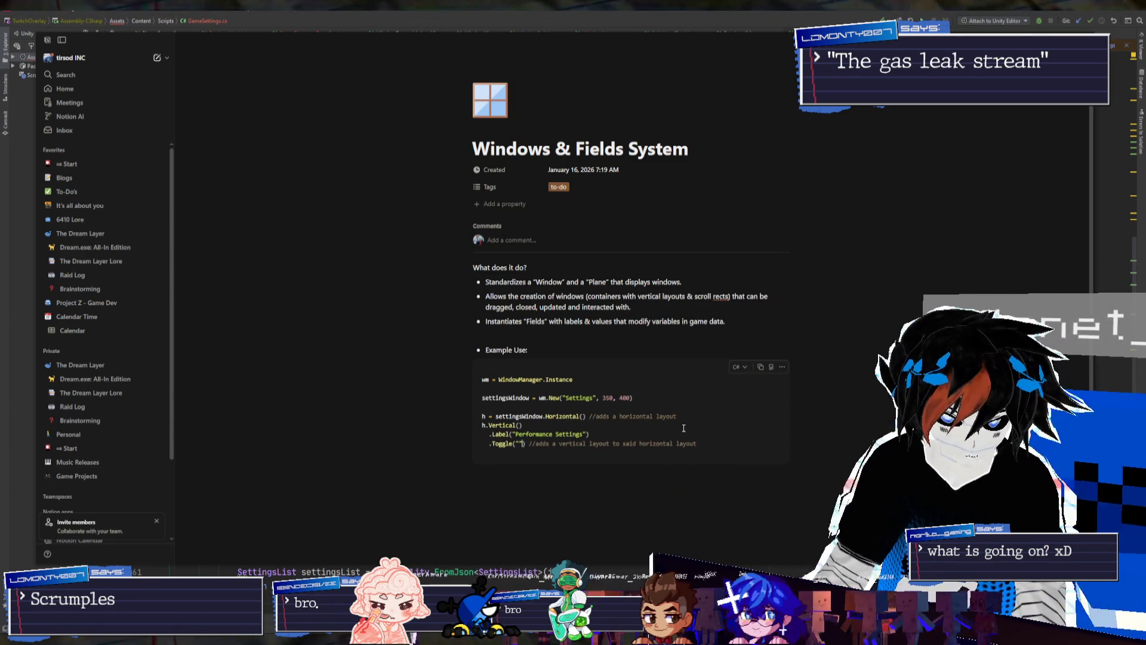
Fill the Toggle with "Enable Head Tracking", x => {GameSettings.Loaded.HeadTracking}
{"action": "type", "text": "Enable H"}
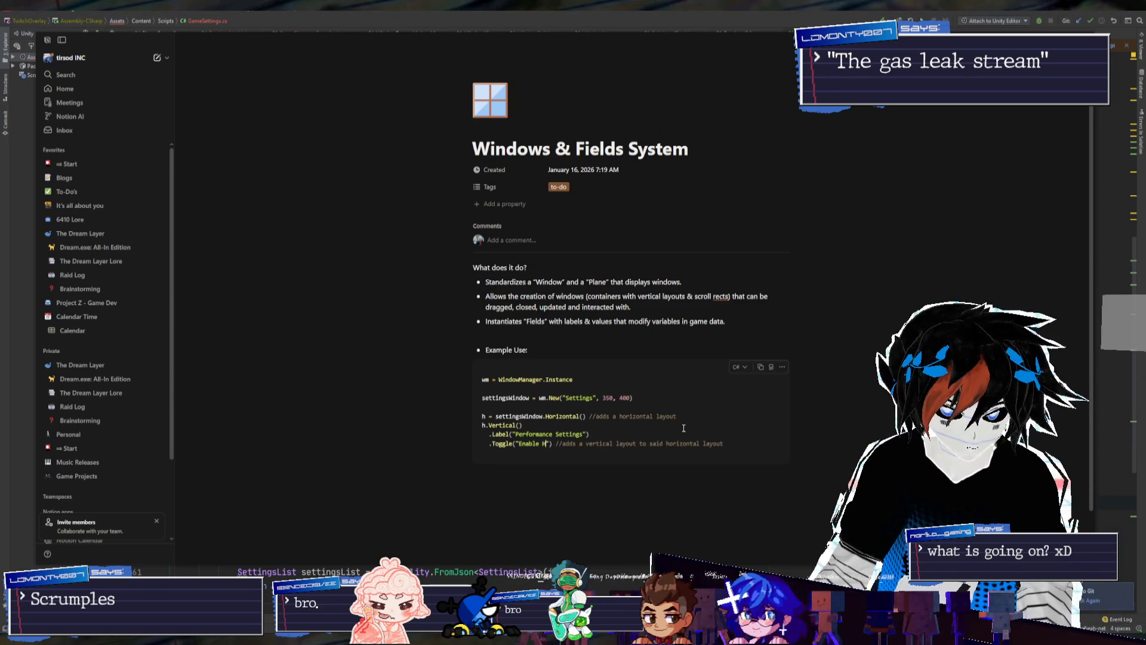
{"action": "type", "text": "ead Tracking\","}
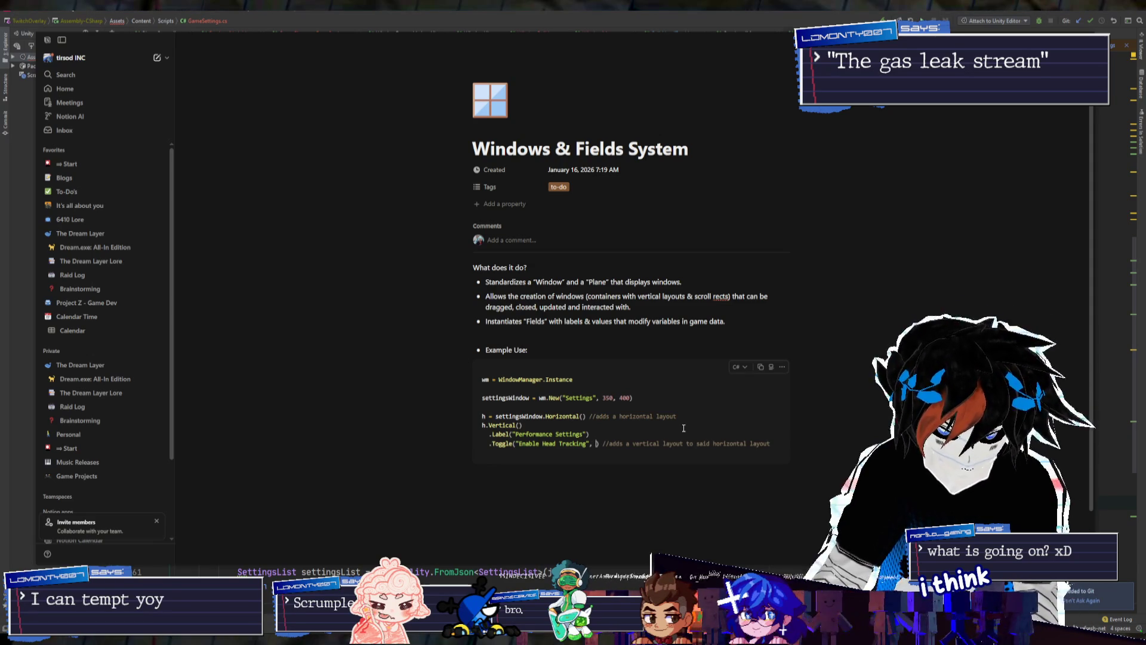
{"action": "type", "text": "x"}
{"action": "key", "text": "BackSpace"}
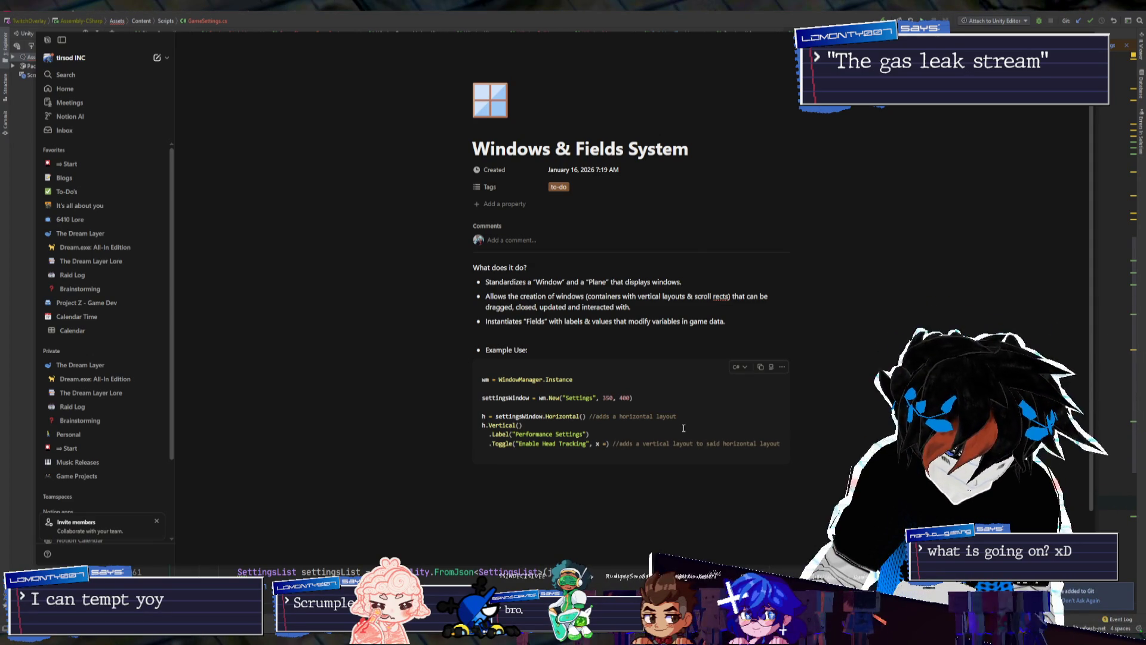
{"action": "type", "text": "> {"}
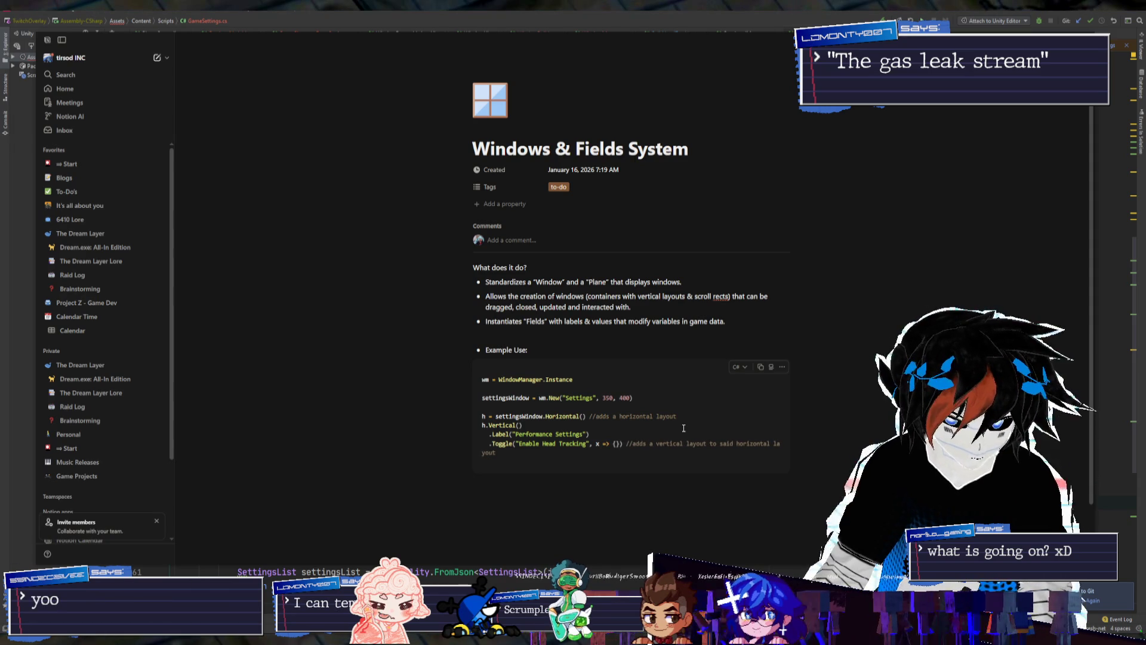
{"action": "type", "text": "Set"}
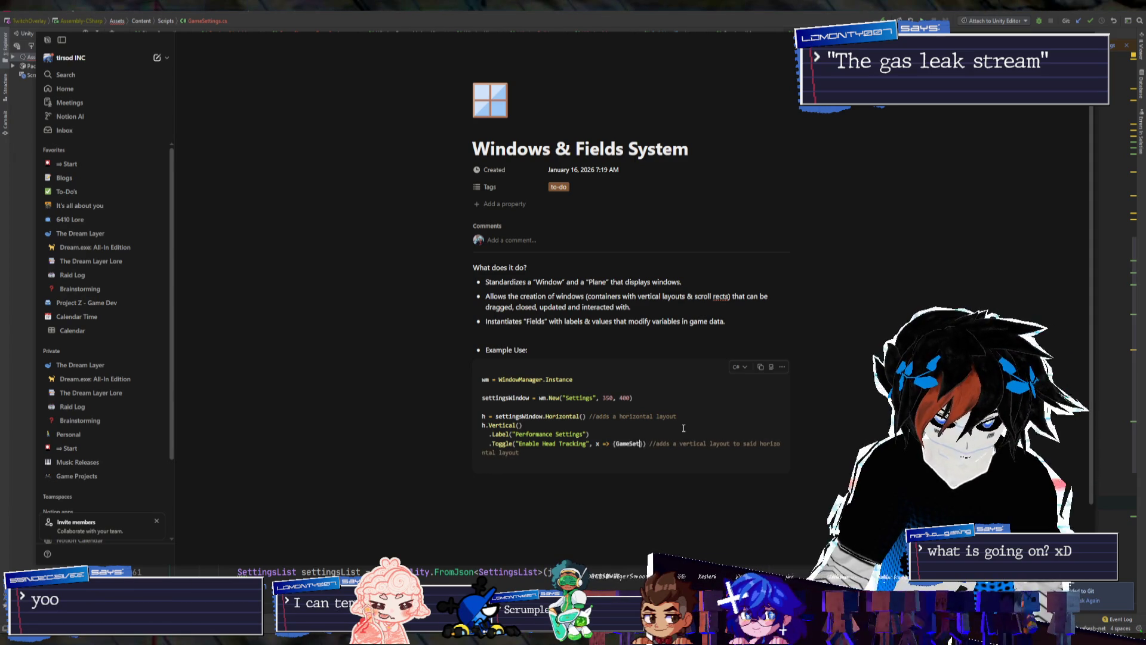
{"action": "type", "text": "d"}
{"action": "key", "text": "BackSpace"}
{"action": "key", "text": "BackSpace"}
{"action": "key", "text": "BackSpace"}
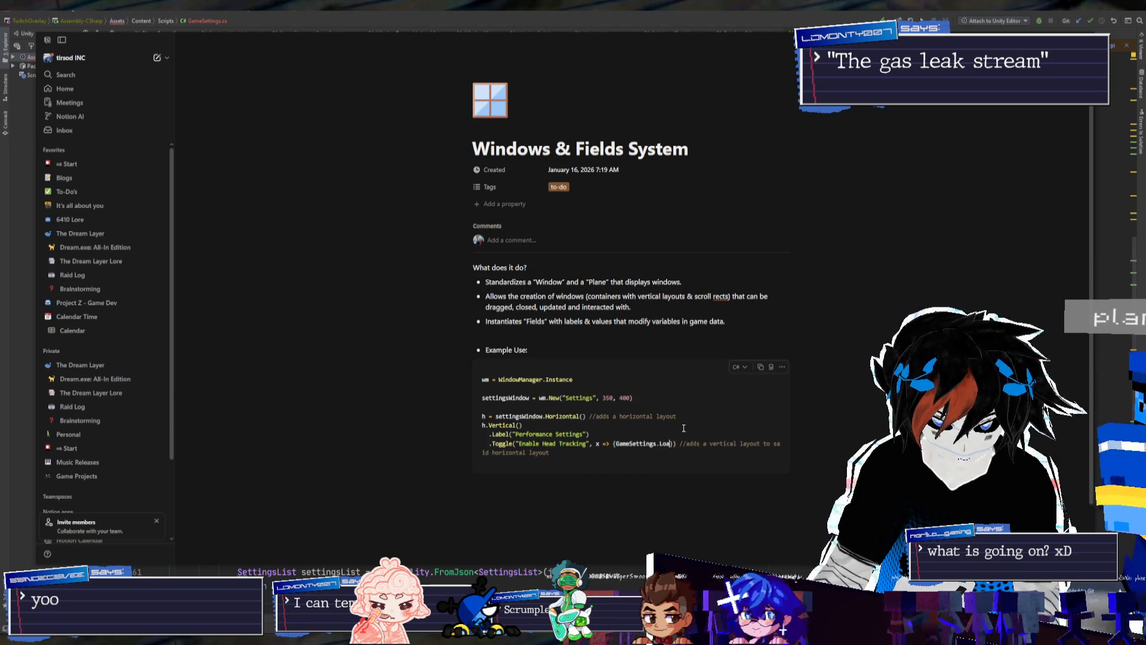
{"action": "type", "text": "Loaded.GetTra"}
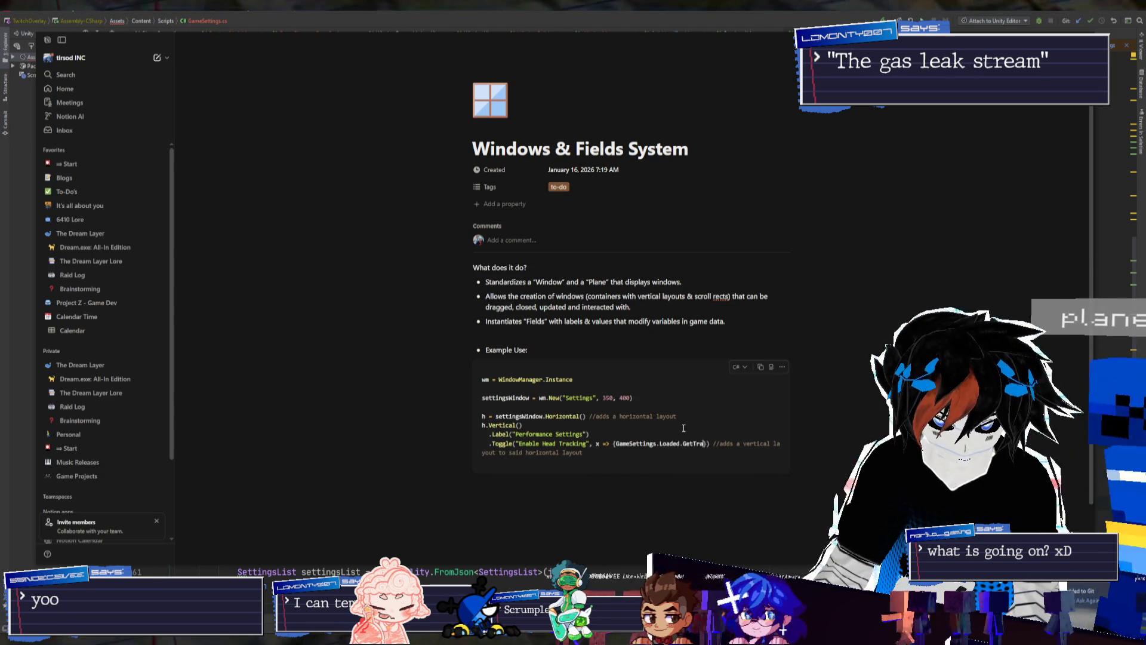
{"action": "key", "text": "BackSpace"}
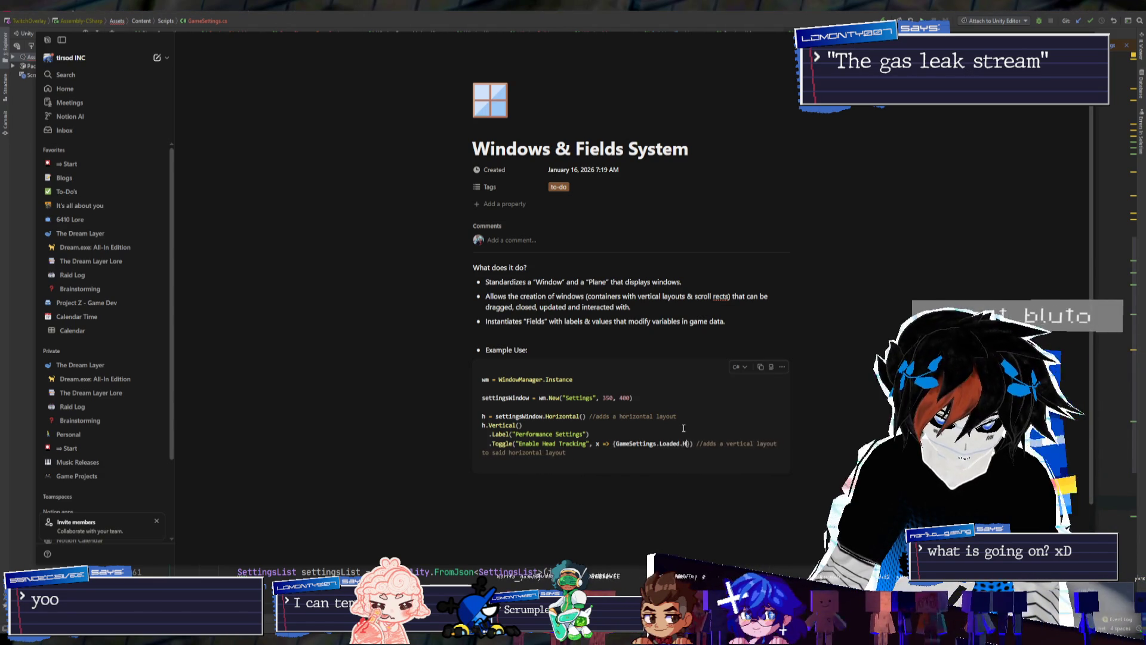
{"action": "type", "text": "eadTracking"}
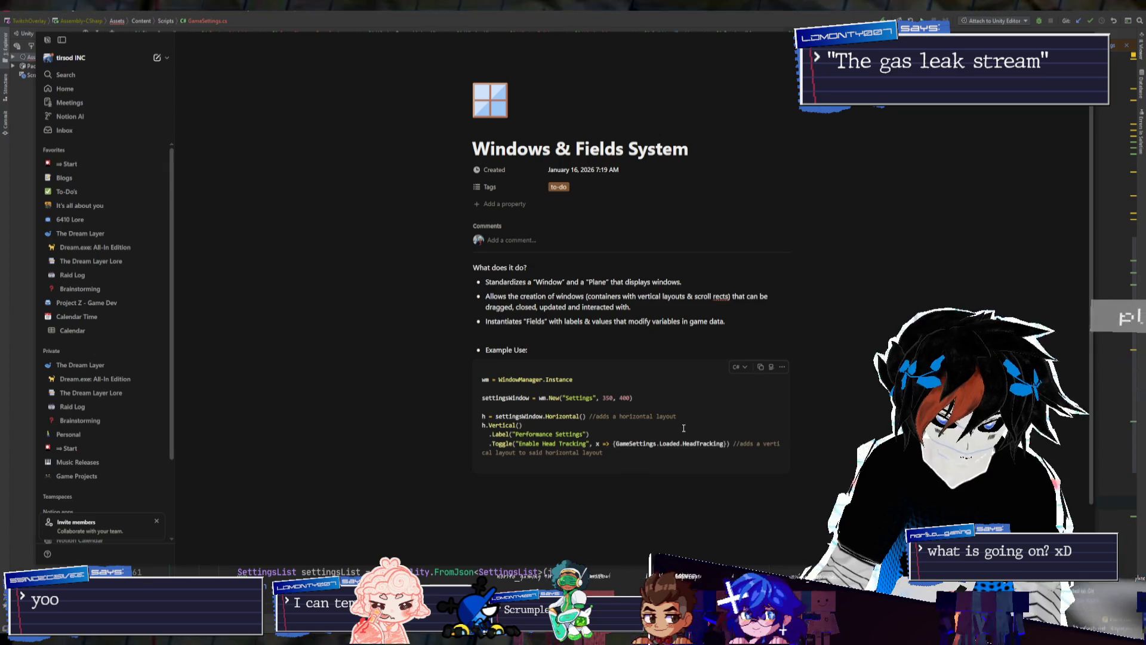
{"action": "key", "text": "Home"}
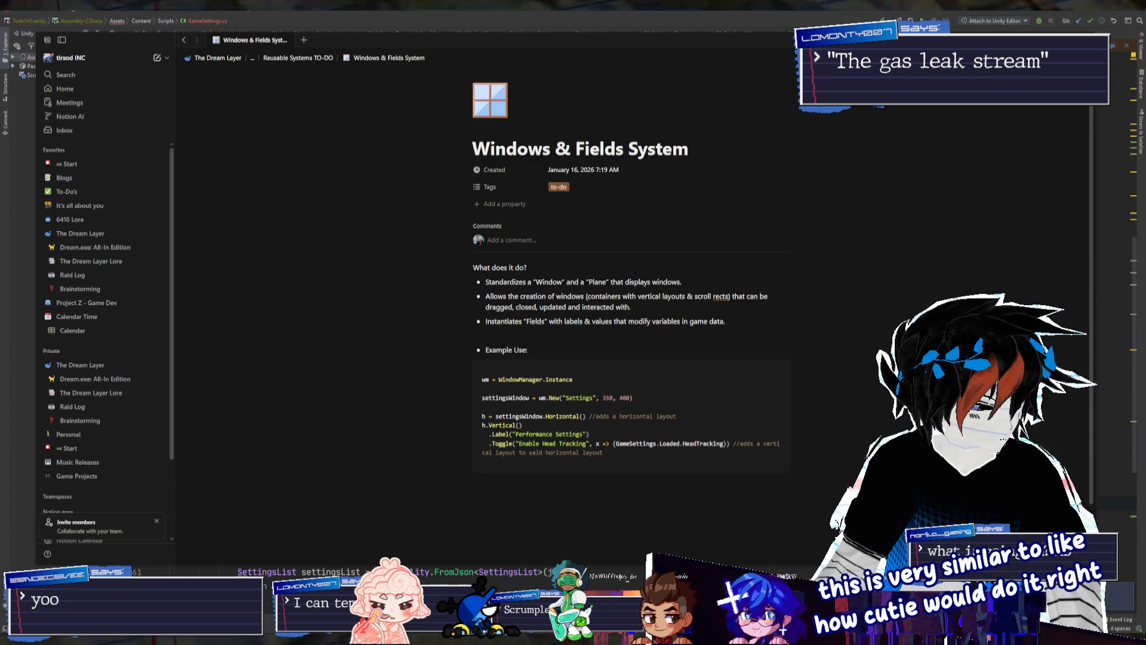
{"action": "left_click_drag", "start_coordinate": [0, 457], "coordinate": [568, 148]}
Search Google for 'qt window systme' and scroll the results beside the Notion page
{"action": "type", "text": "qt w"}
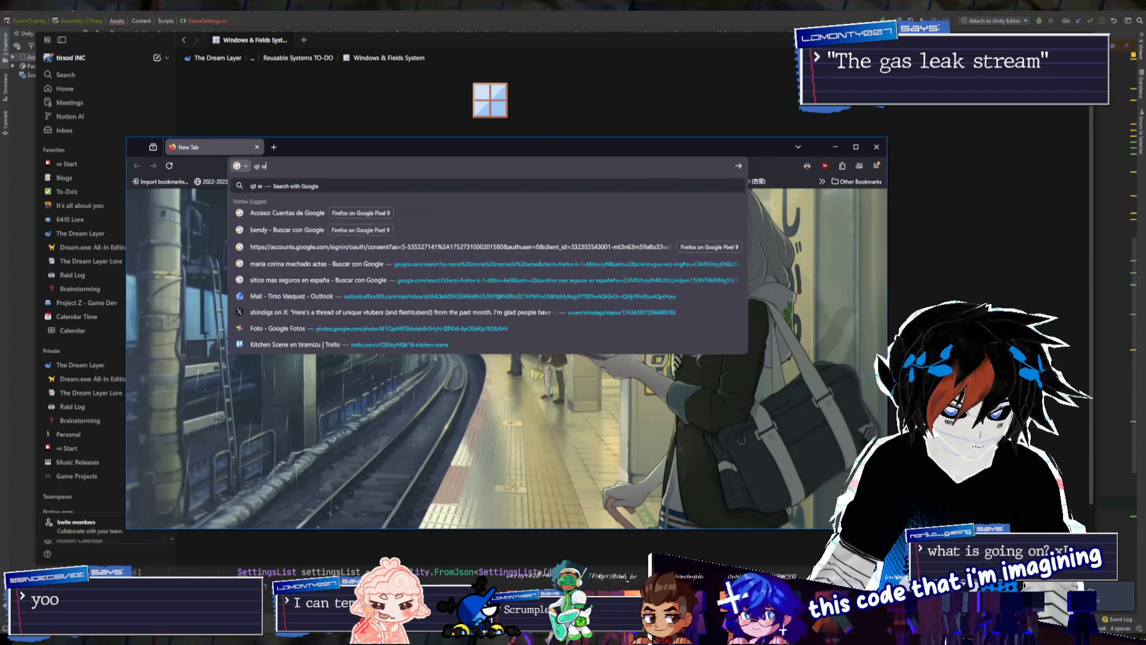
{"action": "type", "text": "indow systme"}
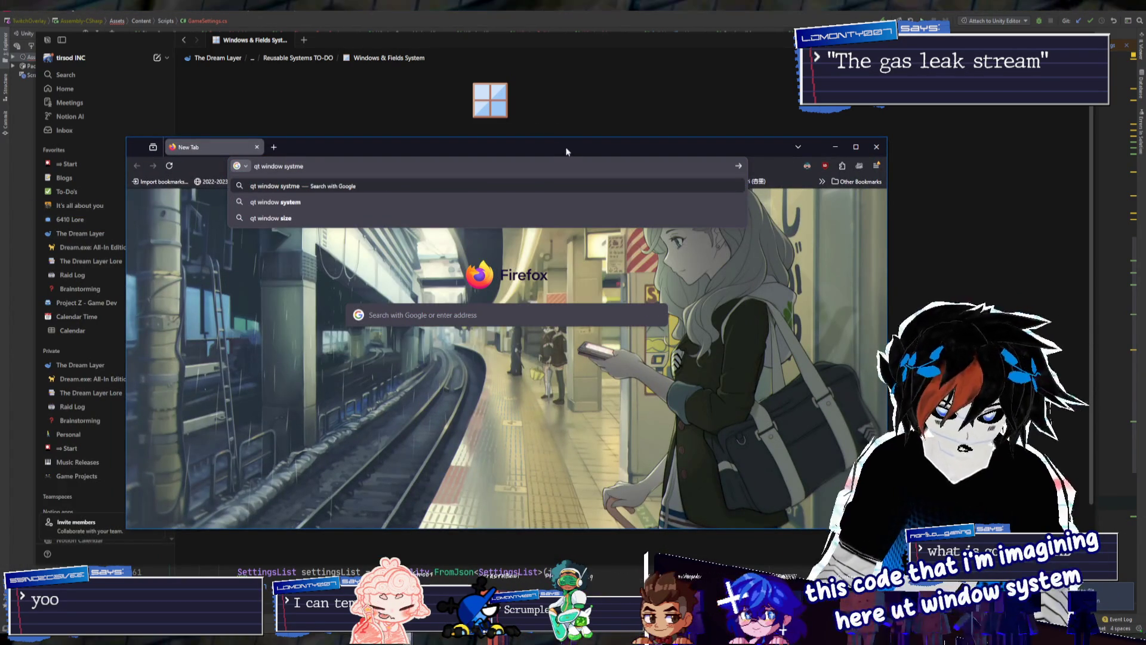
{"action": "left_click_drag", "start_coordinate": [572, 155], "coordinate": [3, 199]}
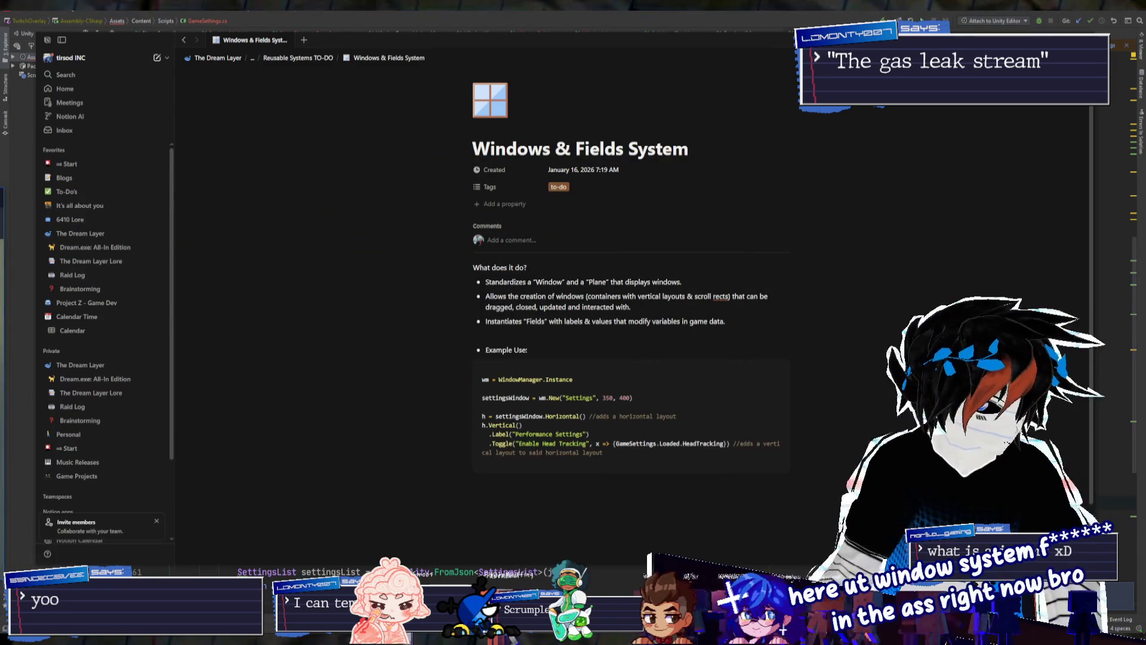
{"action": "mouse_move", "coordinate": [3, 199]}
{"action": "left_mouse_down"}
{"action": "mouse_move", "coordinate": [186, 200]}
{"action": "mouse_move", "coordinate": [627, 143]}
{"action": "left_mouse_up"}
{"action": "scroll", "coordinate": [569, 299], "scroll_direction": "down", "scroll_amount": 2}
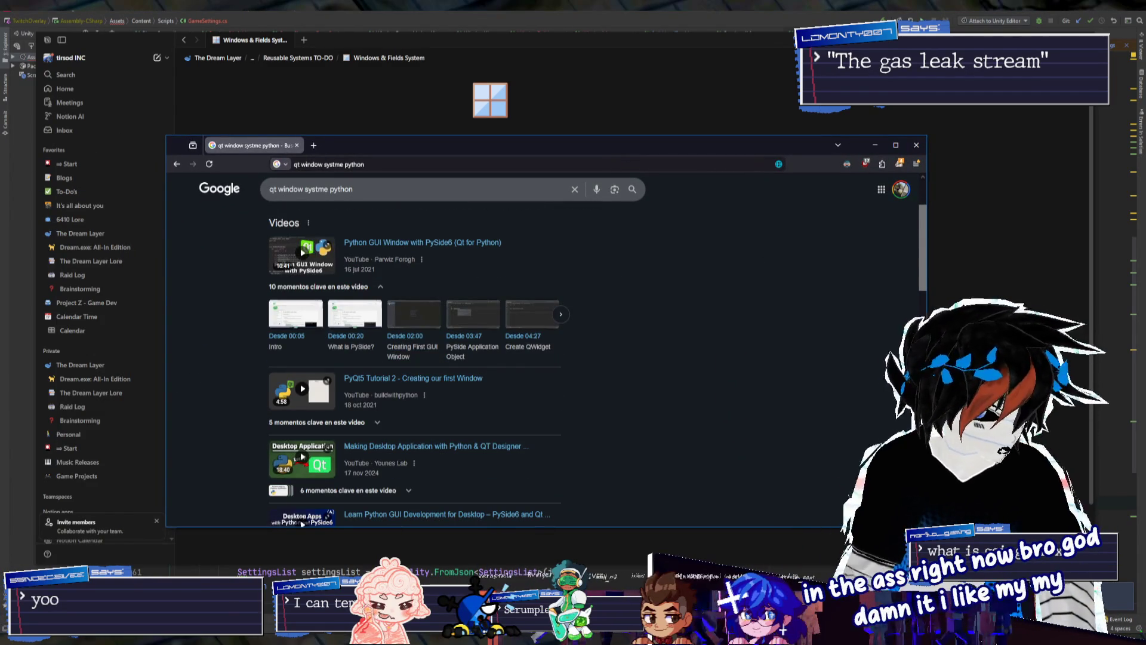
{"action": "scroll", "coordinate": [701, 346], "scroll_direction": "down", "scroll_amount": 2}
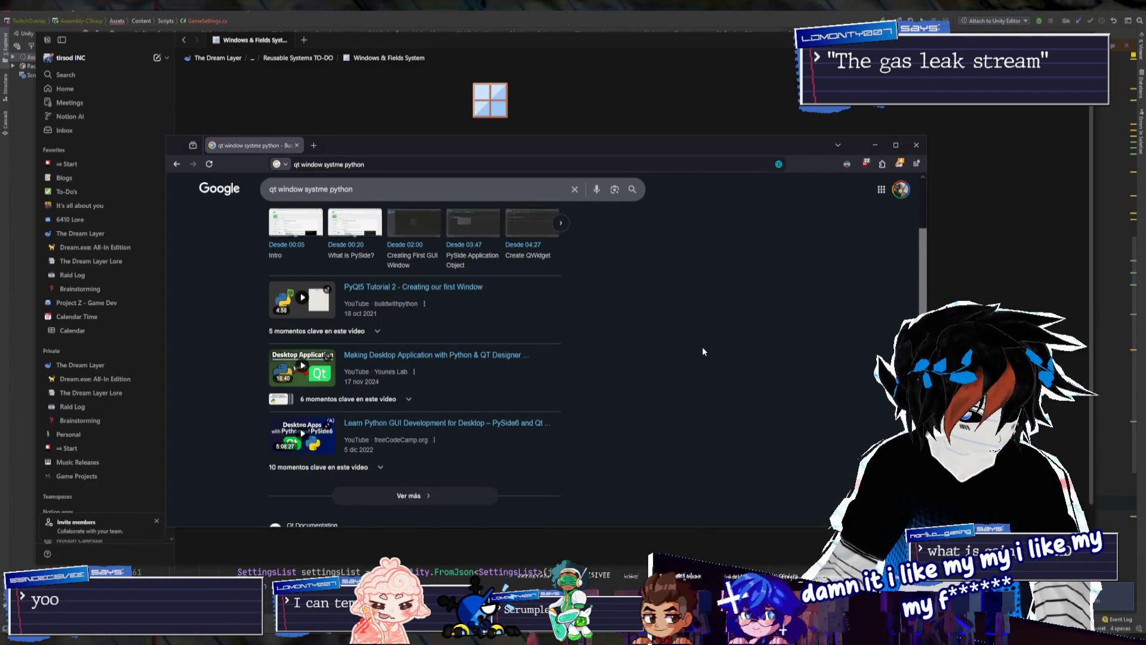
{"action": "scroll", "coordinate": [703, 348], "scroll_direction": "down", "scroll_amount": 2}
{"action": "scroll", "coordinate": [705, 349], "scroll_direction": "up", "scroll_amount": 4}
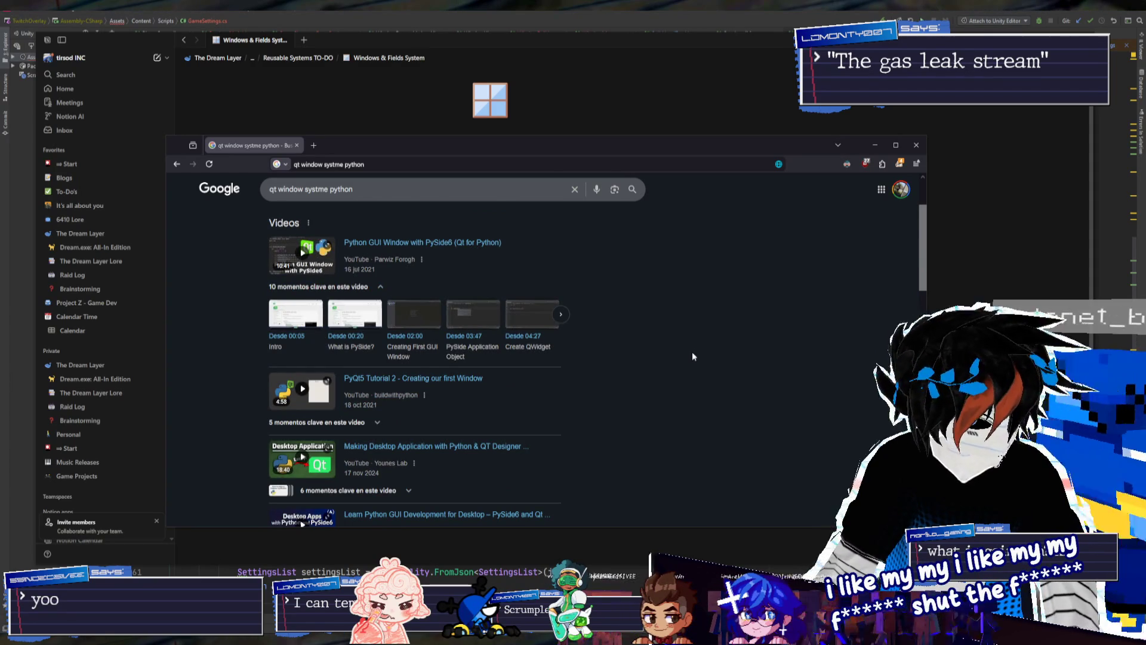
{"action": "left_click", "coordinate": [695, 355]}
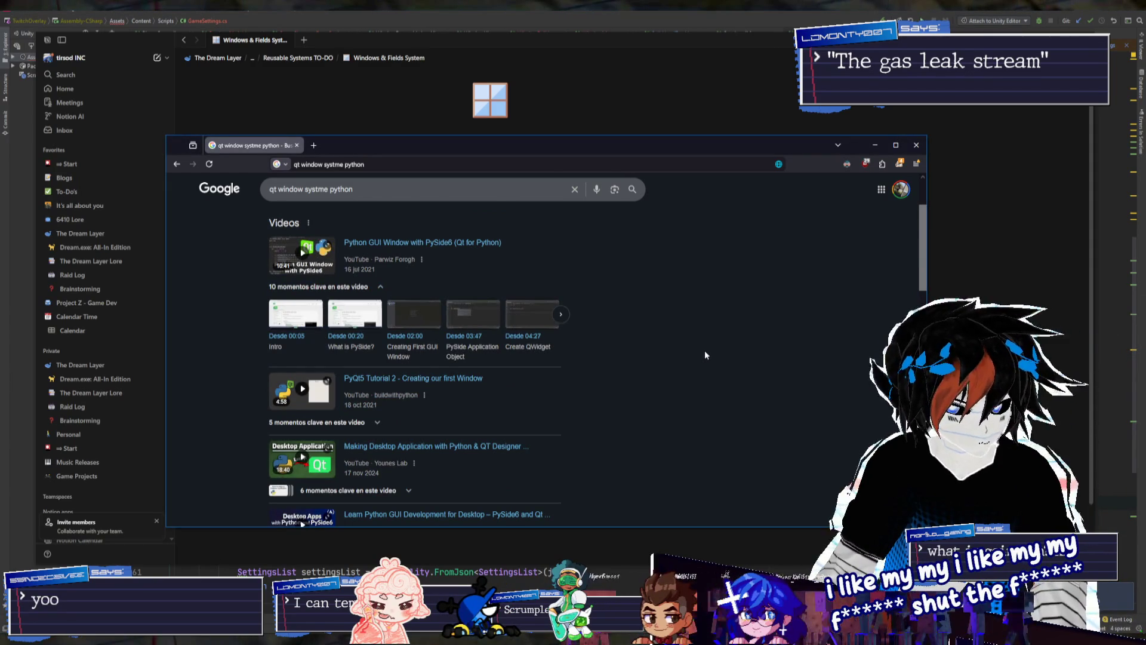
{"action": "scroll", "coordinate": [704, 355], "scroll_direction": "down", "scroll_amount": 4}
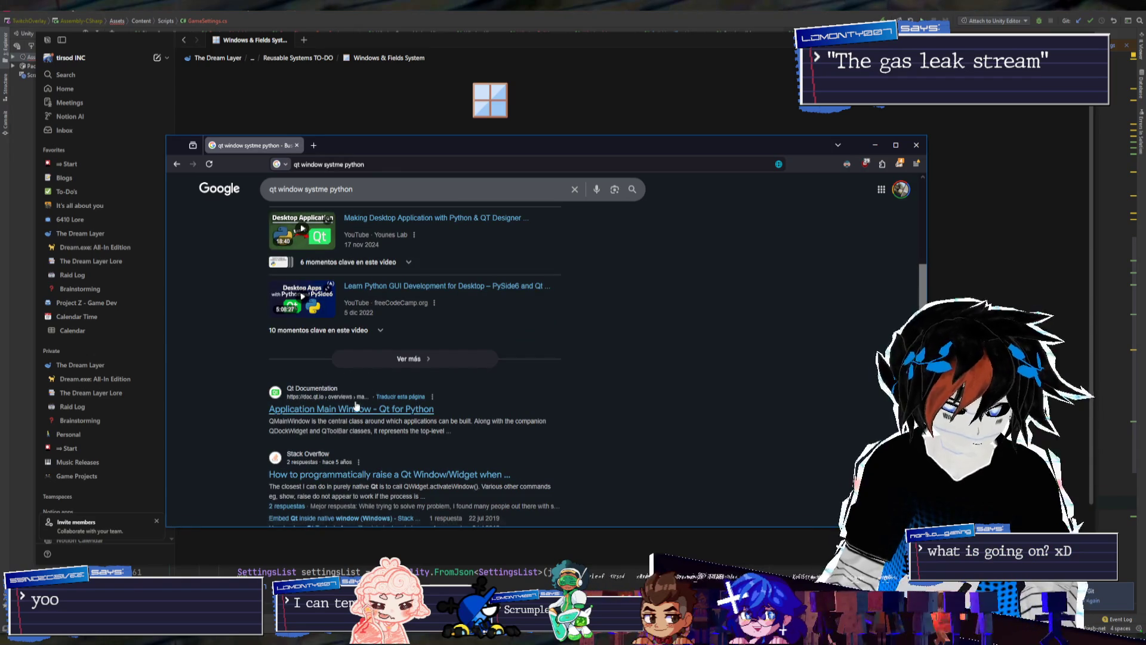
Read the Qt main window documentation, then open the Stack Overflow question on raising Qt windows
{"action": "left_click", "coordinate": [336, 414]}
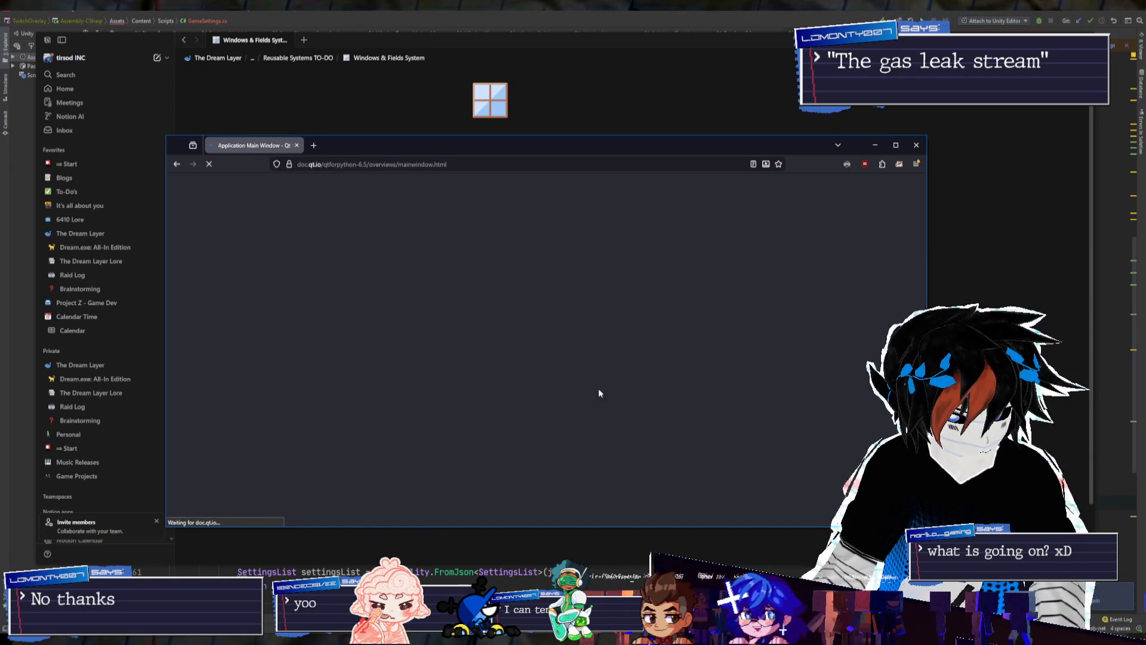
{"action": "scroll", "coordinate": [604, 375], "scroll_direction": "down", "scroll_amount": 10}
{"action": "scroll", "coordinate": [604, 374], "scroll_direction": "down", "scroll_amount": 2}
{"action": "scroll", "coordinate": [582, 385], "scroll_direction": "up", "scroll_amount": 3, "text": "ctrl"}
{"action": "scroll", "coordinate": [580, 381], "scroll_direction": "down", "scroll_amount": 3}
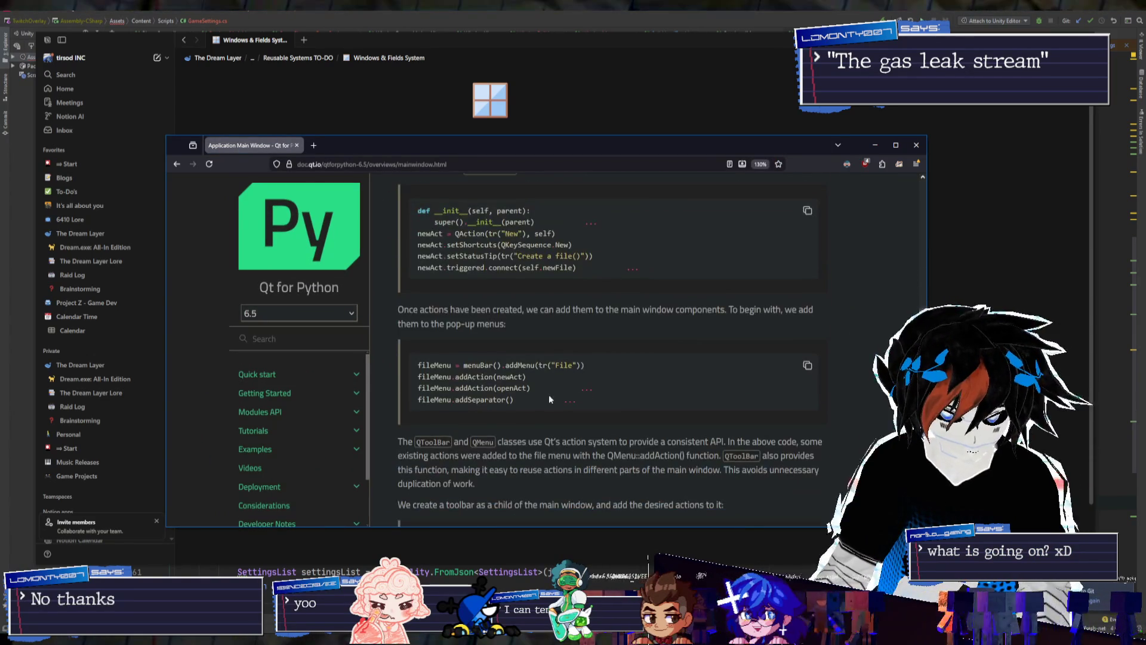
{"action": "scroll", "coordinate": [550, 413], "scroll_direction": "down", "scroll_amount": 8}
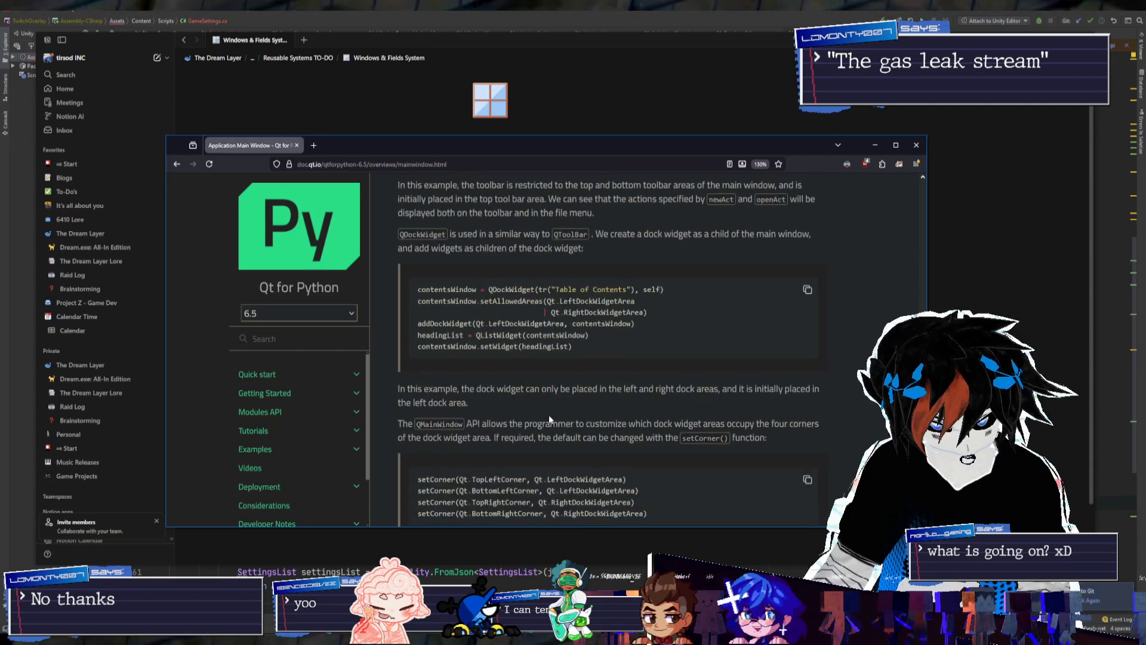
{"action": "scroll", "coordinate": [550, 413], "scroll_direction": "down", "scroll_amount": 3}
{"action": "scroll", "coordinate": [693, 403], "scroll_direction": "down", "scroll_amount": 4}
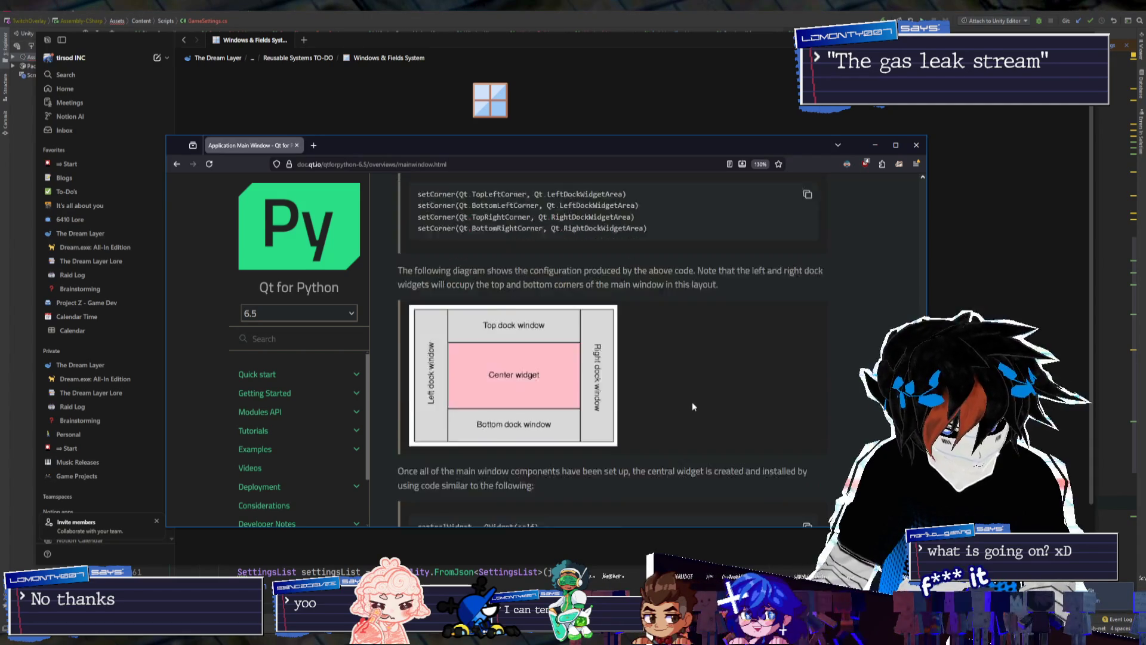
{"action": "scroll", "coordinate": [690, 405], "scroll_direction": "down", "scroll_amount": 1}
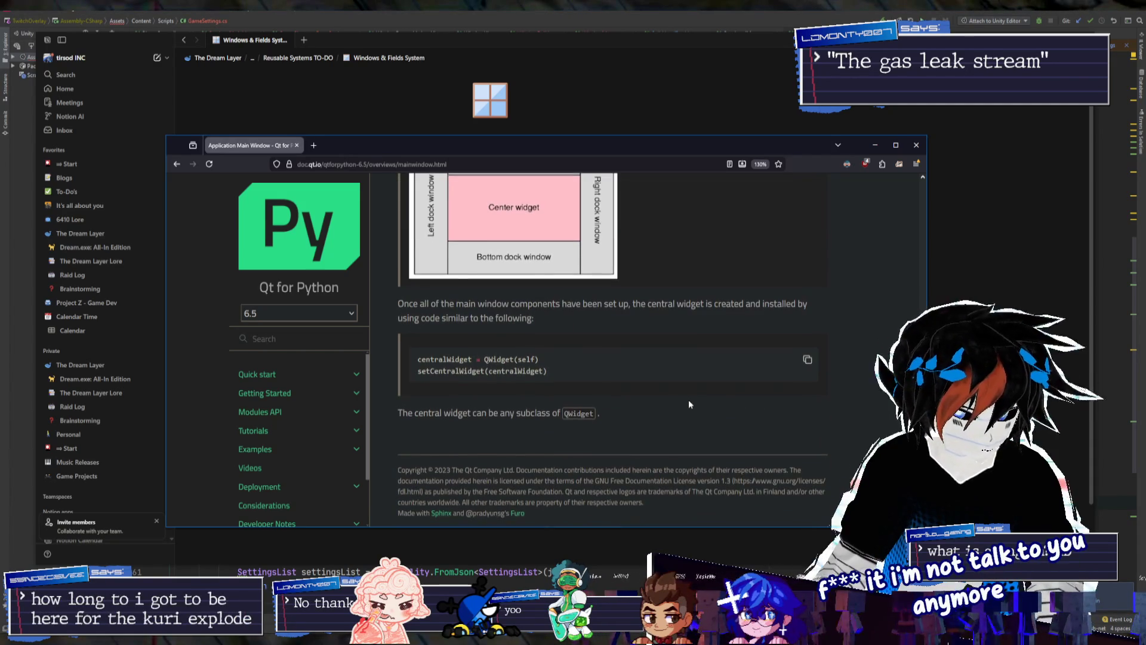
{"action": "key", "text": "alt+Left"}
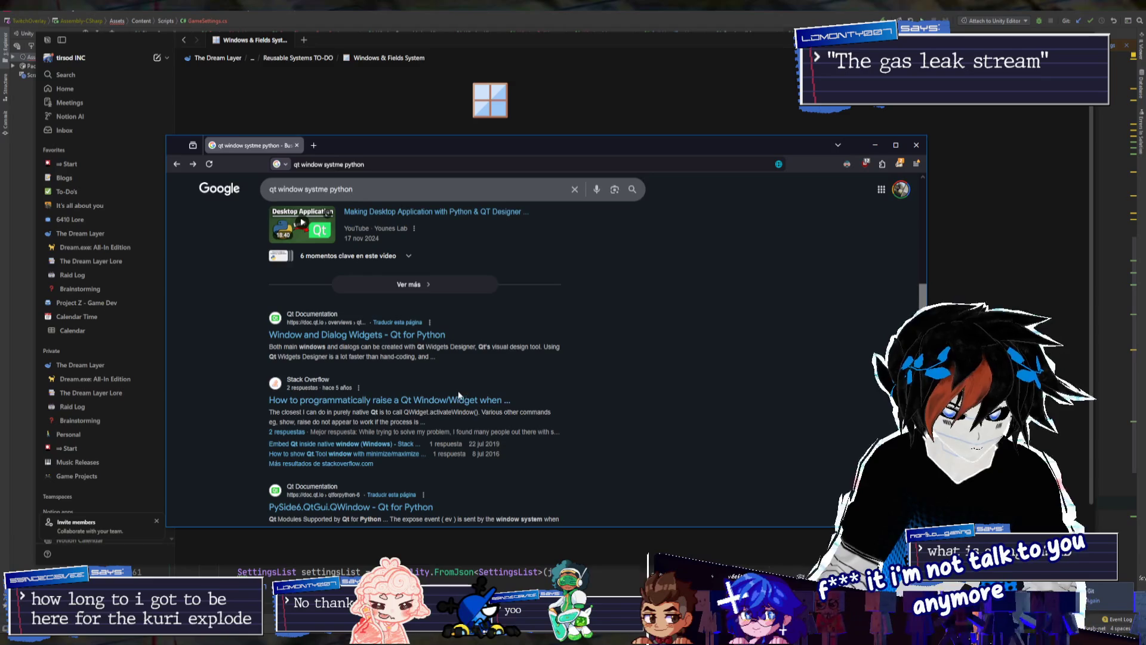
{"action": "left_click", "coordinate": [445, 403]}
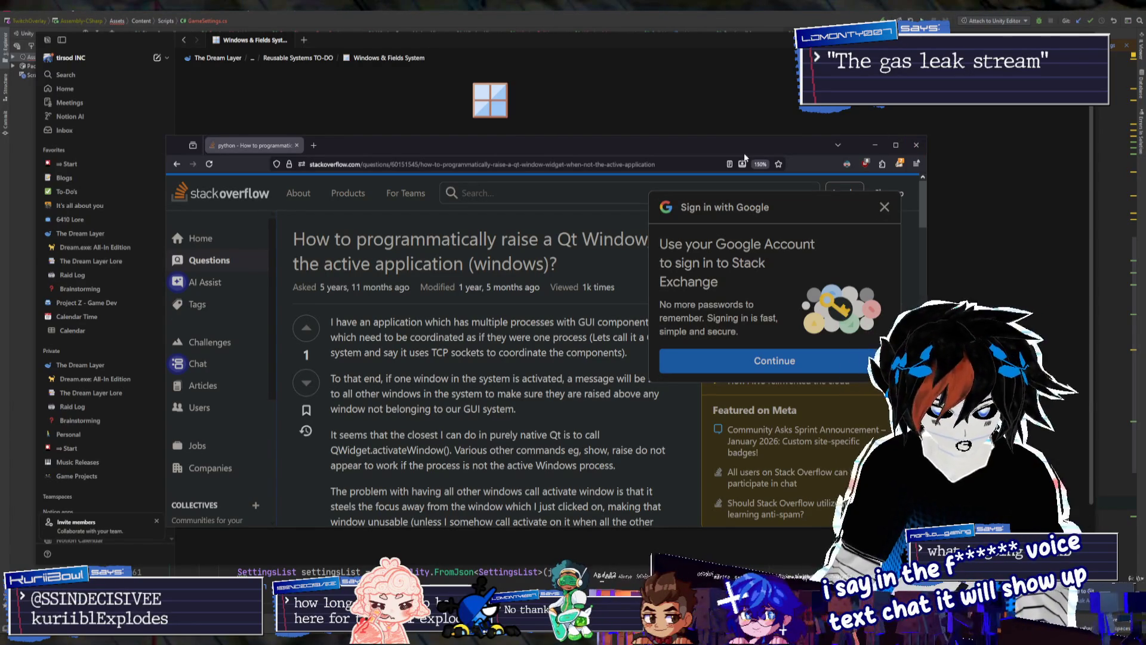
Bring Notion's Windows & Fields System page back in front of Firefox
{"action": "left_click", "coordinate": [916, 145]}
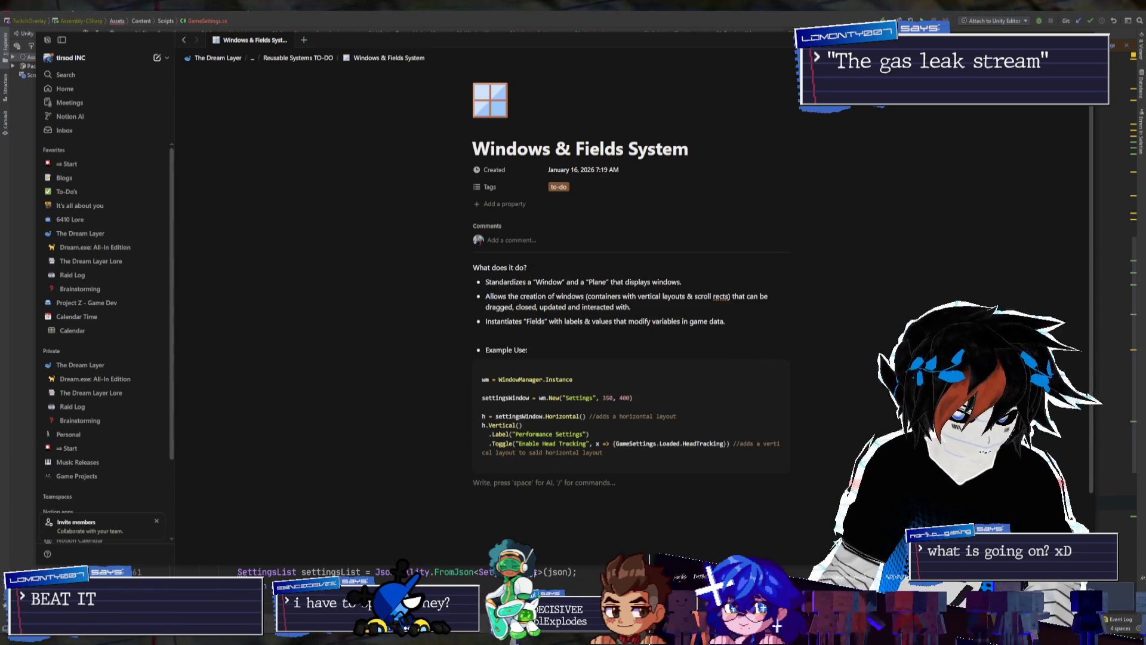
Glance over the code editor and restore its window to full screen
{"action": "key", "text": "alt+Tab"}
{"action": "scroll", "coordinate": [478, 285], "scroll_direction": "down", "scroll_amount": 1}
{"action": "scroll", "coordinate": [479, 284], "scroll_direction": "up", "scroll_amount": 2}
{"action": "scroll", "coordinate": [478, 284], "scroll_direction": "up", "scroll_amount": 5}
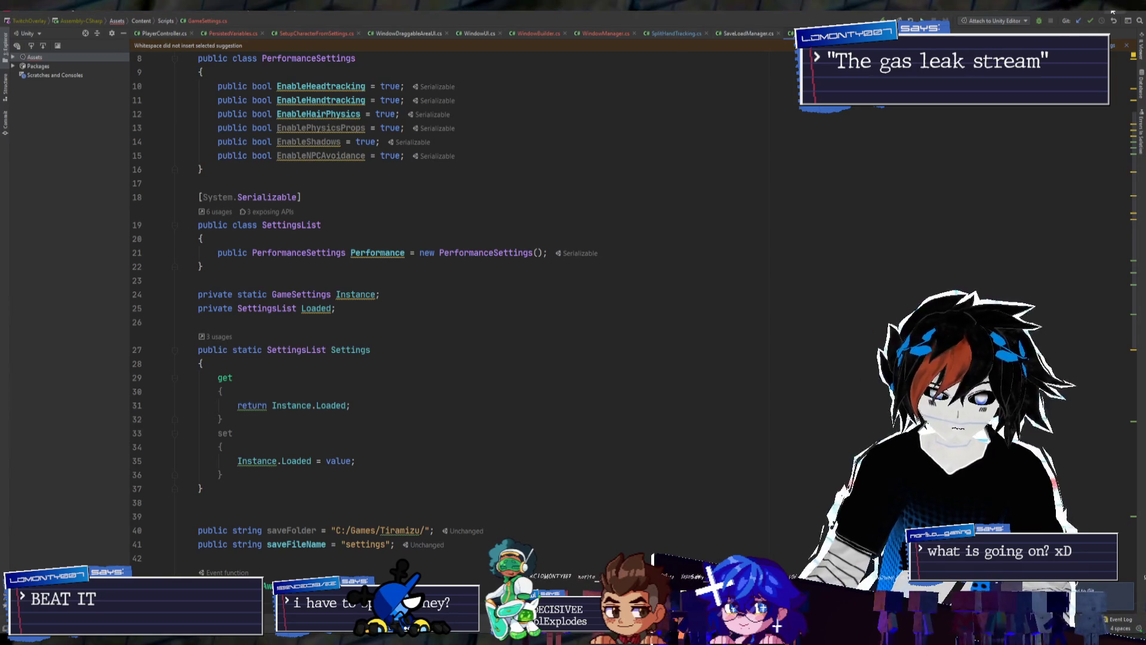
{"action": "key", "text": "super+Down"}
{"action": "left_click", "coordinate": [928, 116]}
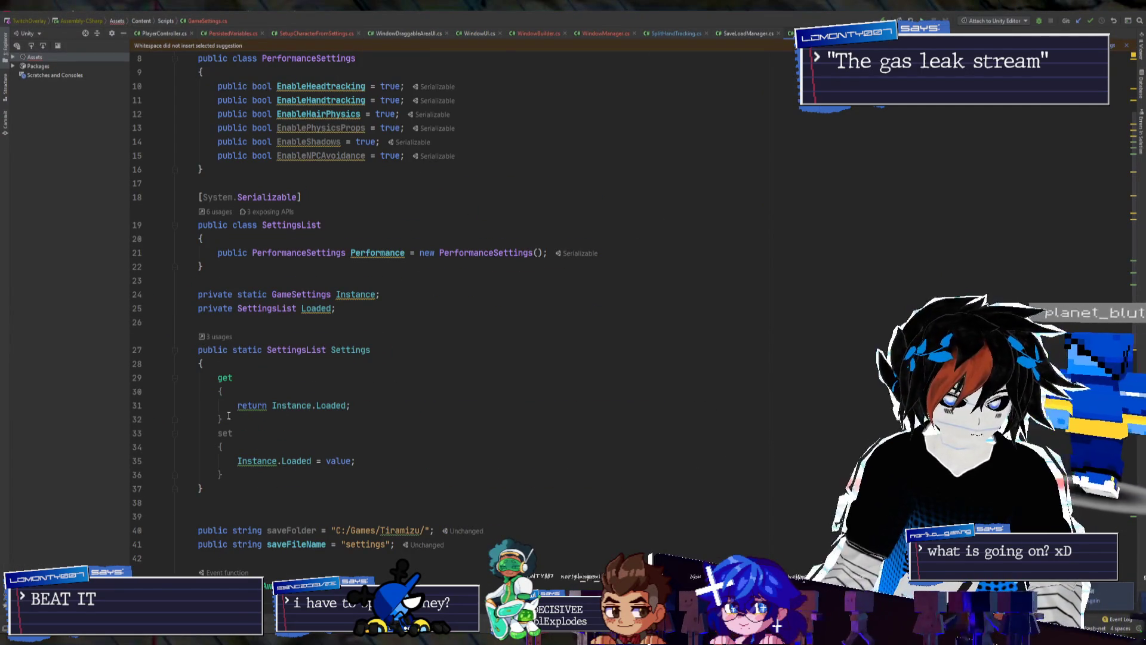
In Unity, select Scene Controller and open its WindowManager script from the Inspector
{"action": "key", "text": "alt+Tab"}
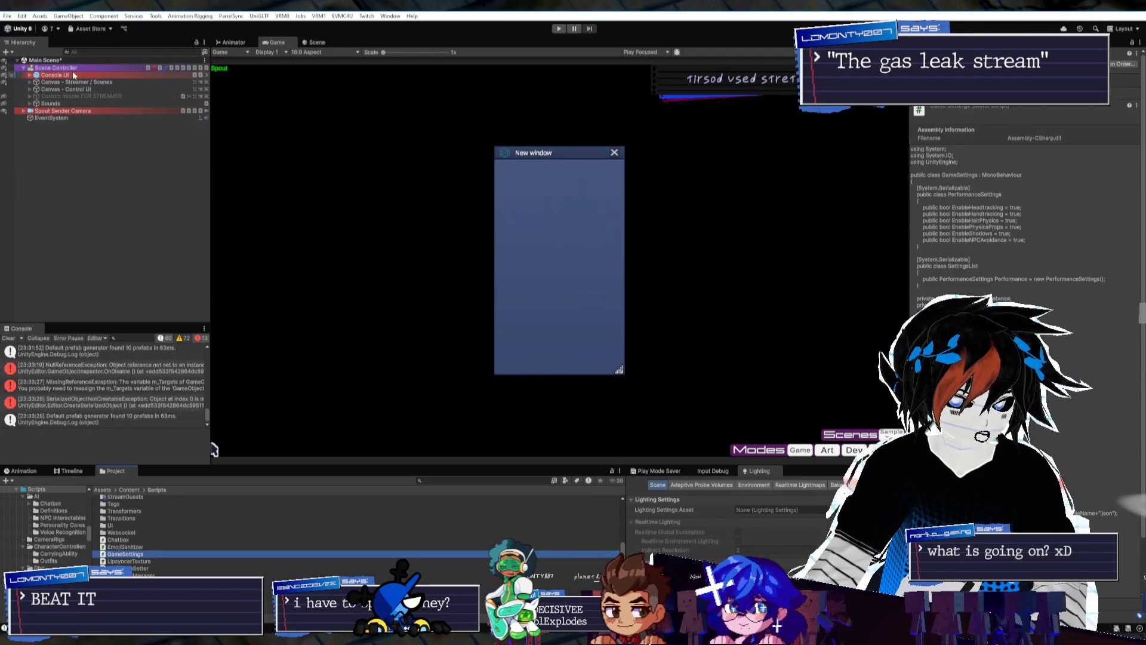
{"action": "left_click", "coordinate": [72, 60]}
{"action": "right_click", "coordinate": [72, 62]}
{"action": "left_click", "coordinate": [70, 68]}
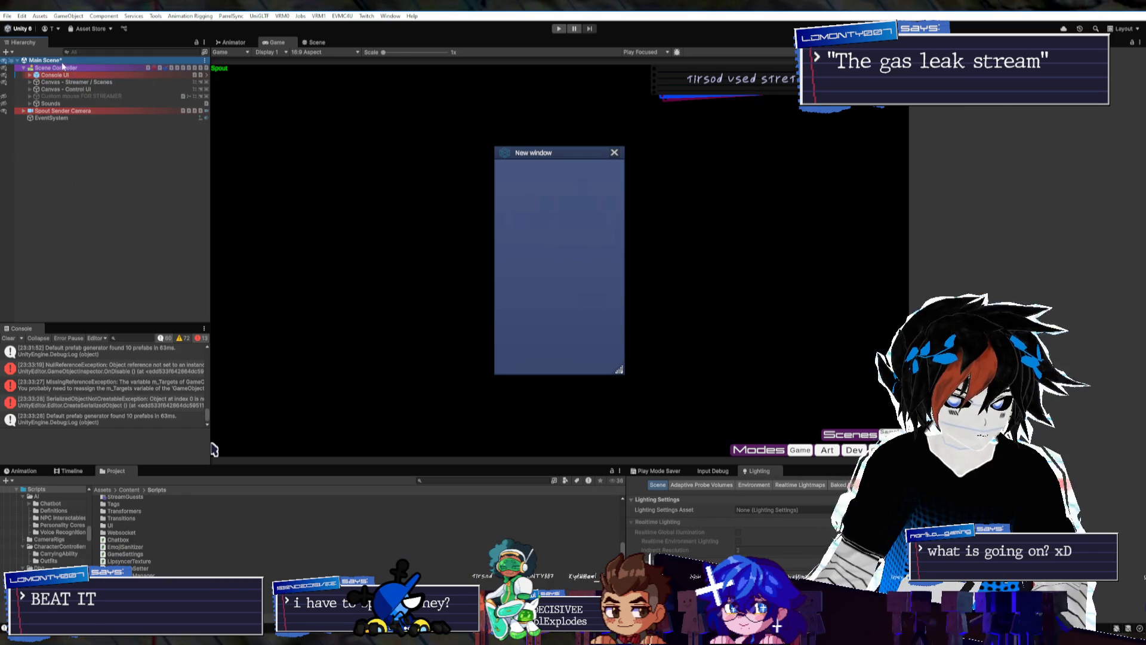
{"action": "left_click", "coordinate": [69, 67]}
{"action": "left_click", "coordinate": [966, 221]}
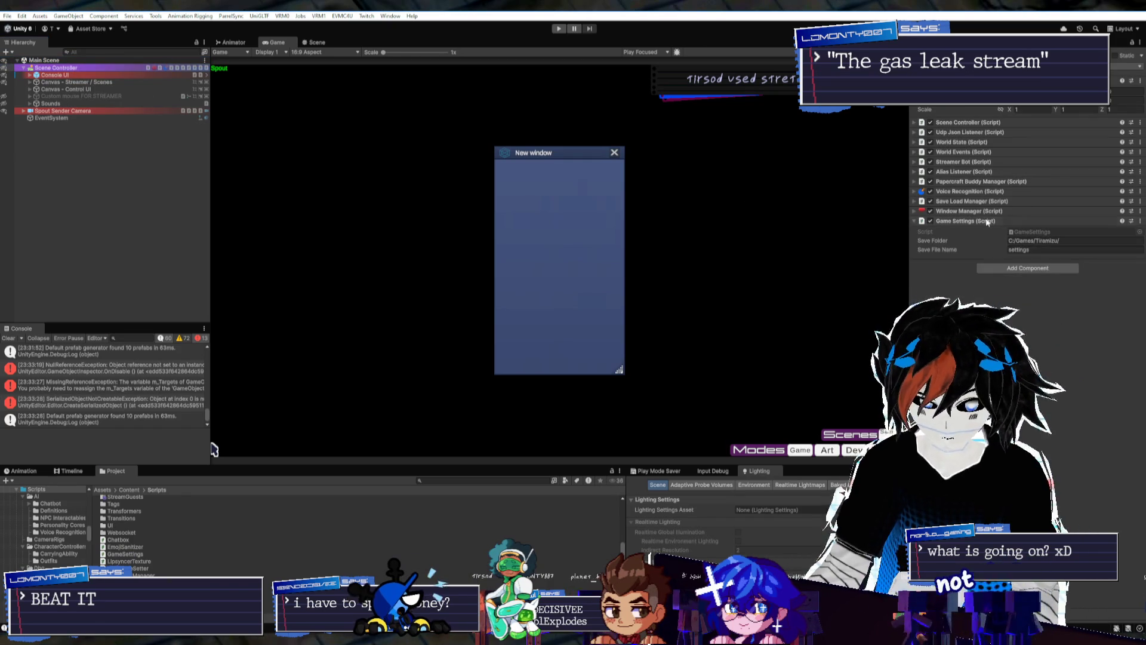
{"action": "left_click", "coordinate": [969, 210]}
{"action": "left_click", "coordinate": [1036, 221]}
{"action": "left_click", "coordinate": [156, 542]}
{"action": "double_click", "coordinate": [156, 542]}
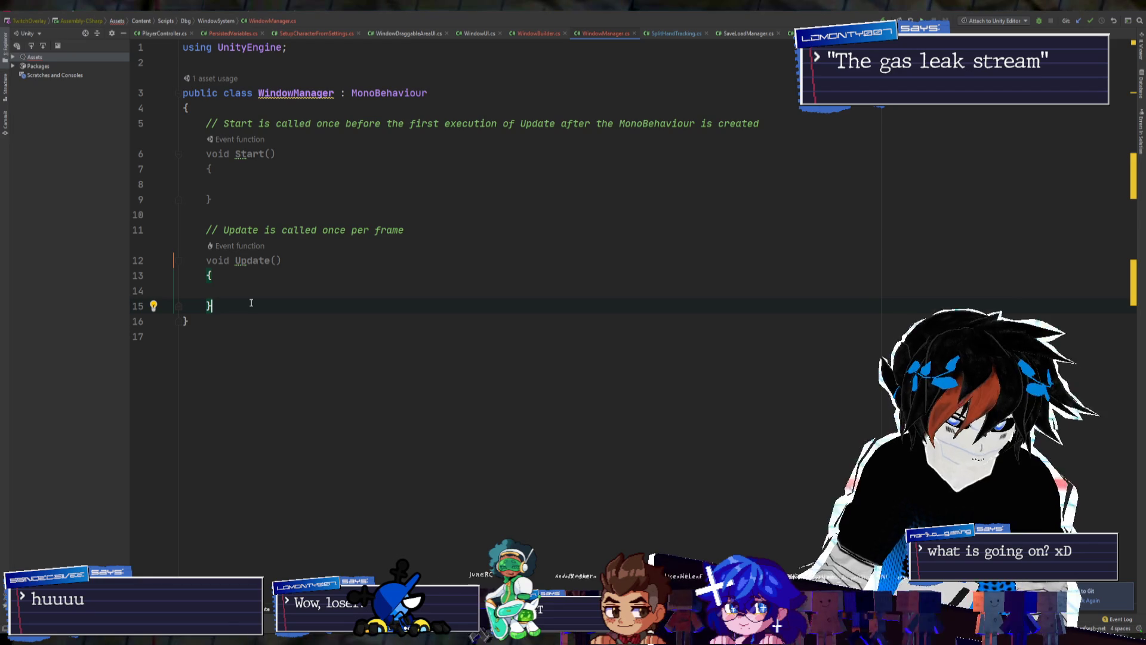
Delete the template Start and Update methods from the WindowManager class
{"action": "left_click_drag", "start_coordinate": [252, 308], "coordinate": [206, 124]}
{"action": "key", "text": "BackSpace"}
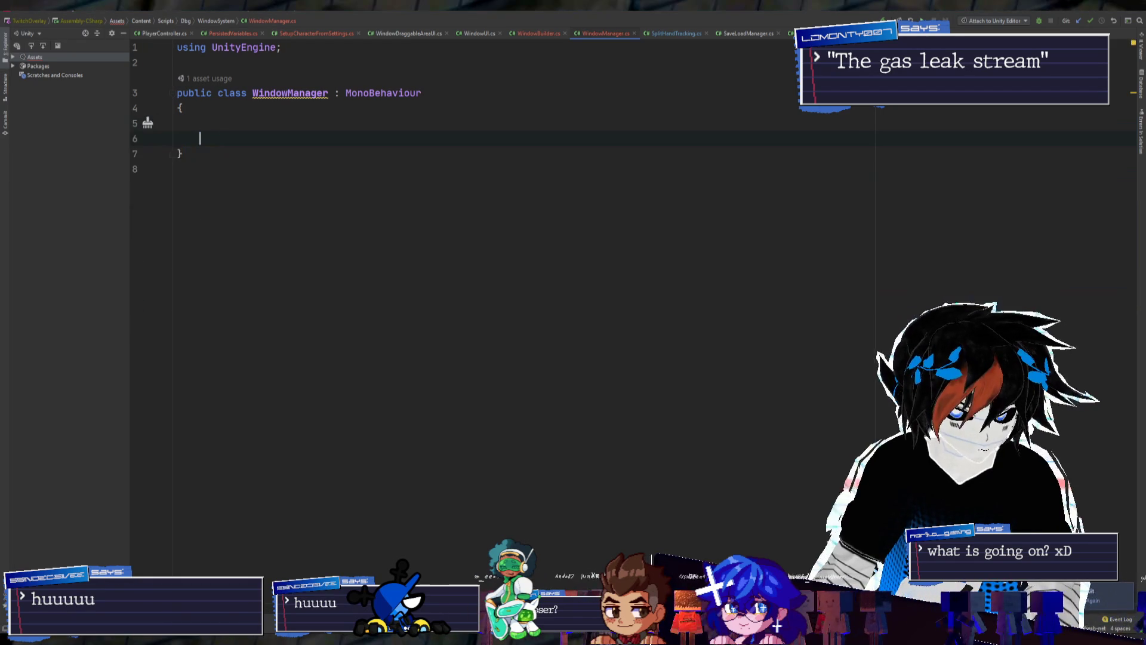
{"action": "key", "text": "Return"}
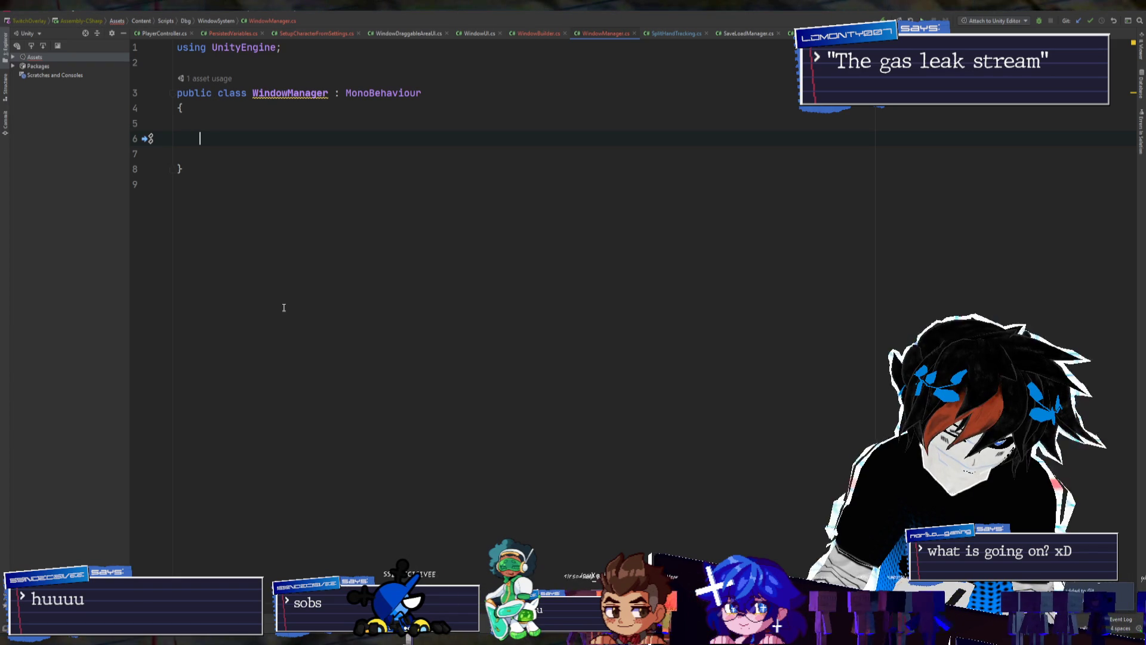
Declare a private WindowPlane[] WindowPlanes field, leaving blank lines below it
{"action": "type", "text": "WindowPl"}
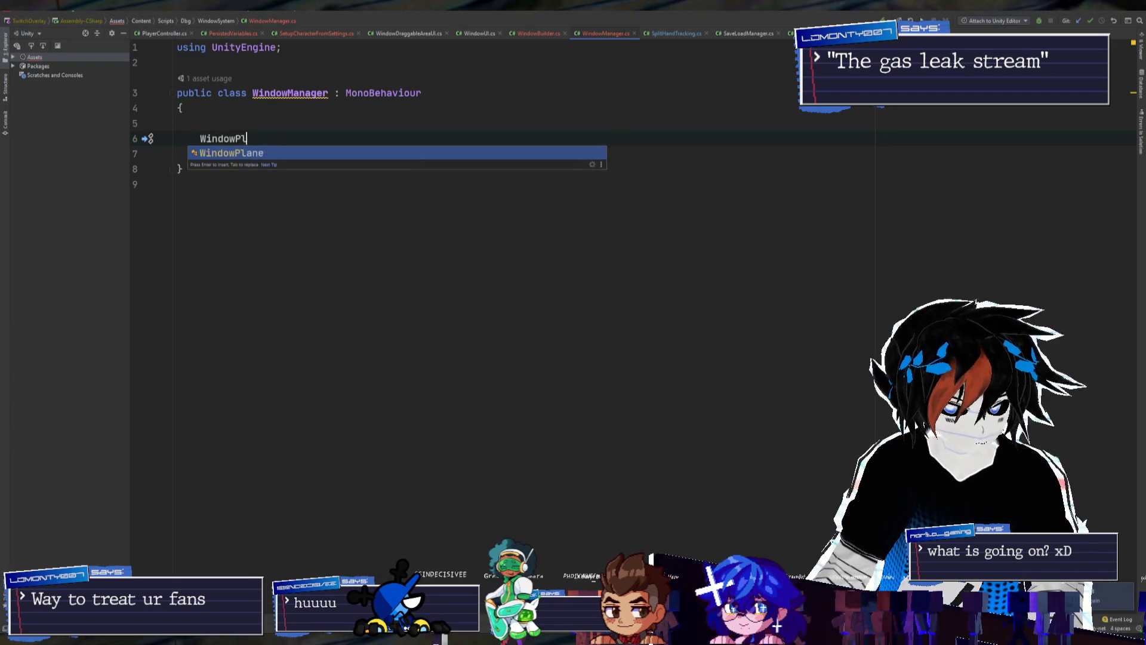
{"action": "key", "text": "Return"}
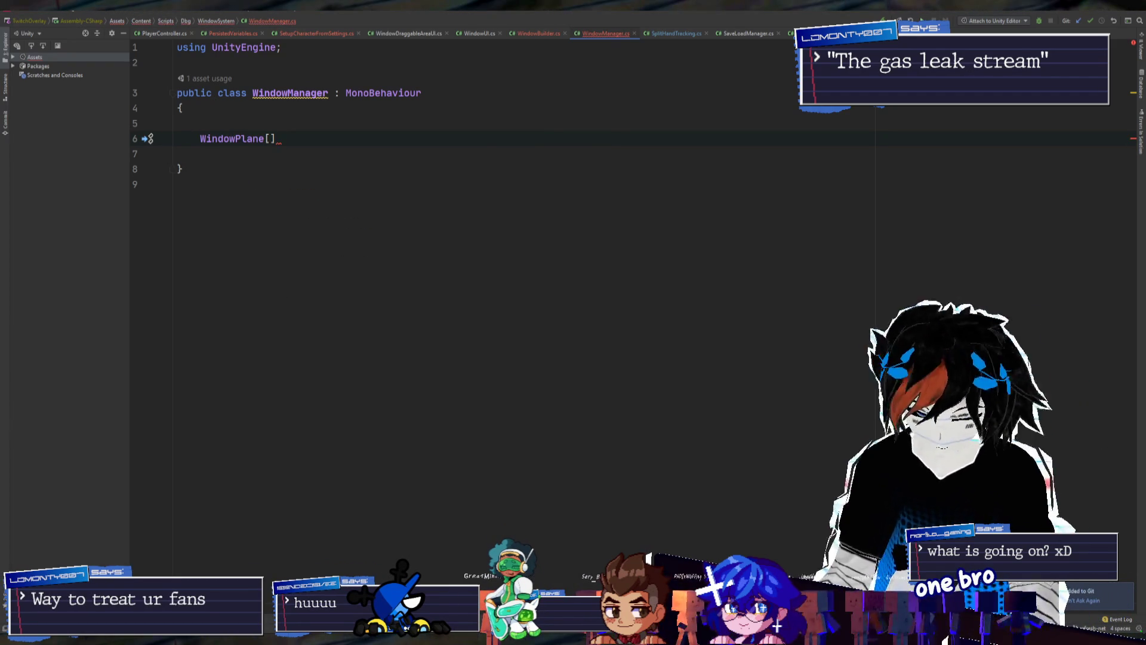
{"action": "type", "text": "planes"}
{"action": "key", "text": "Down"}
{"action": "key", "text": "Down"}
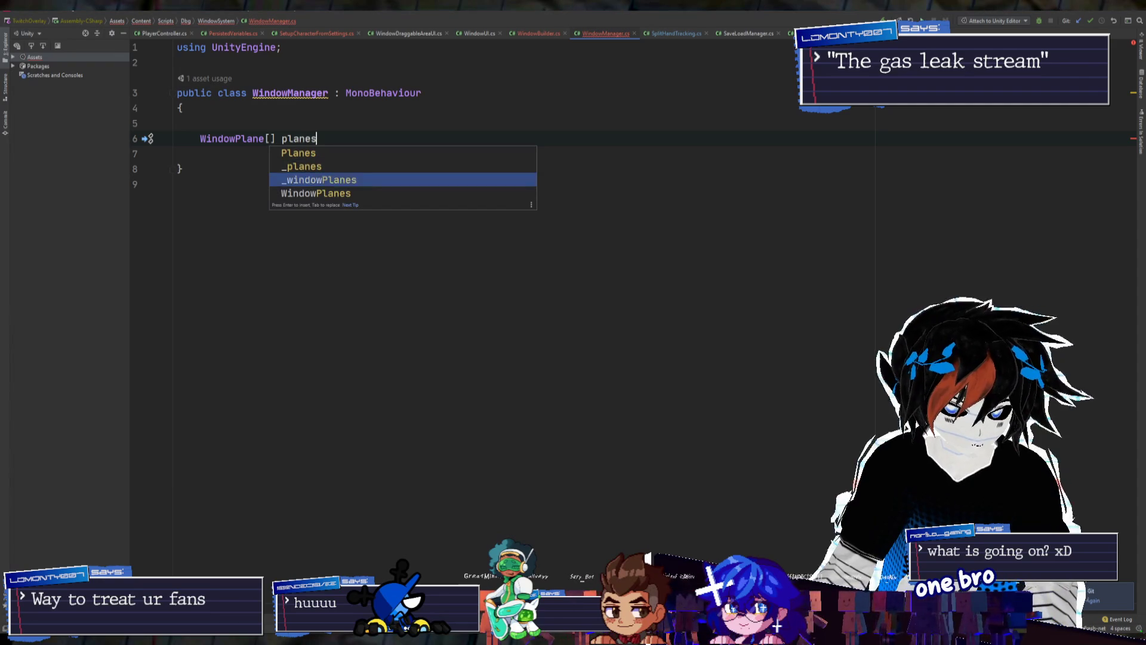
{"action": "key", "text": "Return"}
{"action": "type", "text": ";"}
{"action": "key", "text": "ctrl+alt+l"}
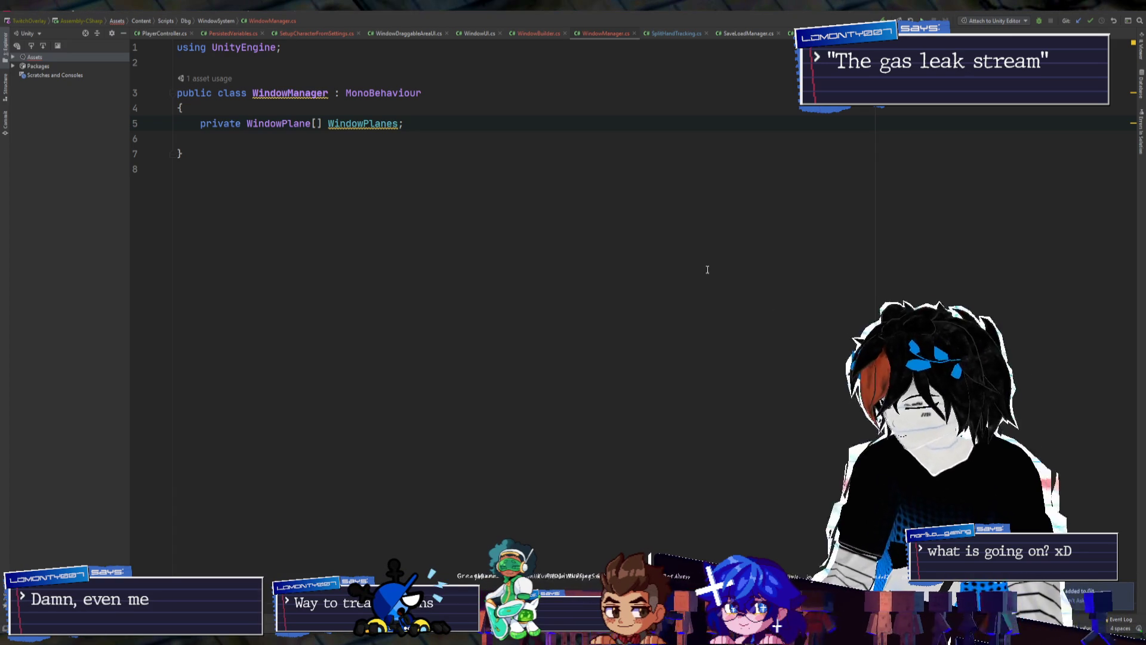
{"action": "key", "text": "Return"}
{"action": "key", "text": "Return"}
{"action": "key", "text": "Up"}
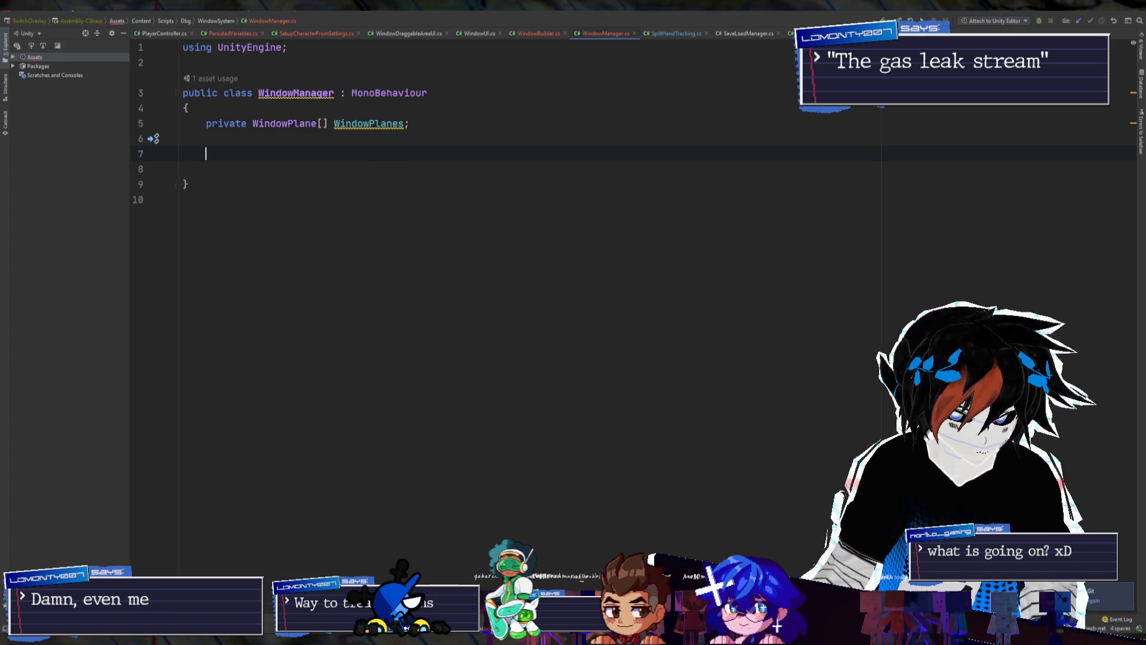
Write a void Awake method containing gameObject.GetComponentsInChildren<WindowPlane>();
{"action": "type", "text": "void Awake"}
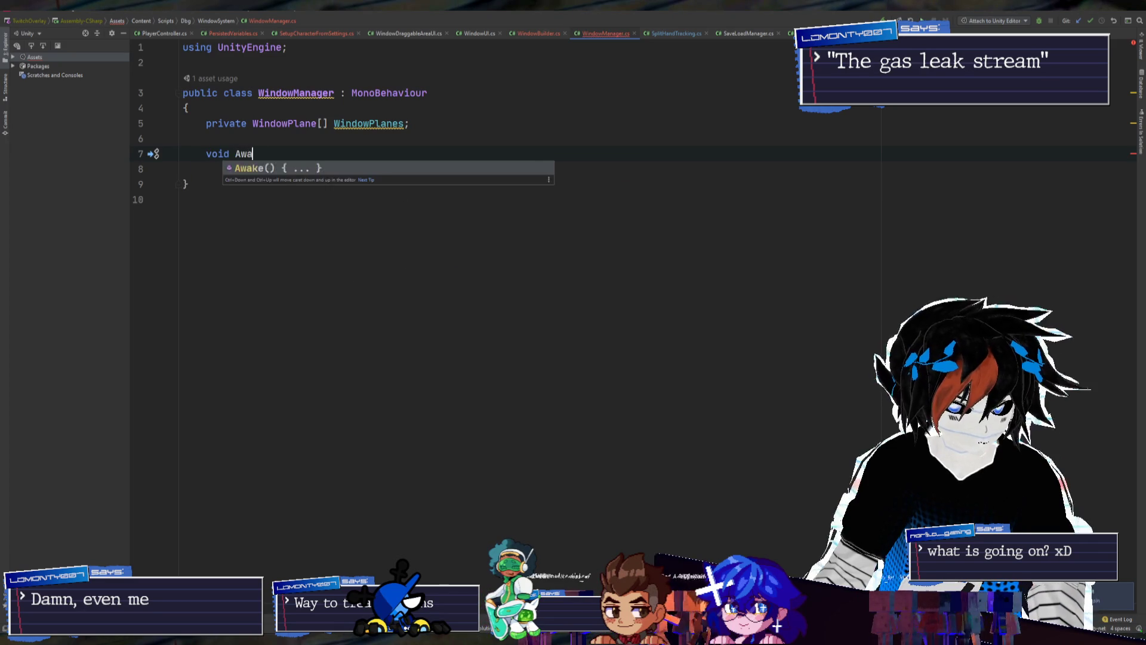
{"action": "key", "text": "Return"}
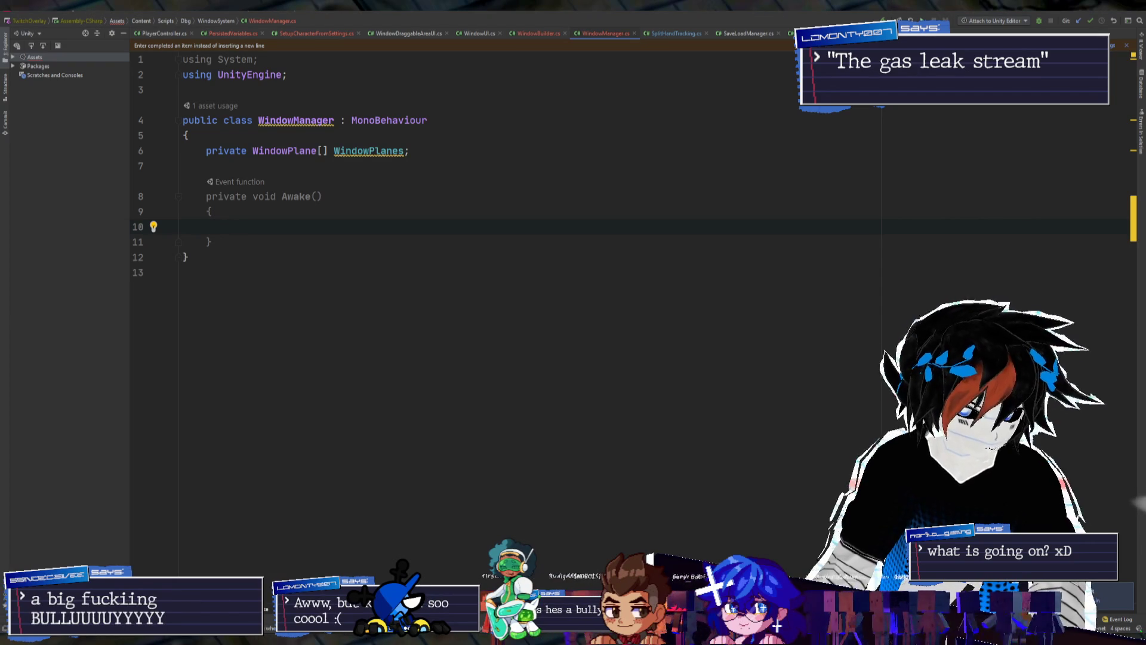
{"action": "type", "text": "gameO"}
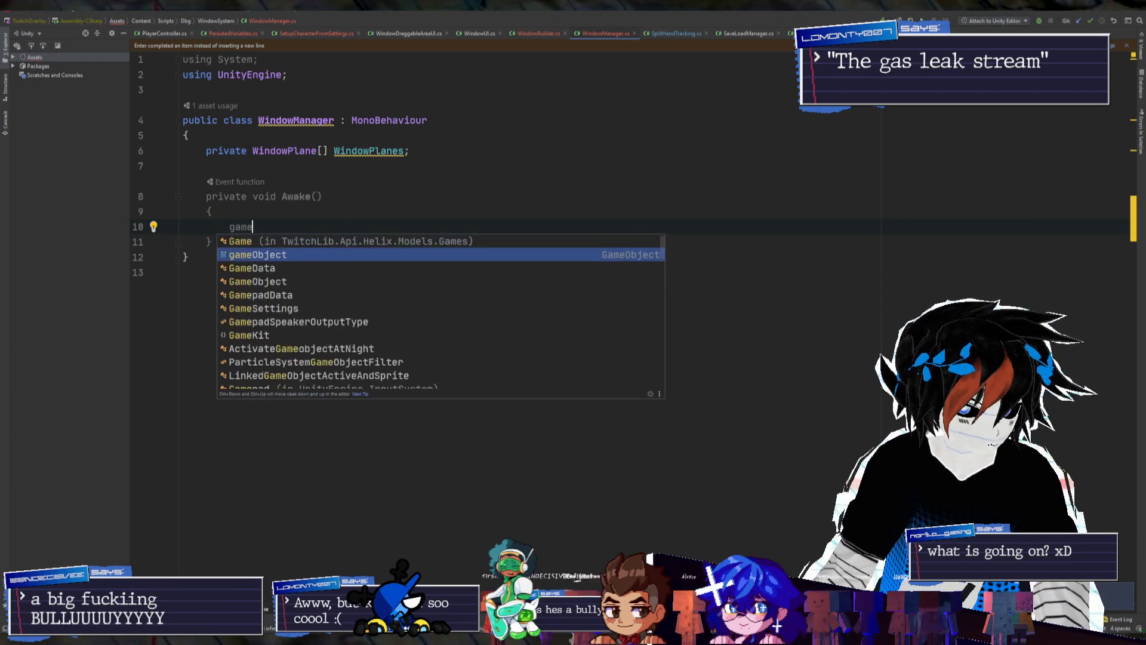
{"action": "key", "text": "Return"}
{"action": "type", "text": ".Get"}
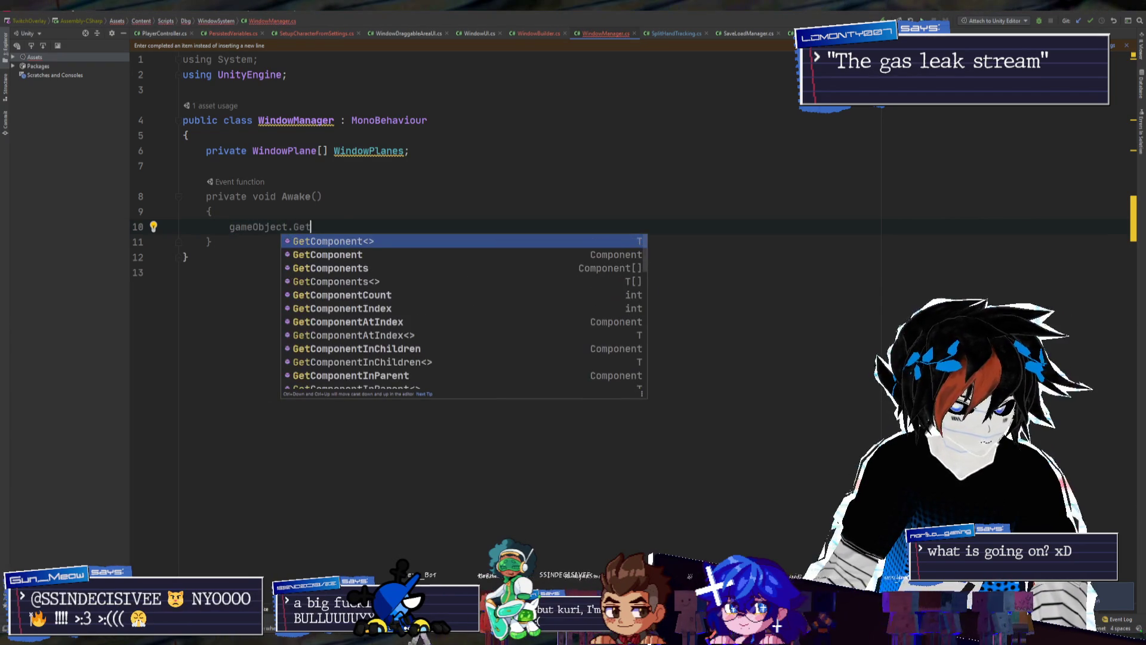
{"action": "type", "text": "ComponentsInCh"}
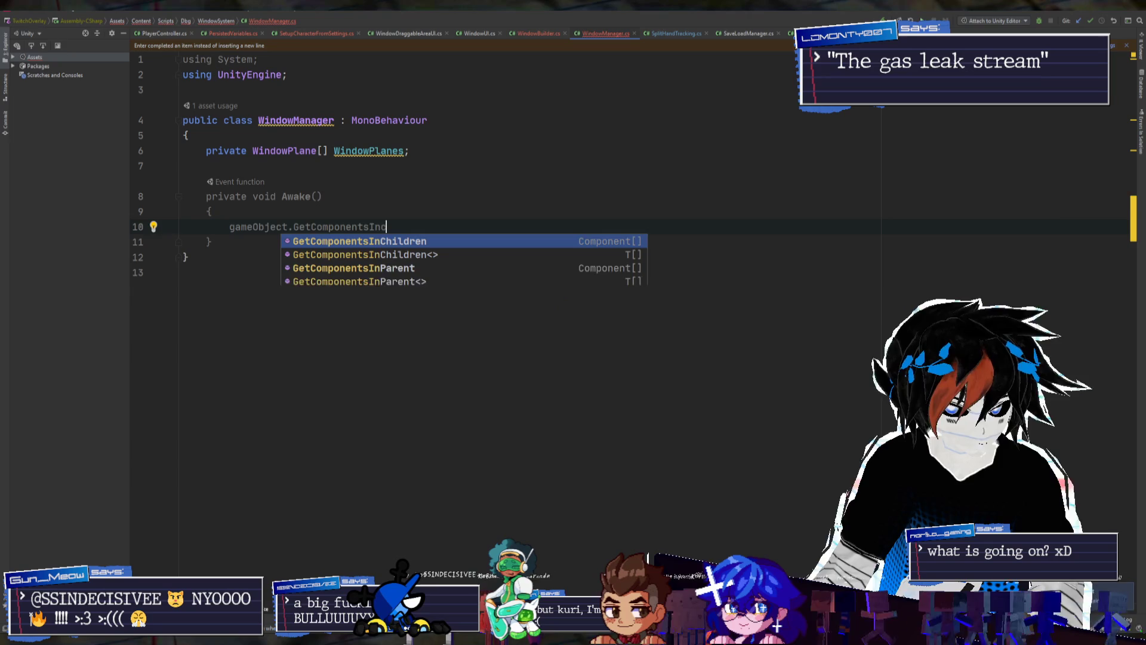
{"action": "key", "text": "Down"}
{"action": "key", "text": "Return"}
{"action": "type", "text": "Wi"}
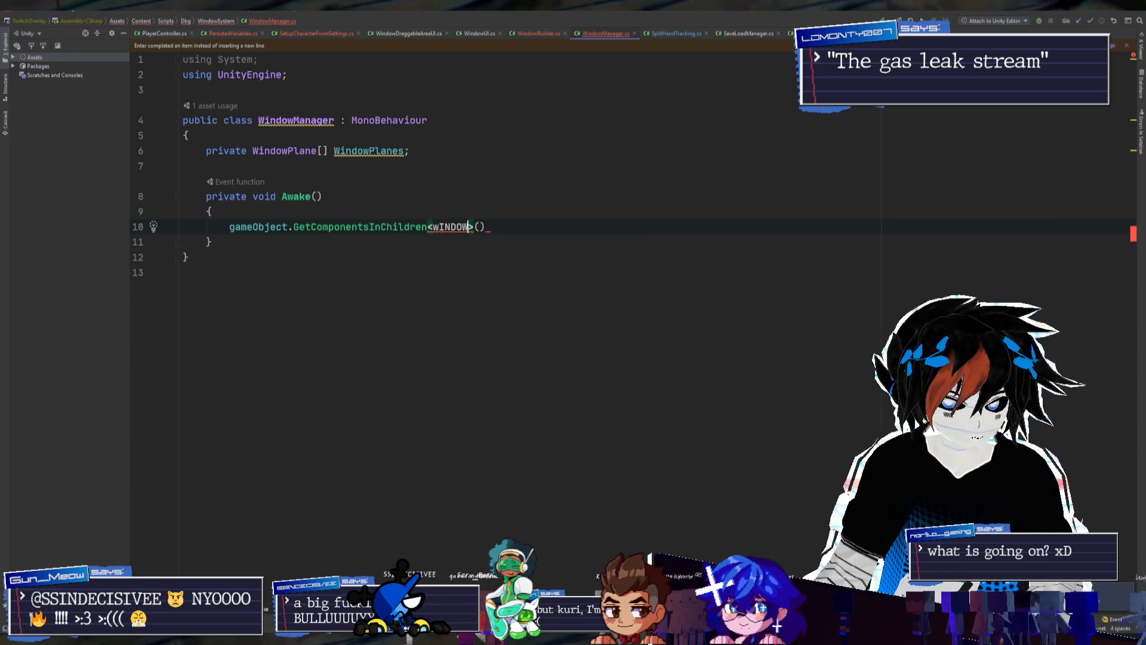
{"action": "type", "text": "ndo"}
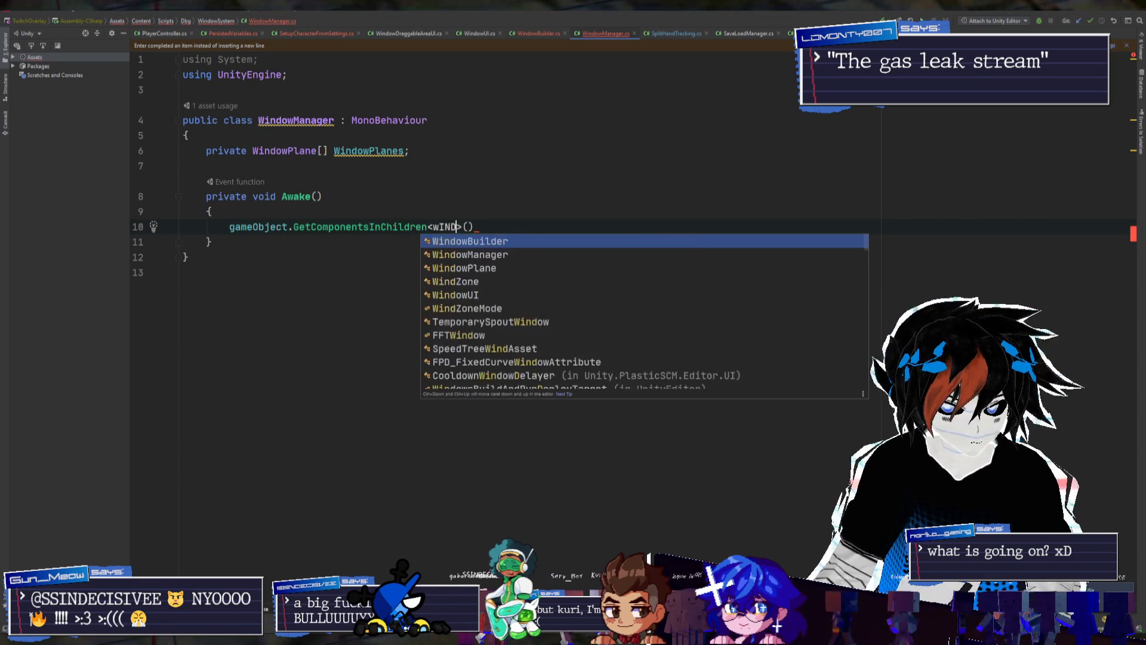
{"action": "type", "text": "wPl"}
{"action": "key", "text": "Return"}
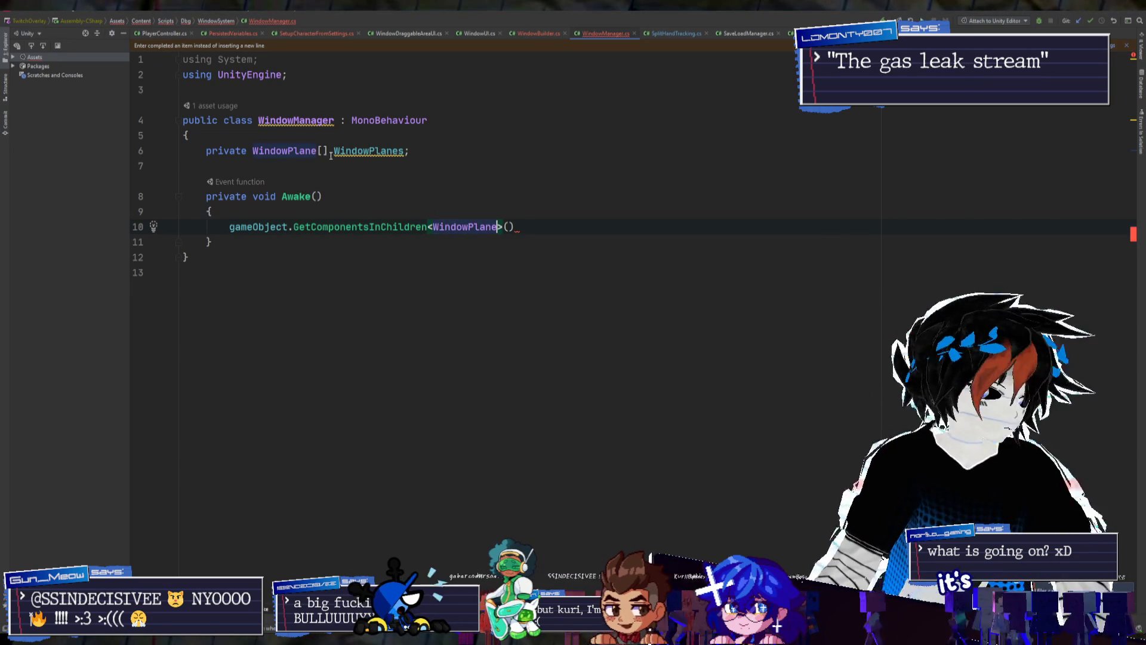
{"action": "left_click", "coordinate": [581, 239]}
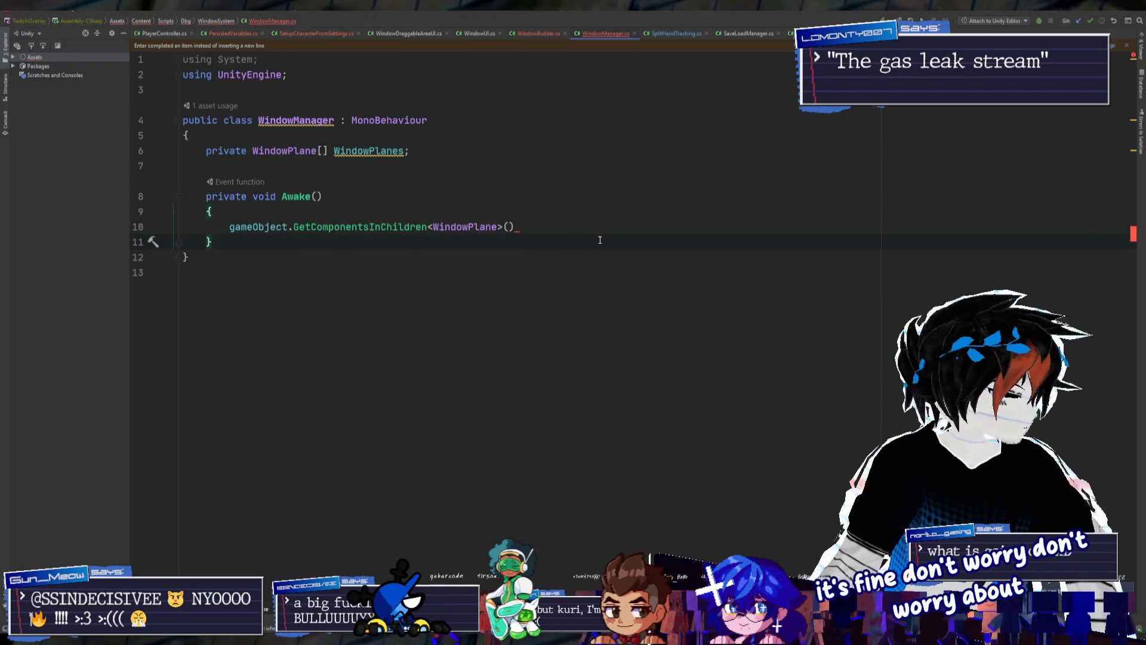
{"action": "left_click", "coordinate": [609, 227]}
{"action": "type", "text": ";"}
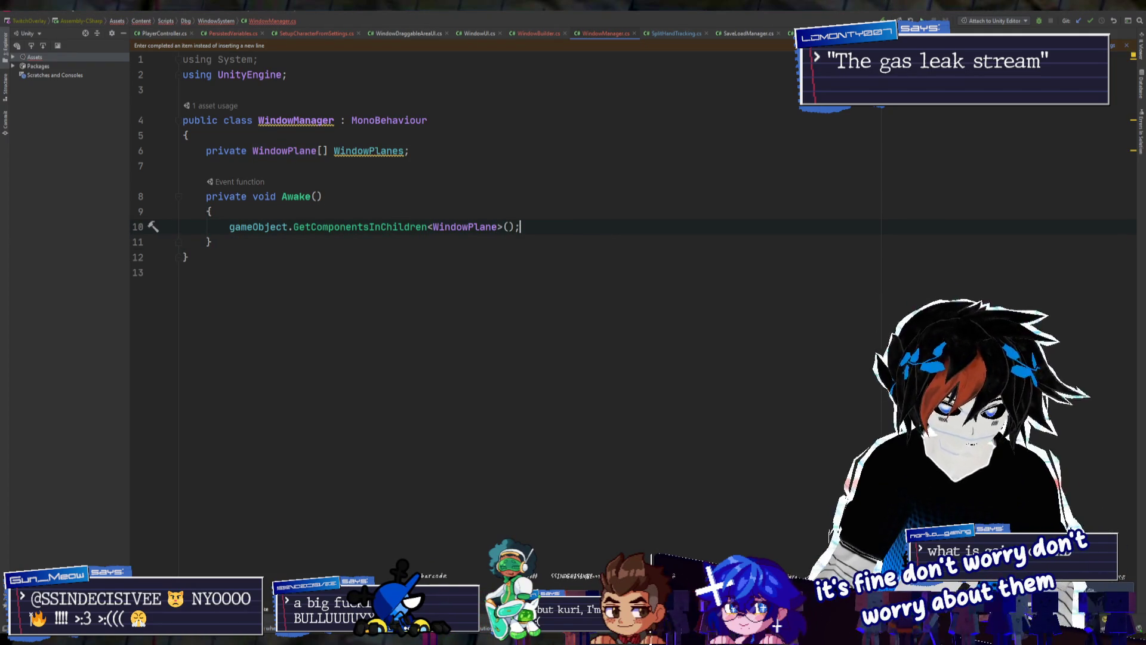
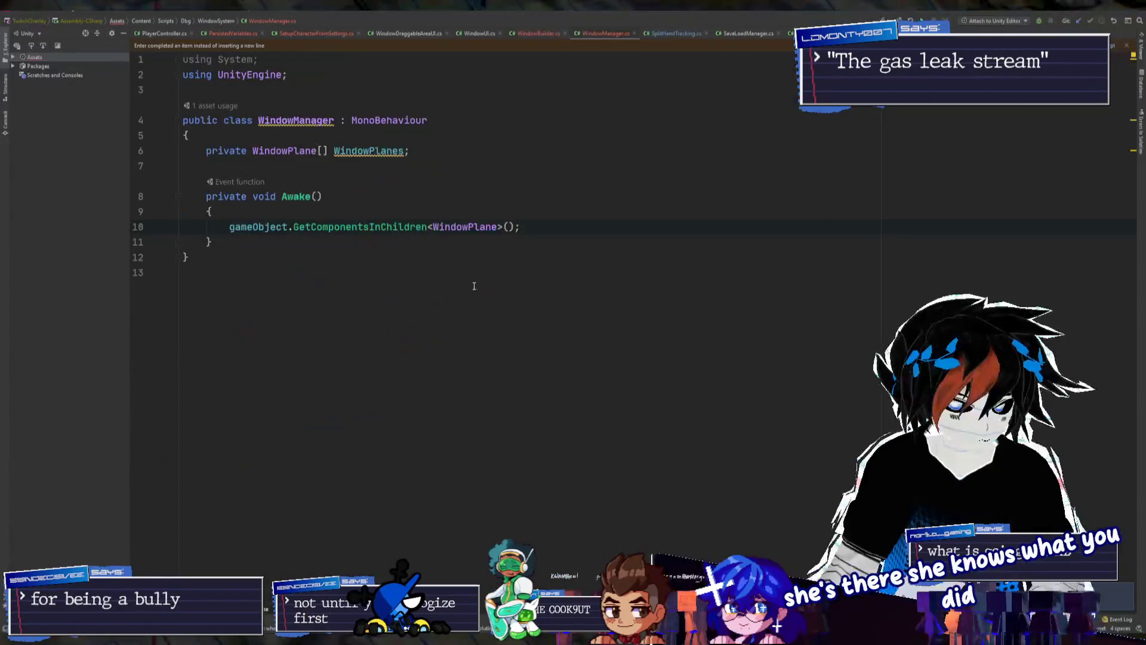
In Awake, assign the fetched child WindowPlane components to WindowPlanes
{"action": "left_click", "coordinate": [458, 240]}
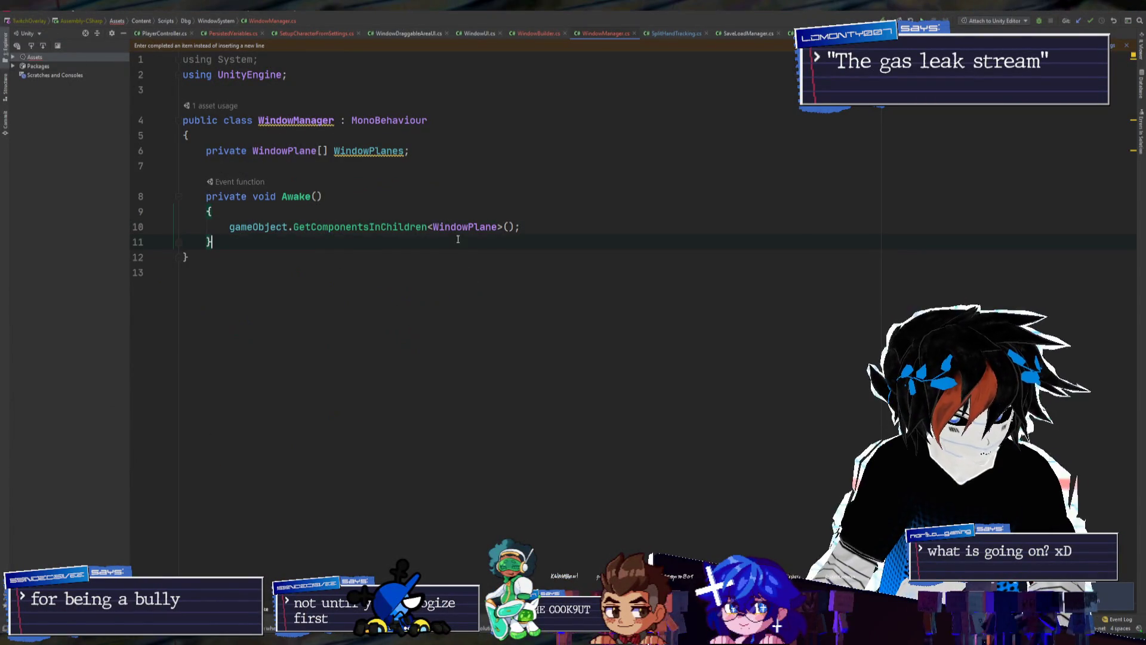
{"action": "left_click", "coordinate": [542, 241]}
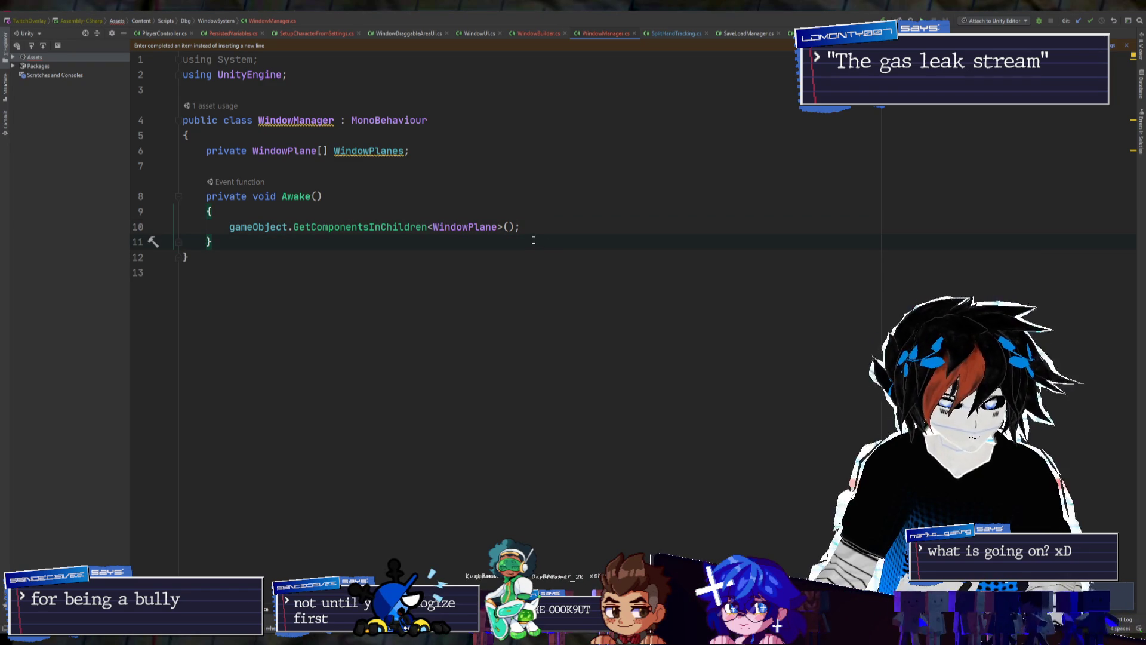
{"action": "key", "text": "Up"}
{"action": "key", "text": "Home"}
{"action": "type", "text": "windowPl"}
{"action": "key", "text": "Return"}
{"action": "type", "text": "="}
{"action": "key", "text": "ctrl+Right"}
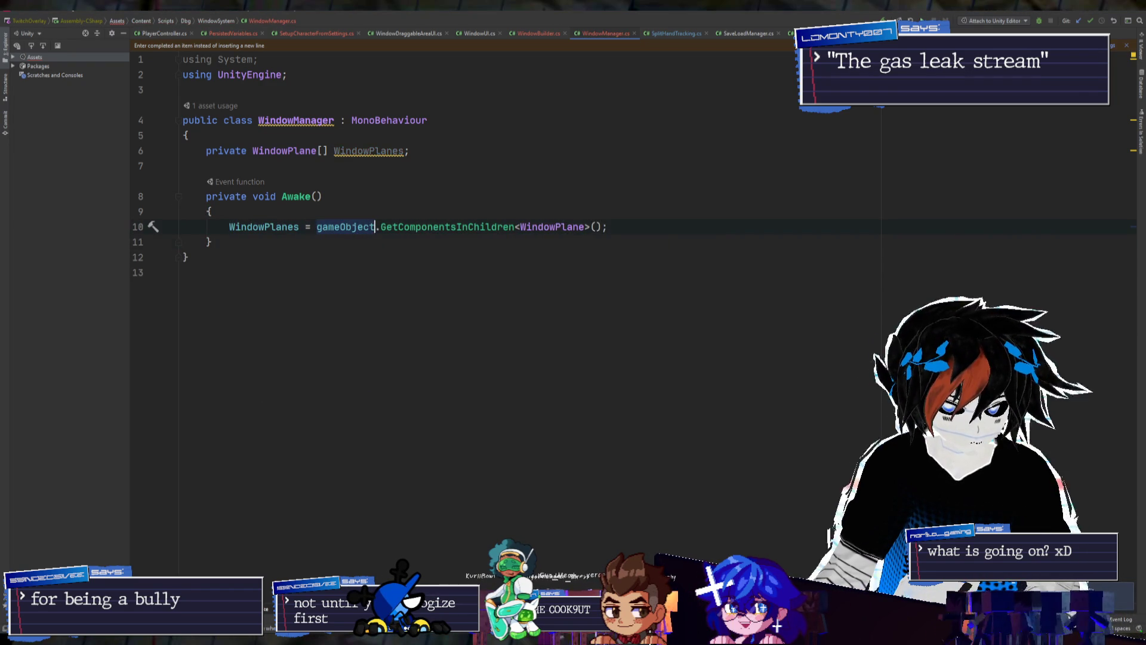
{"action": "left_click", "coordinate": [211, 241]}
{"action": "key", "text": "Return"}
Declare a private WindowBuilder[] Windows field under the WindowPlanes field
{"action": "left_click", "coordinate": [253, 162]}
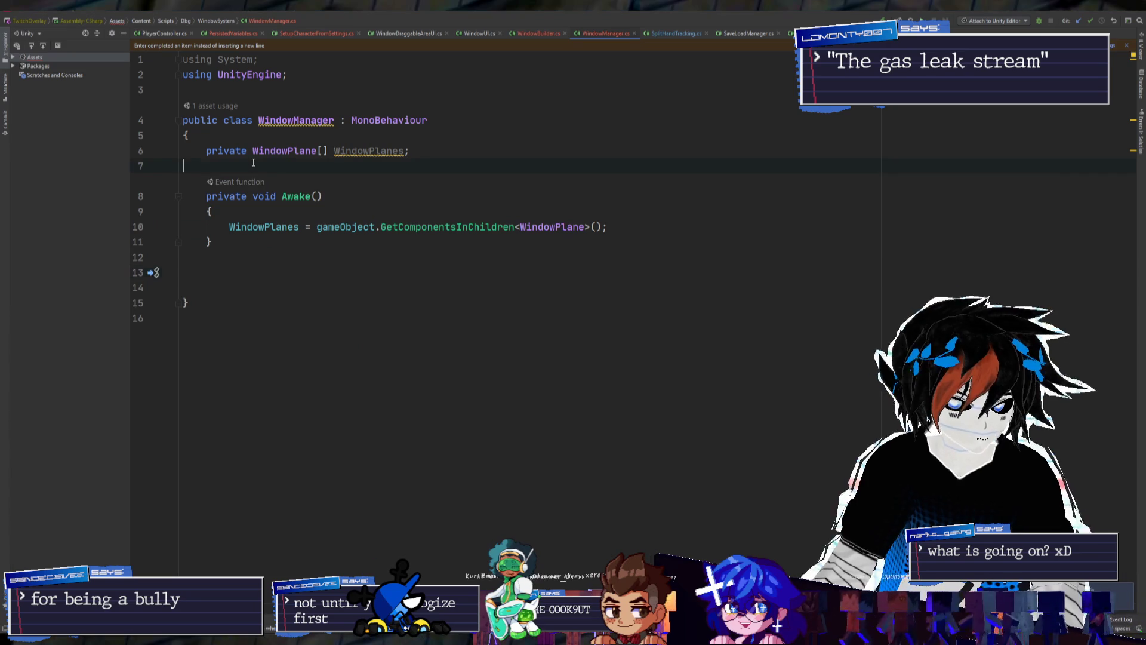
{"action": "type", "text": "private WindowB"}
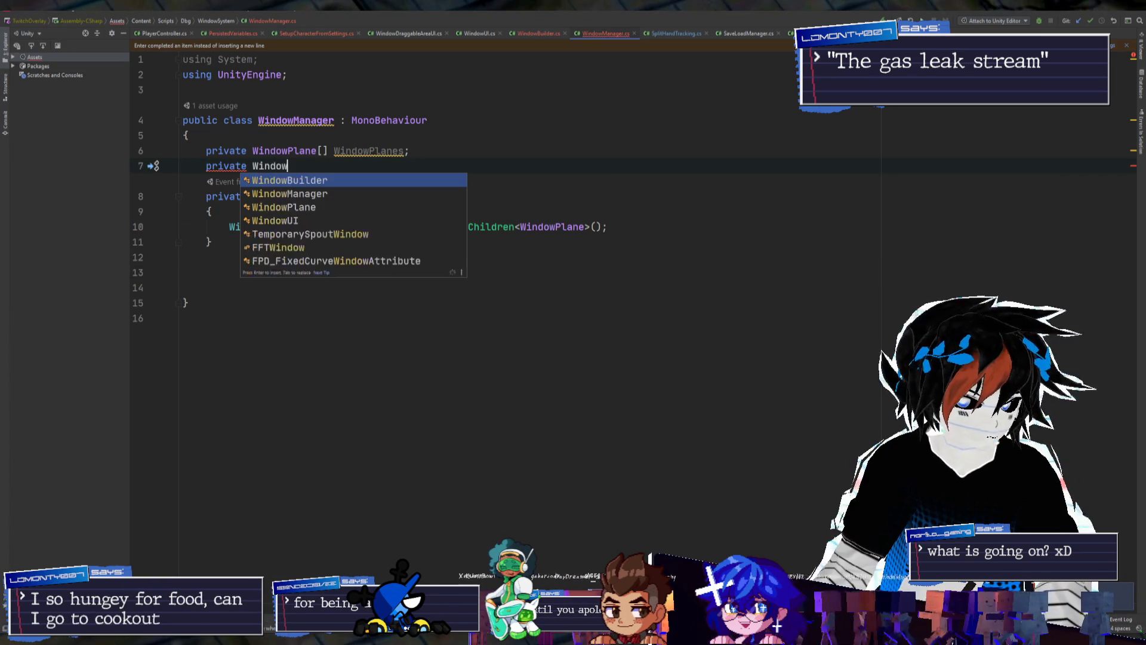
{"action": "key", "text": "Return"}
{"action": "type", "text": "W"}
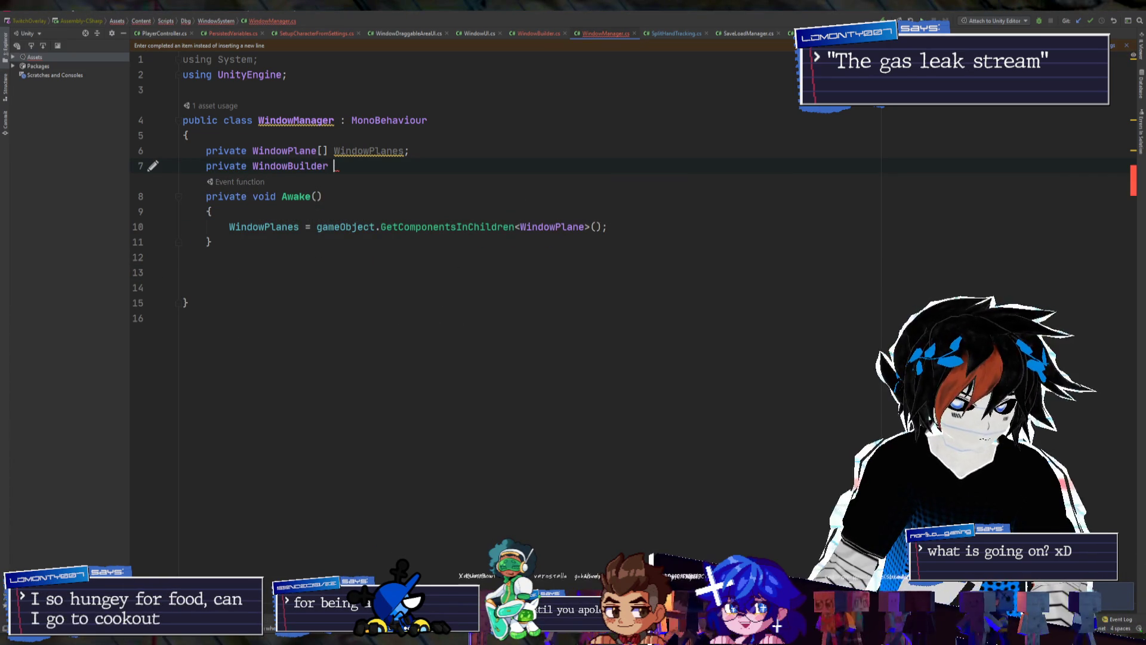
{"action": "type", "text": "indow"}
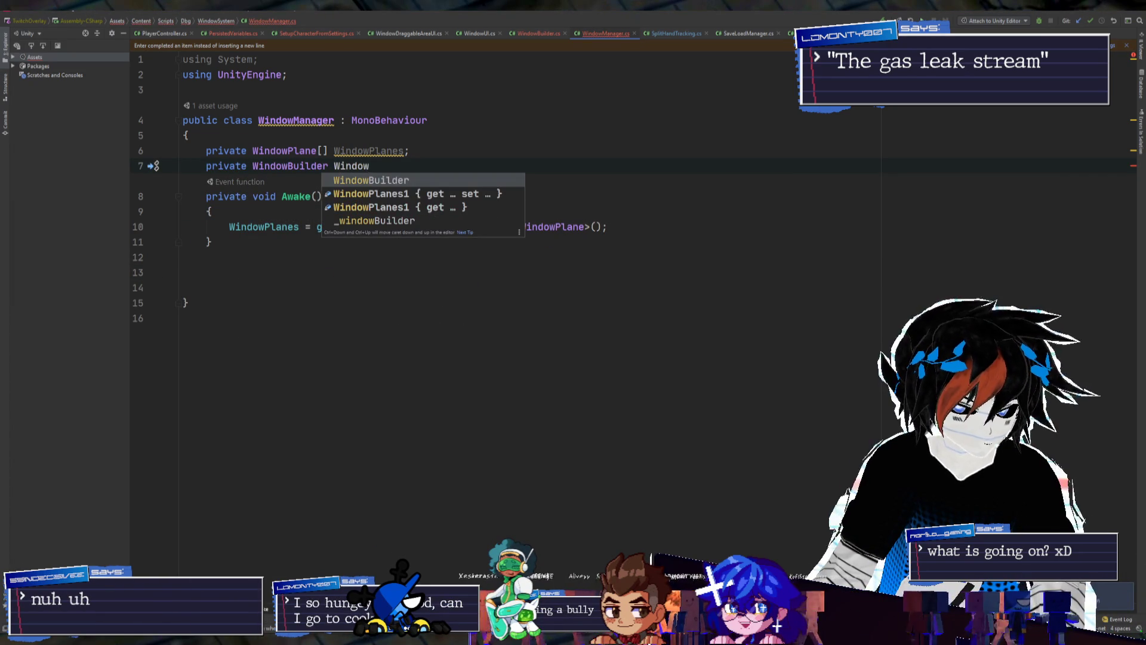
{"action": "type", "text": ";"}
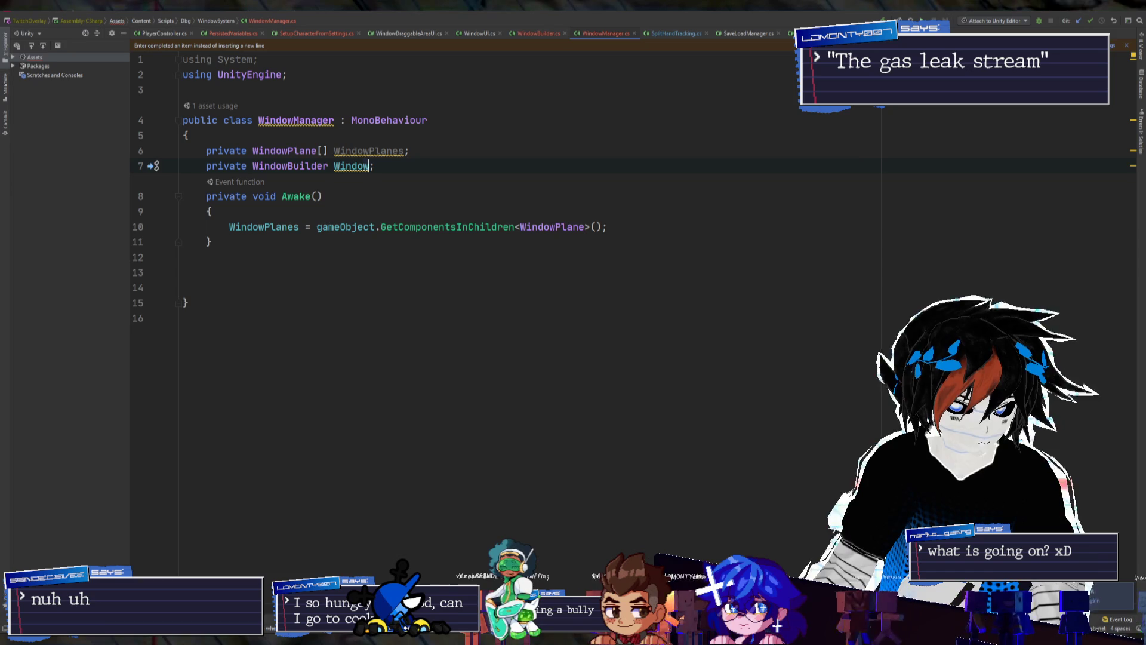
{"action": "type", "text": "[]"}
{"action": "key", "text": "Left"}
{"action": "key", "text": "Left"}
{"action": "key", "text": "Left"}
{"action": "key", "text": "BackSpace"}
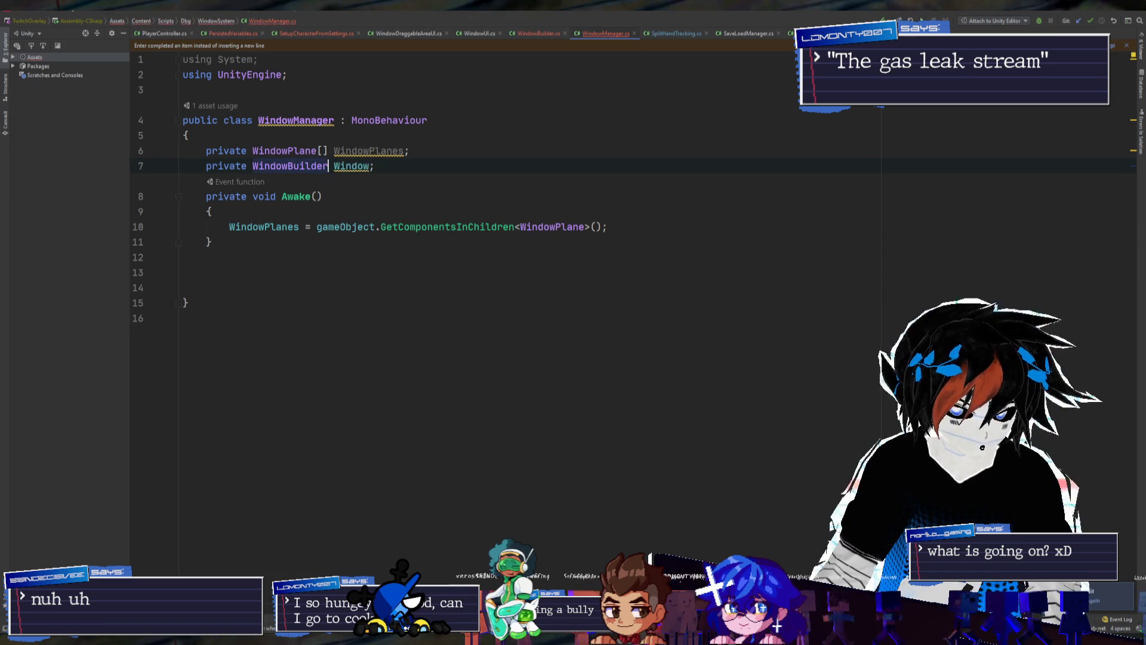
{"action": "left_click", "coordinate": [381, 166]}
{"action": "type", "text": "s"}
{"action": "left_click", "coordinate": [210, 212]}
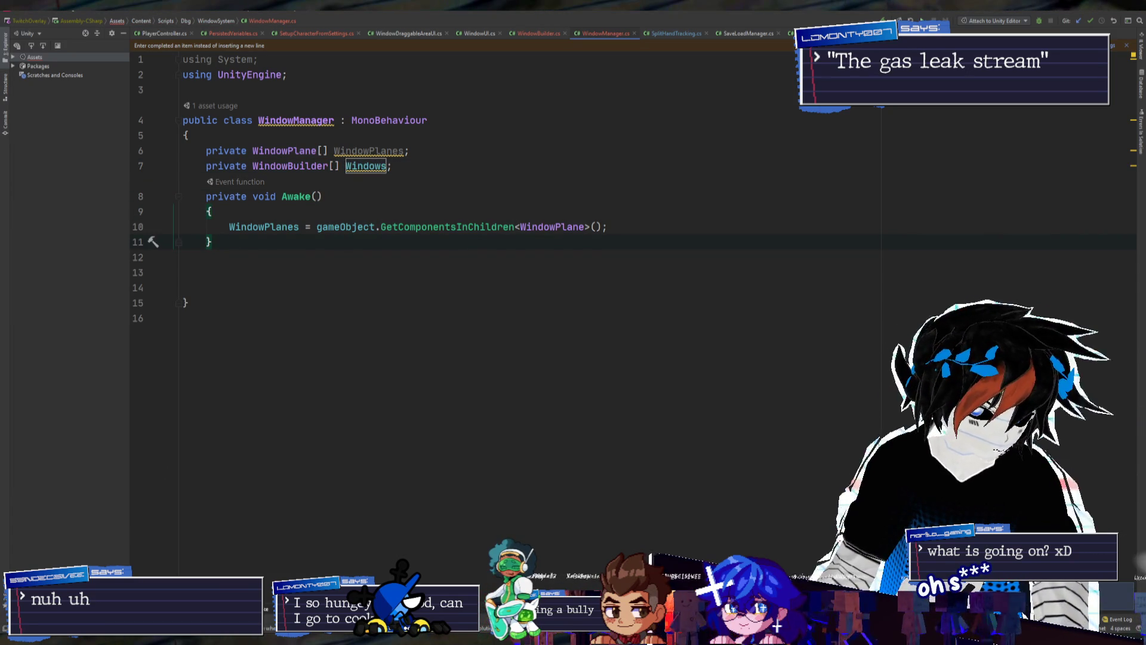
{"action": "key", "text": "alt+Tab"}
{"action": "key", "text": "alt+Tab"}
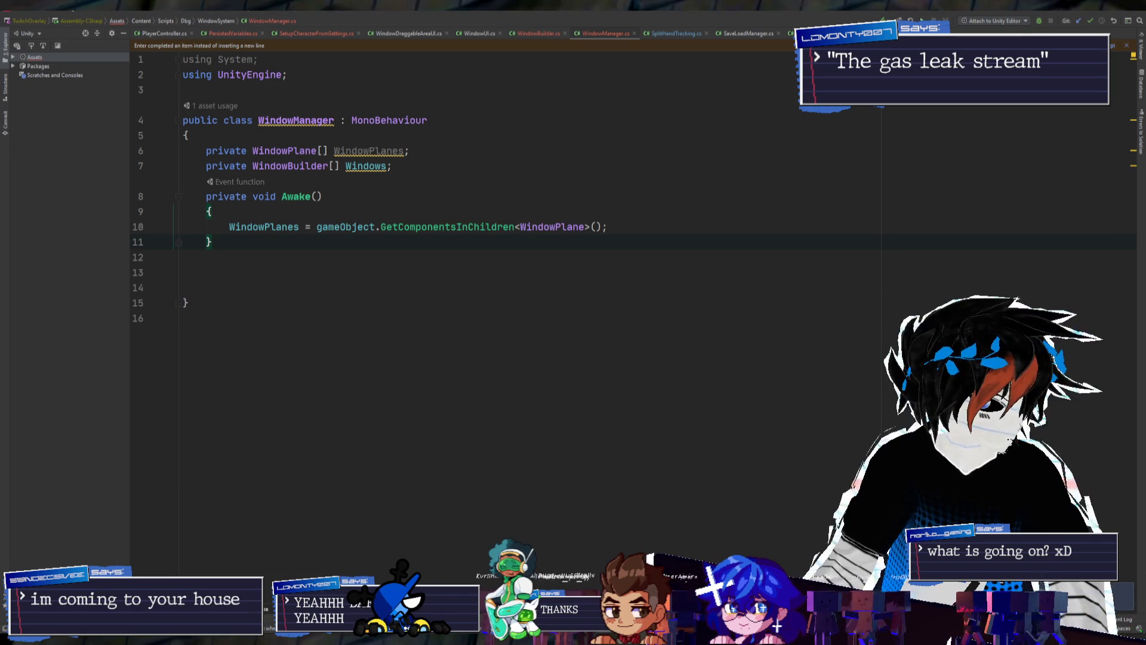
{"action": "left_click", "coordinate": [310, 273]}
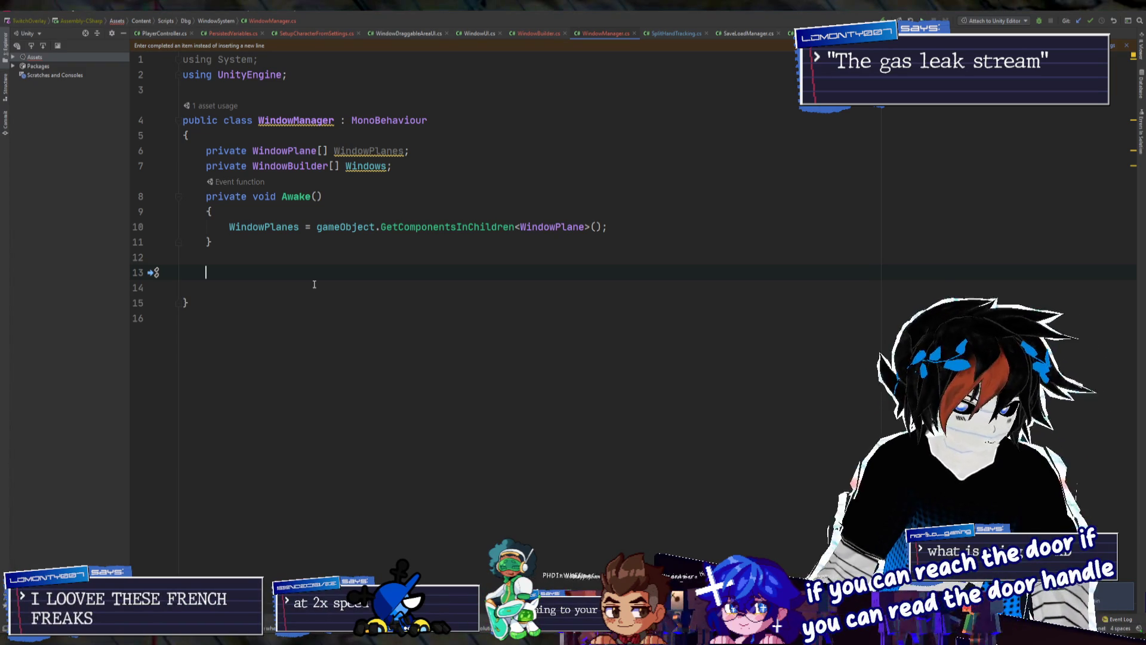
Add a public static WindowManager Instance field at the top of the class
{"action": "left_click", "coordinate": [267, 137]}
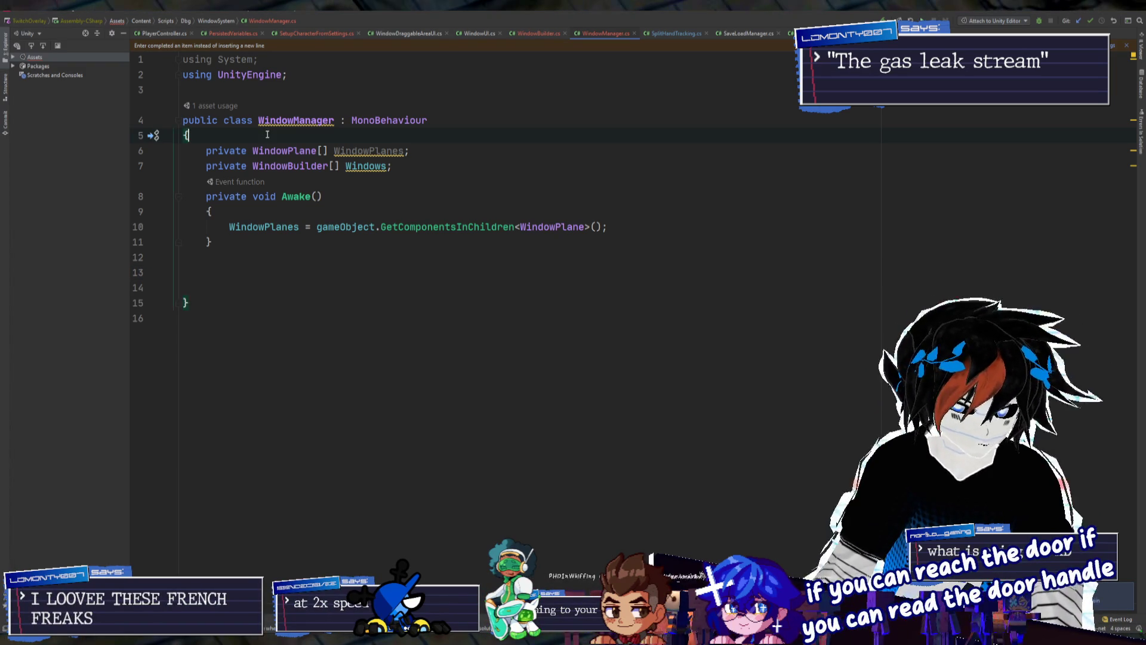
{"action": "key", "text": "Return"}
{"action": "key", "text": "Return"}
{"action": "key", "text": "Return"}
{"action": "key", "text": "Up"}
{"action": "type", "text": "public s"}
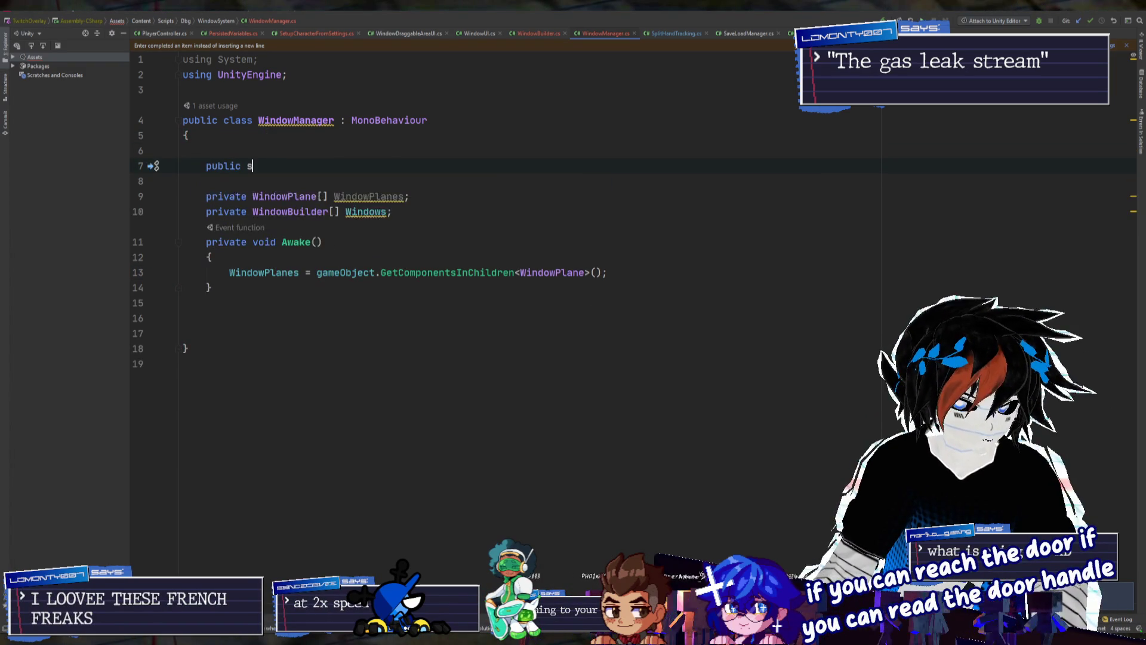
{"action": "type", "text": "tatic WIndow"}
{"action": "key", "text": "Down"}
{"action": "key", "text": "Return"}
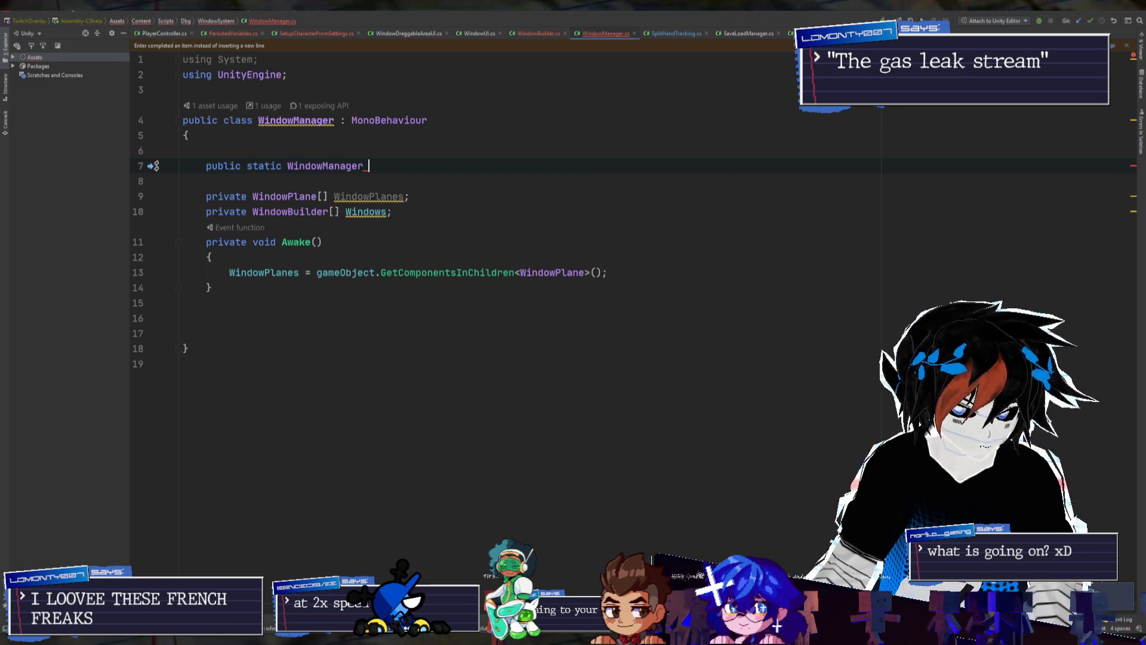
{"action": "type", "text": "Instance"}
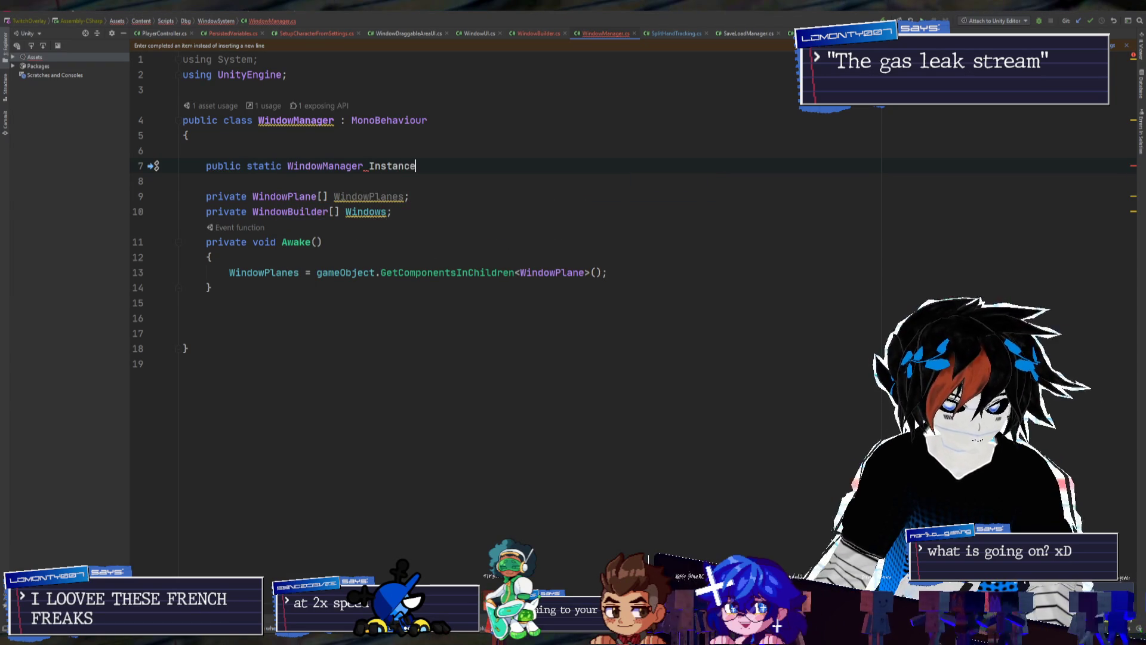
{"action": "type", "text": ";"}
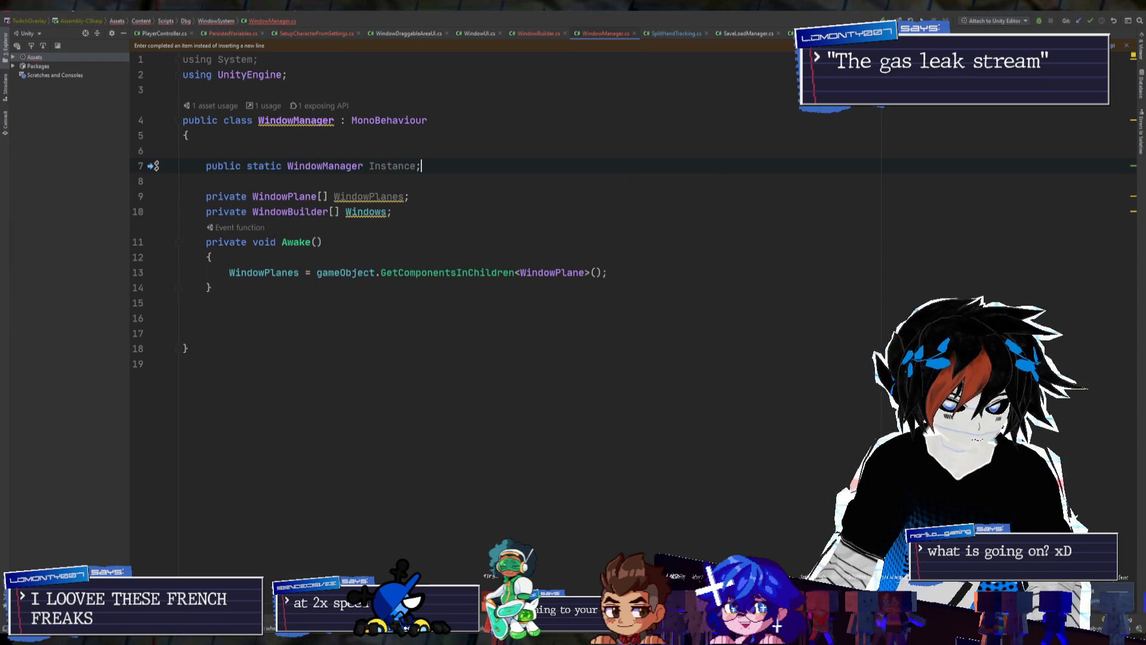
{"action": "key", "text": "Down"}
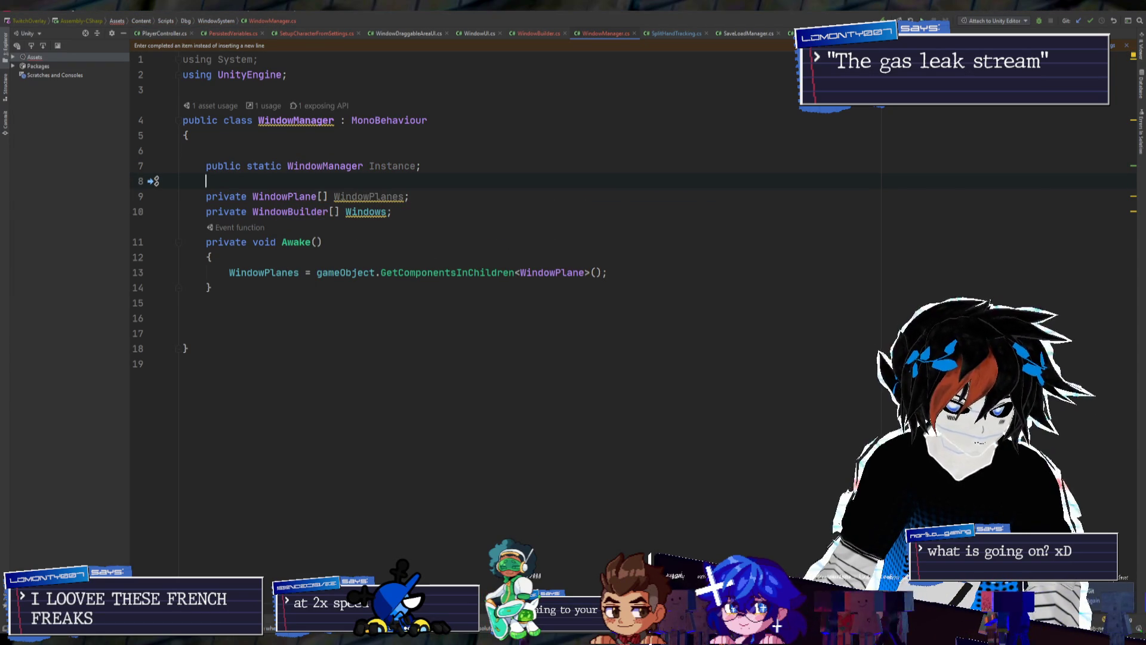
In Awake, add an if check on Instance that sets Instance = this, without braces
{"action": "left_click", "coordinate": [211, 257]}
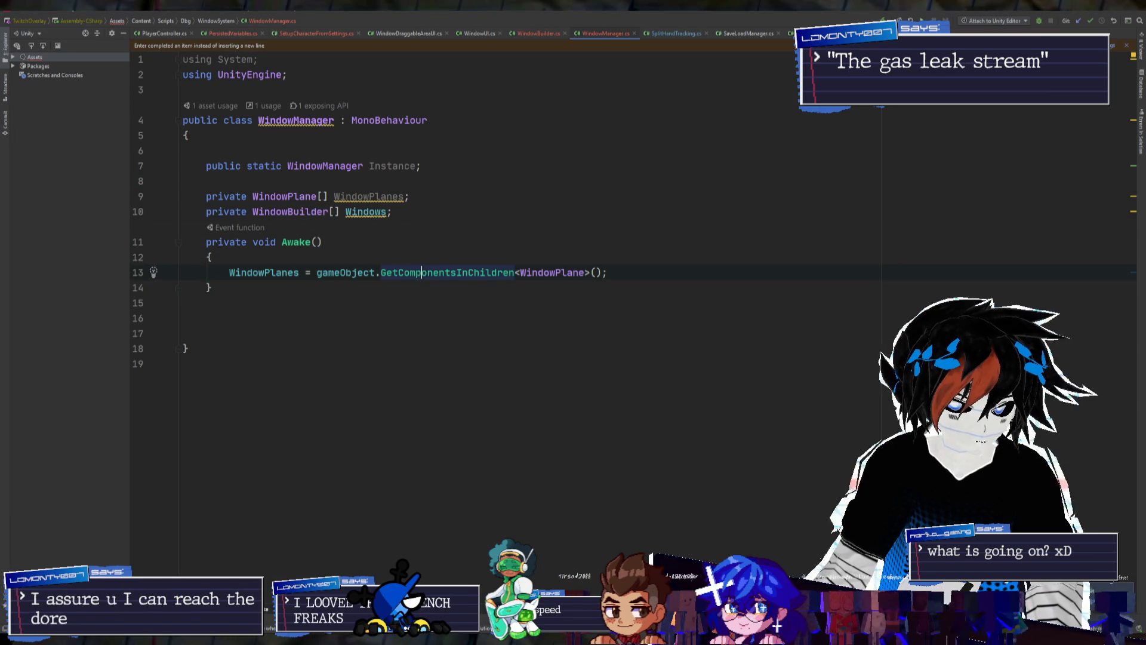
{"action": "left_click", "coordinate": [629, 269]}
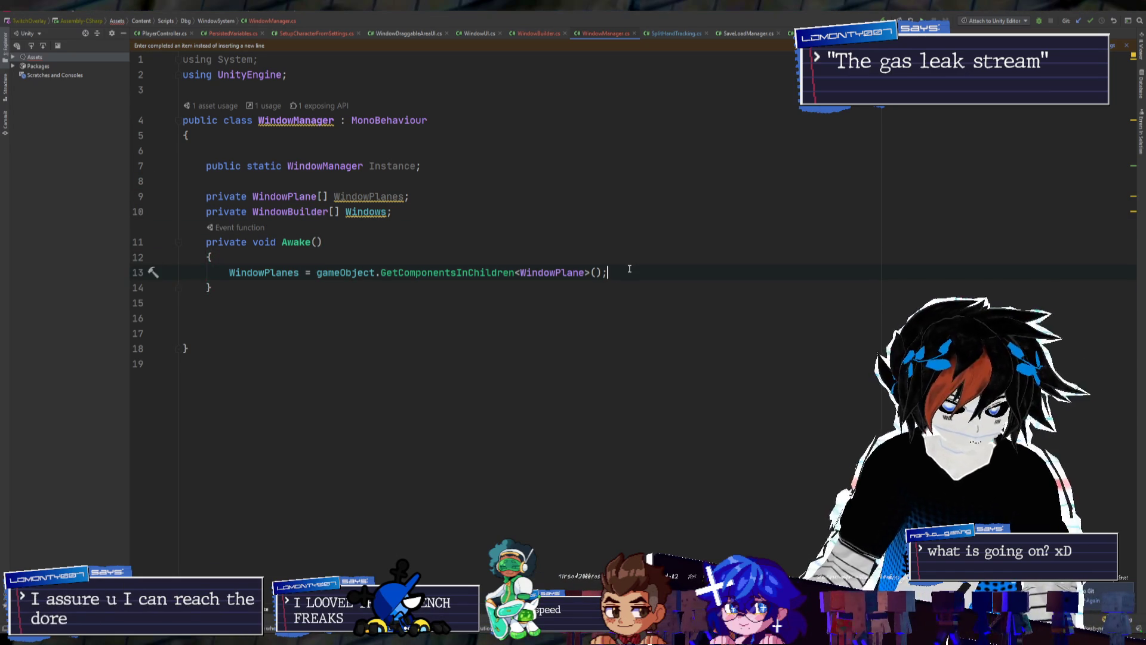
{"action": "type", "text": "if (Instance "}
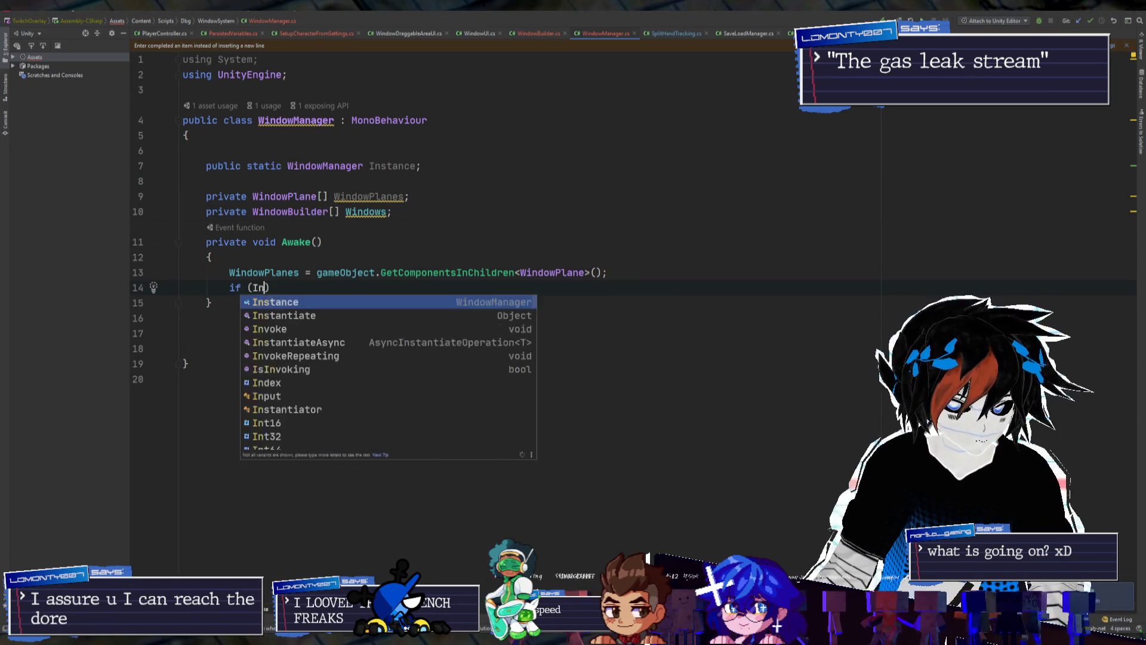
{"action": "type", "text": "!= null"}
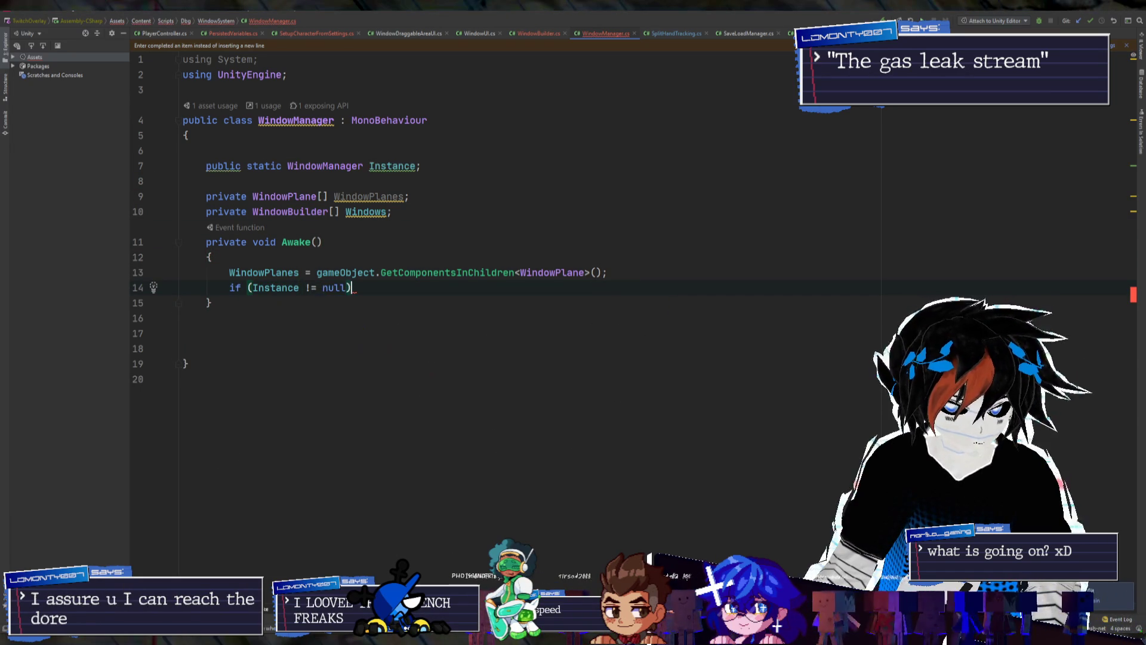
{"action": "type", "text": "{"}
{"action": "key", "text": "Return"}
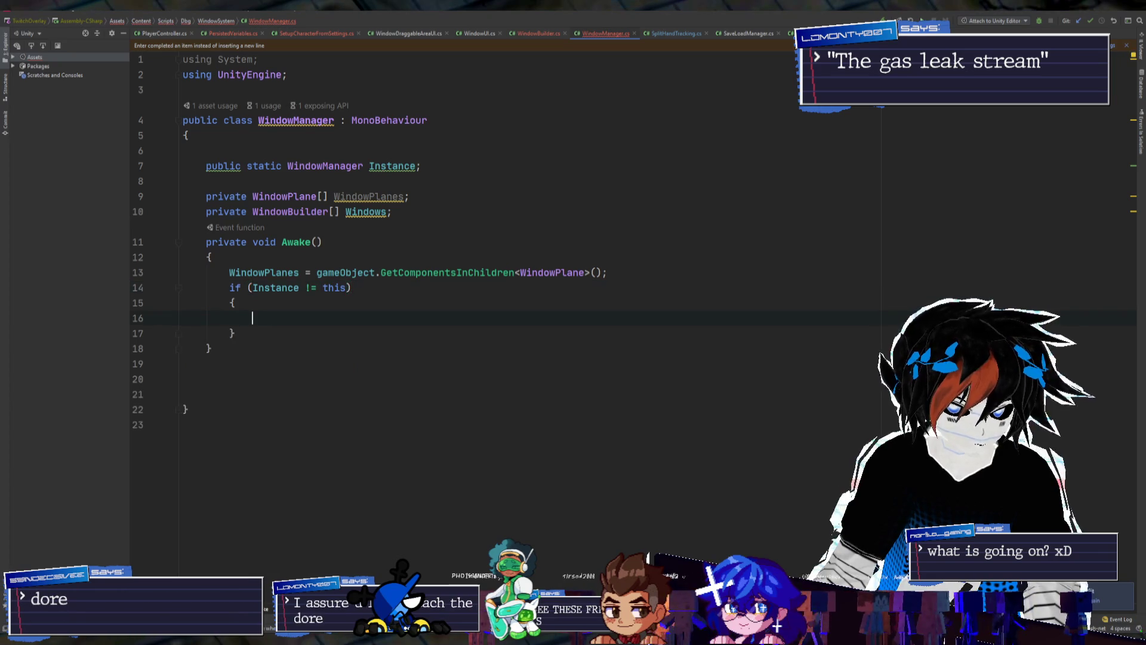
{"action": "type", "text": "Instance = this;"}
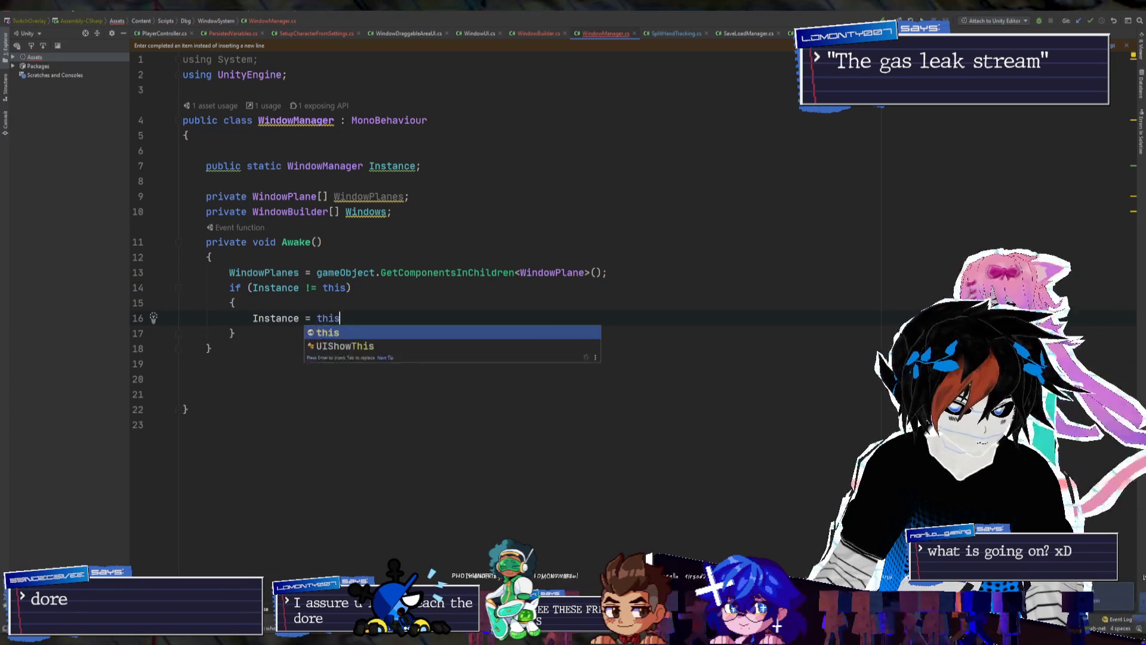
{"action": "key", "text": "ctrl+z"}
{"action": "key", "text": "ctrl+z"}
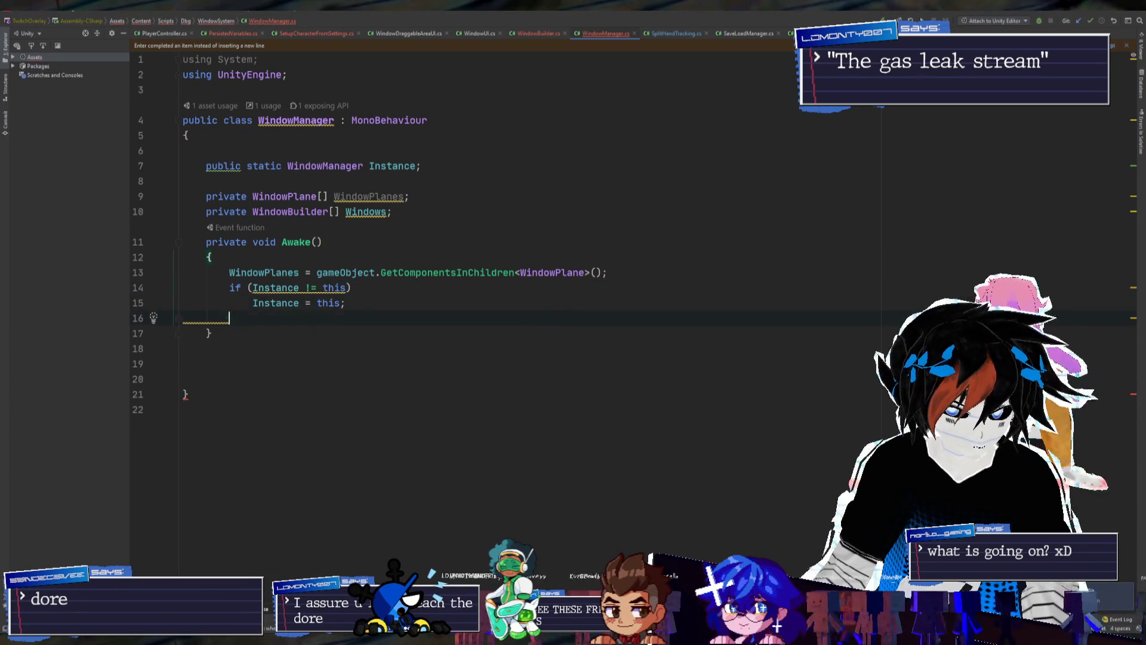
{"action": "key", "text": "Down"}
{"action": "key", "text": "Down"}
{"action": "key", "text": "Down"}
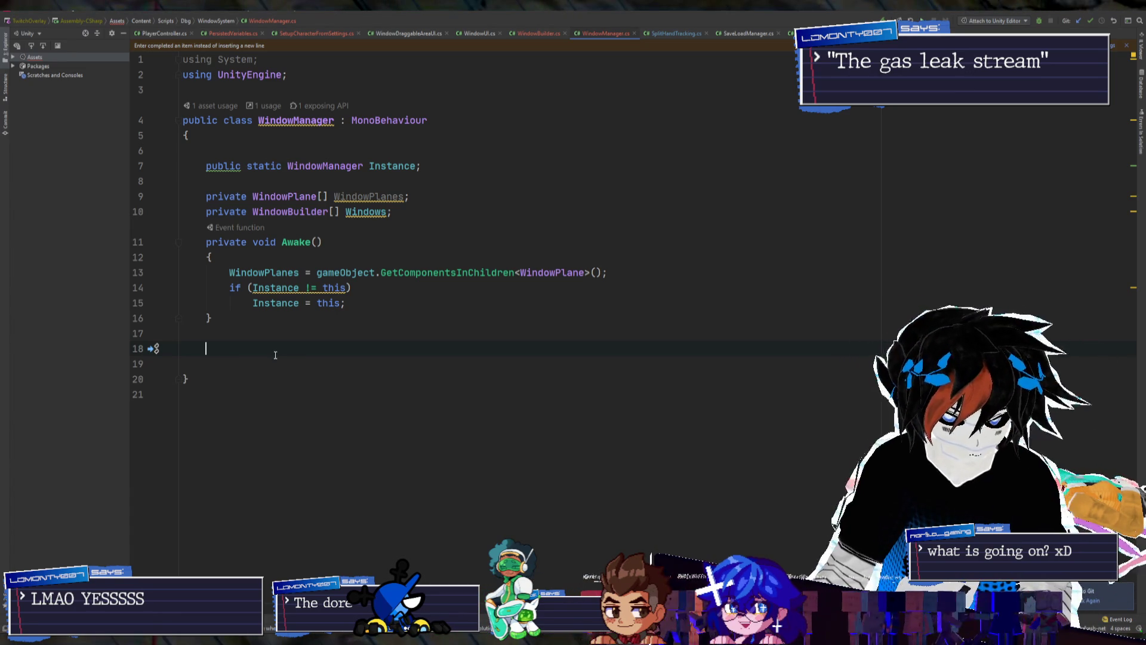
Create an empty private New() method stub returning WindowBuilder
{"action": "type", "text": "PRIVA"}
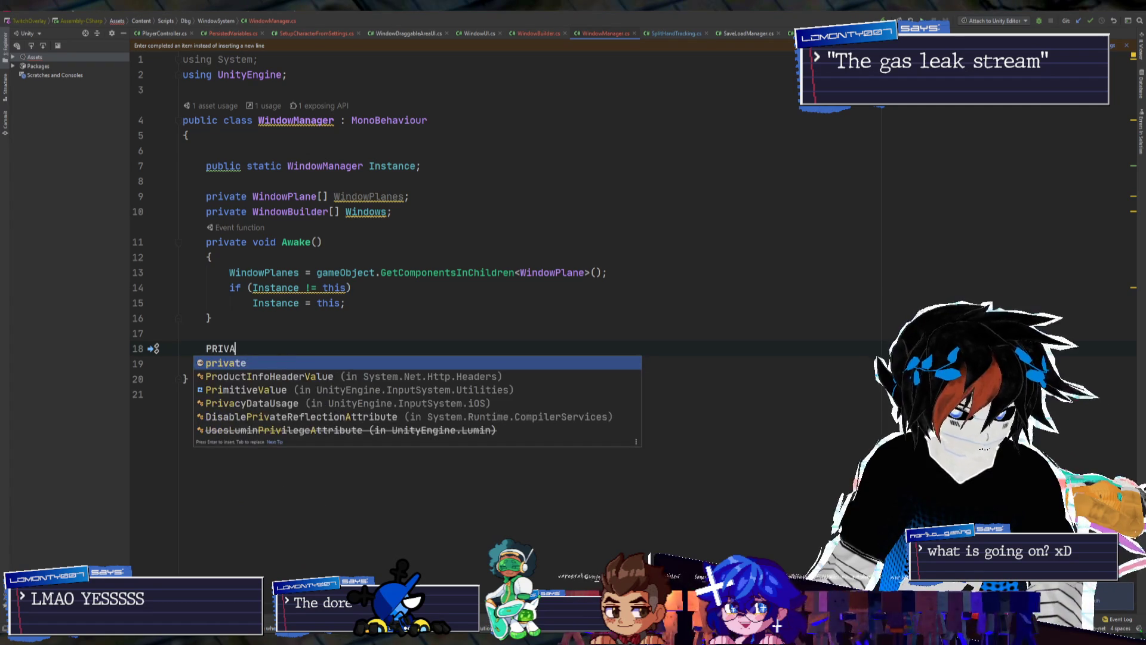
{"action": "key", "text": "BackSpace"}
{"action": "key", "text": "BackSpace"}
{"action": "key", "text": "BackSpace"}
{"action": "type", "text": "private "}
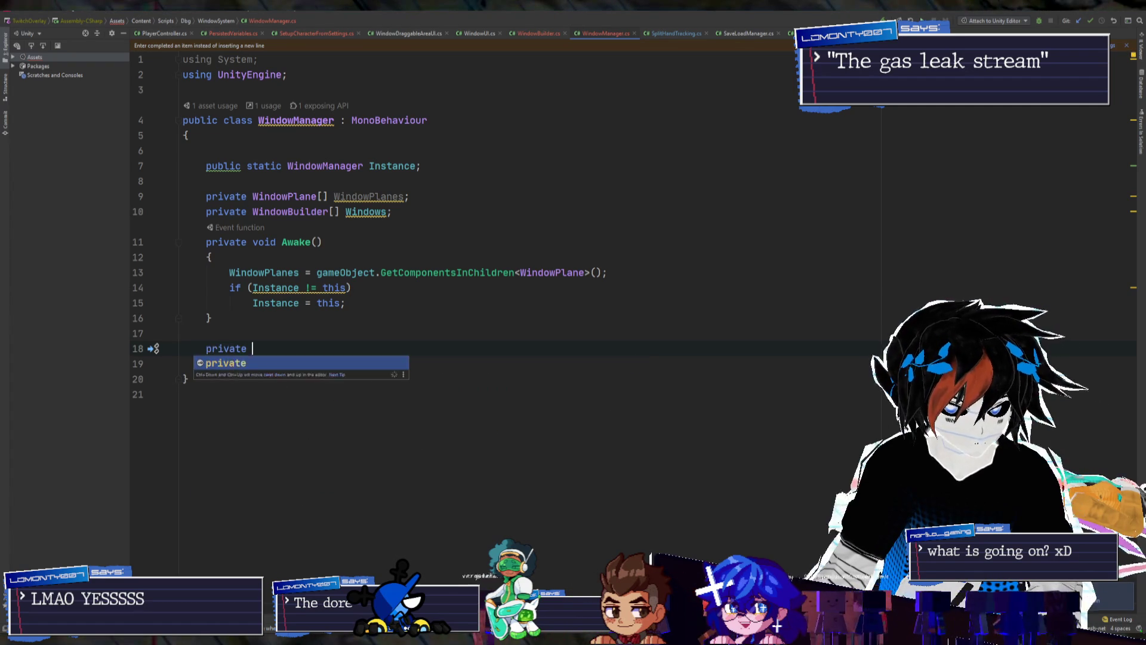
{"action": "type", "text": "void "}
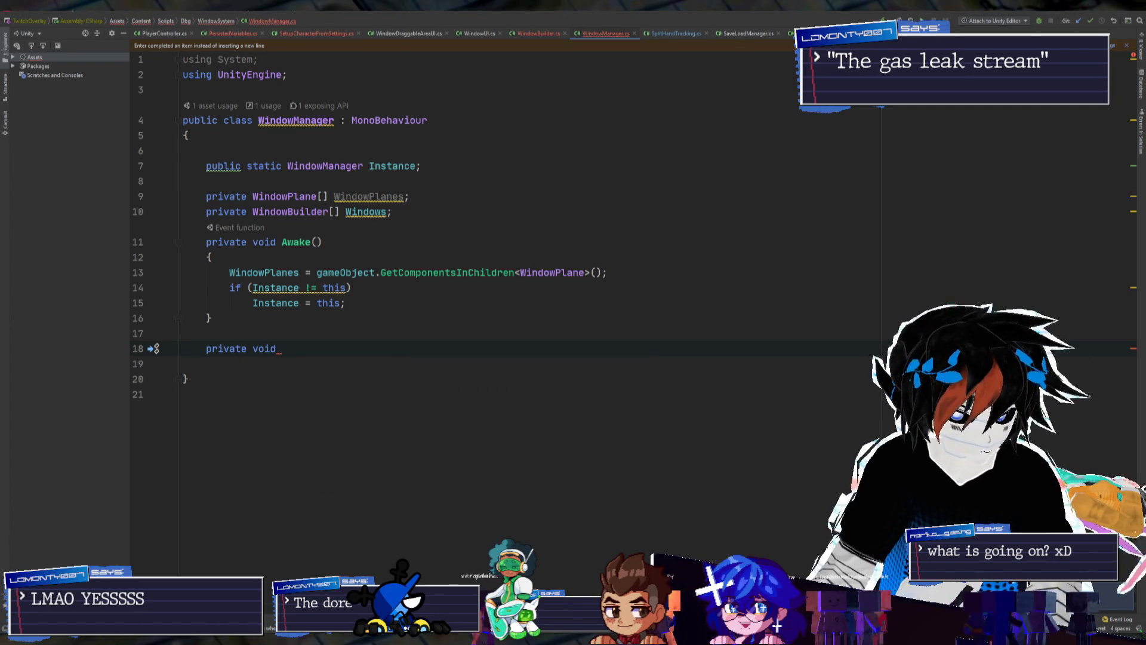
{"action": "type", "text": "New("}
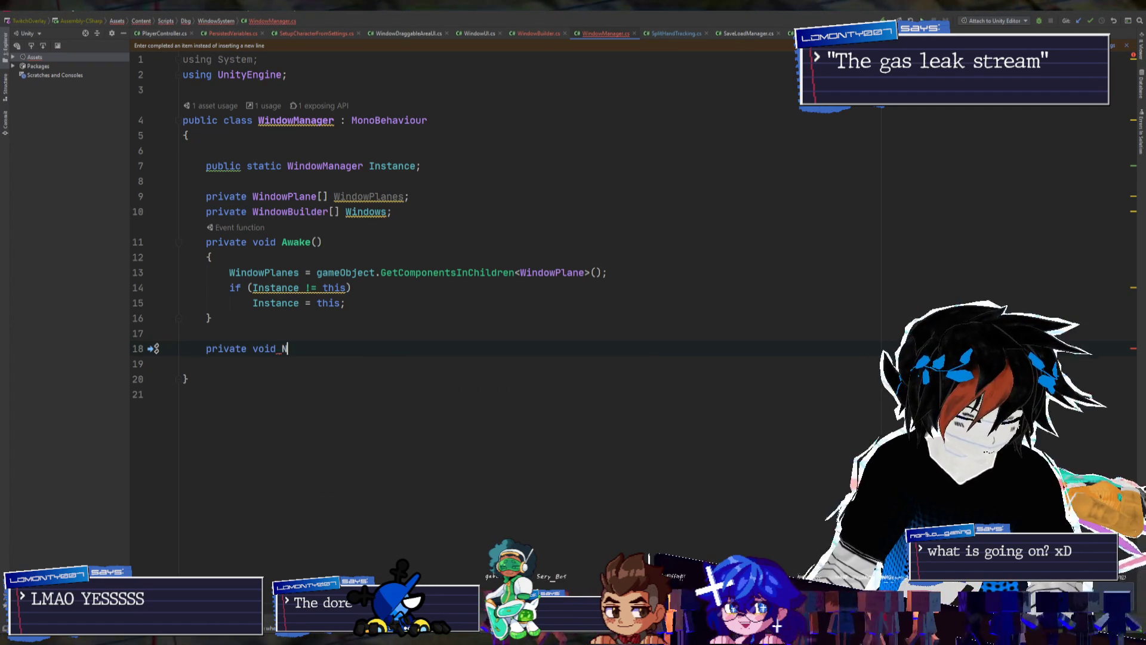
{"action": "key", "text": "ctrl+shift+Return"}
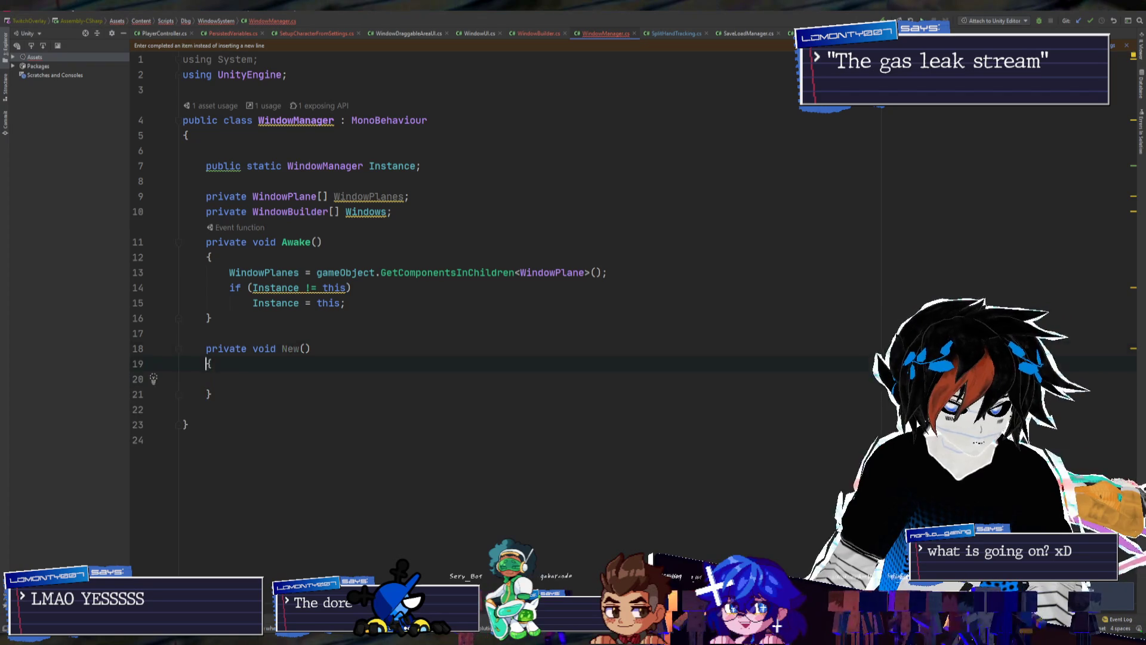
{"action": "left_click", "coordinate": [300, 349]}
{"action": "key", "text": "Left"}
{"action": "key", "text": "ctrl+shift+Left"}
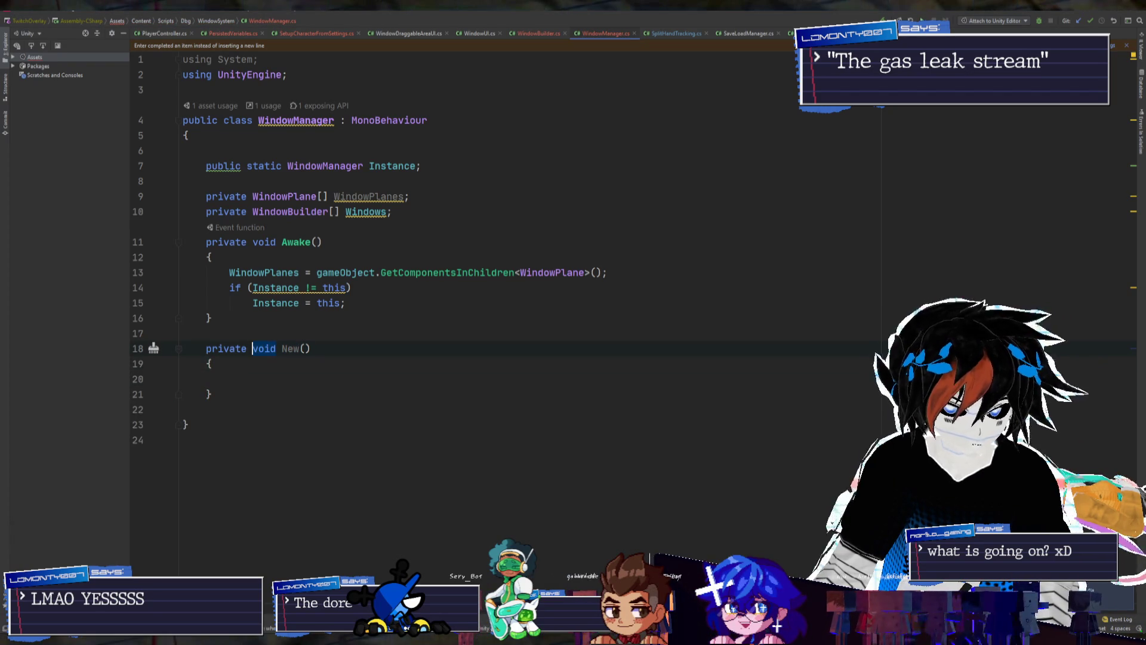
{"action": "type", "text": "WindowB"}
{"action": "key", "text": "Return"}
{"action": "left_click", "coordinate": [356, 348]}
{"action": "key", "text": "Down"}
{"action": "key", "text": "Down"}
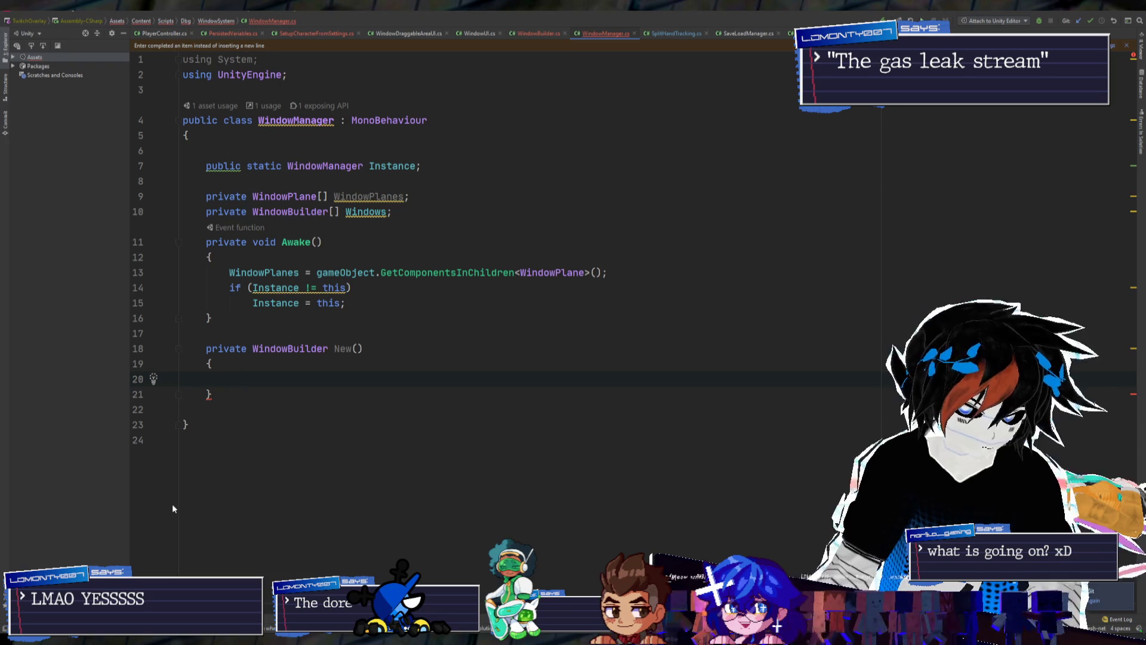
Give New the parameters string ID, int width and int height
{"action": "left_click", "coordinate": [366, 356]}
{"action": "type", "text": "string ID"}
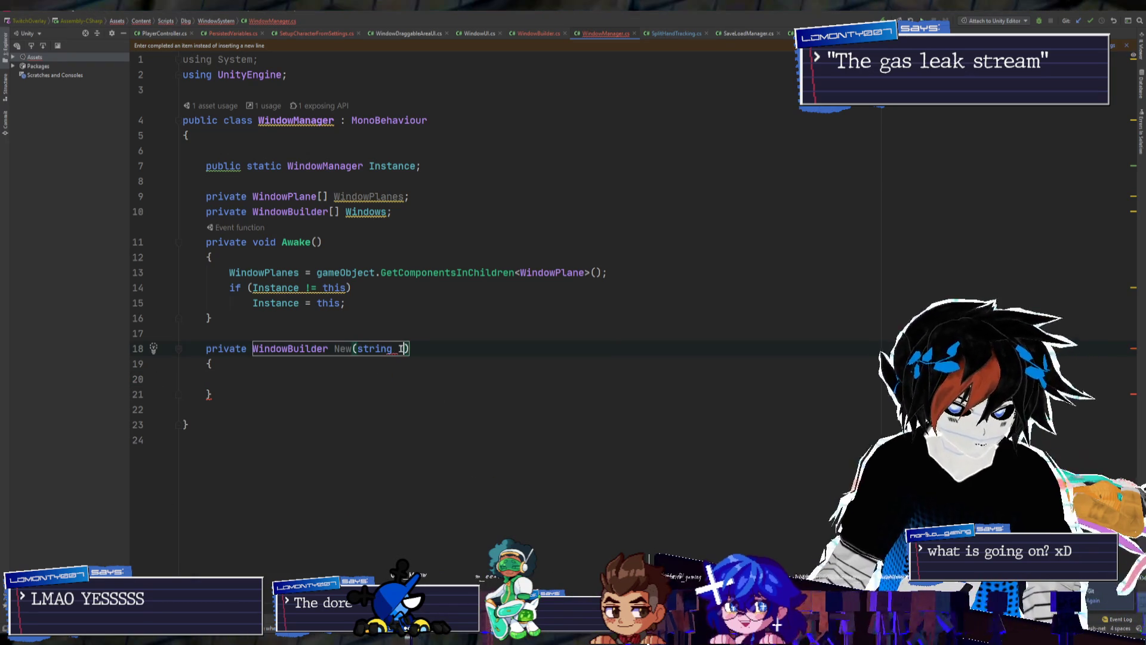
{"action": "type", "text": ","}
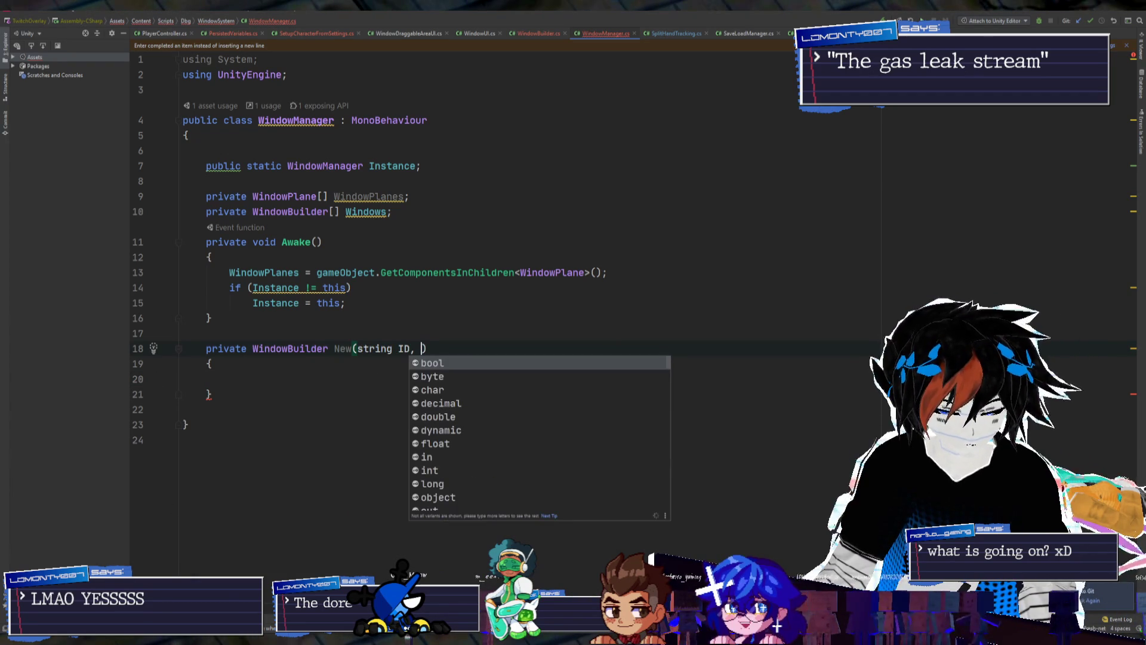
{"action": "key", "text": "Escape"}
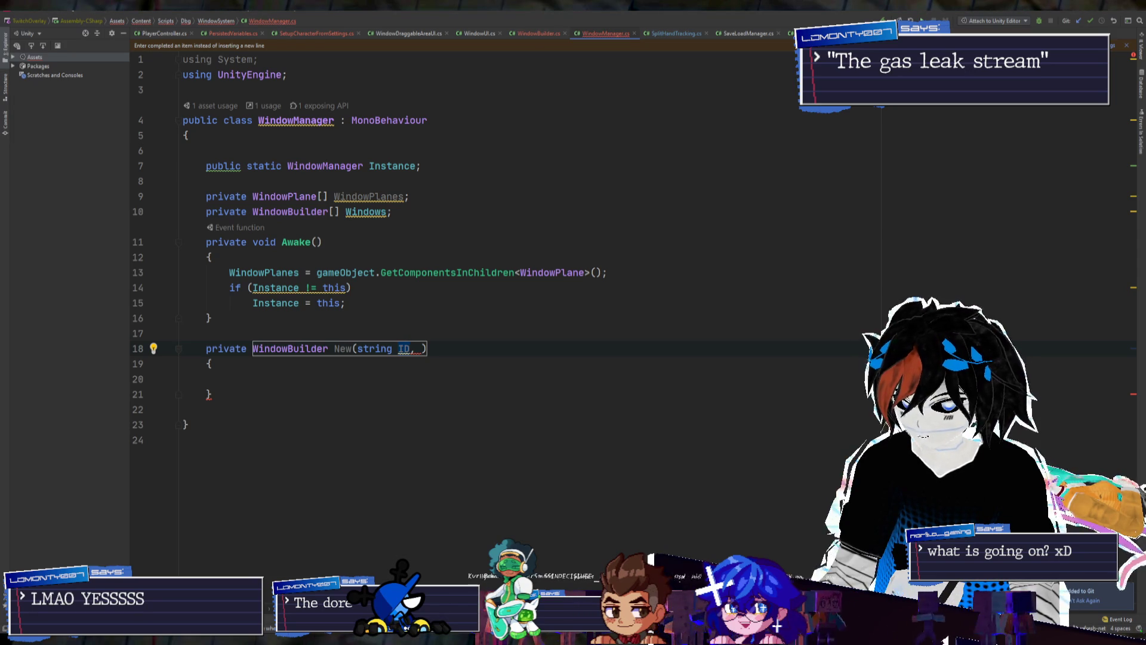
{"action": "type", "text": "int width, int w"}
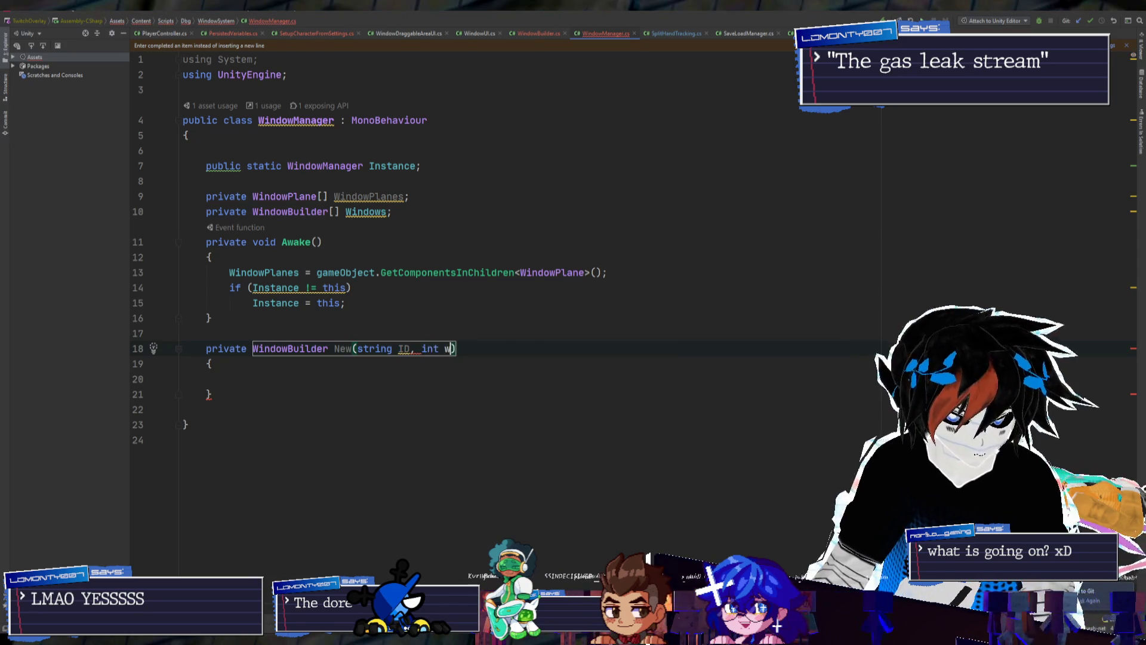
{"action": "type", "text": "eight"}
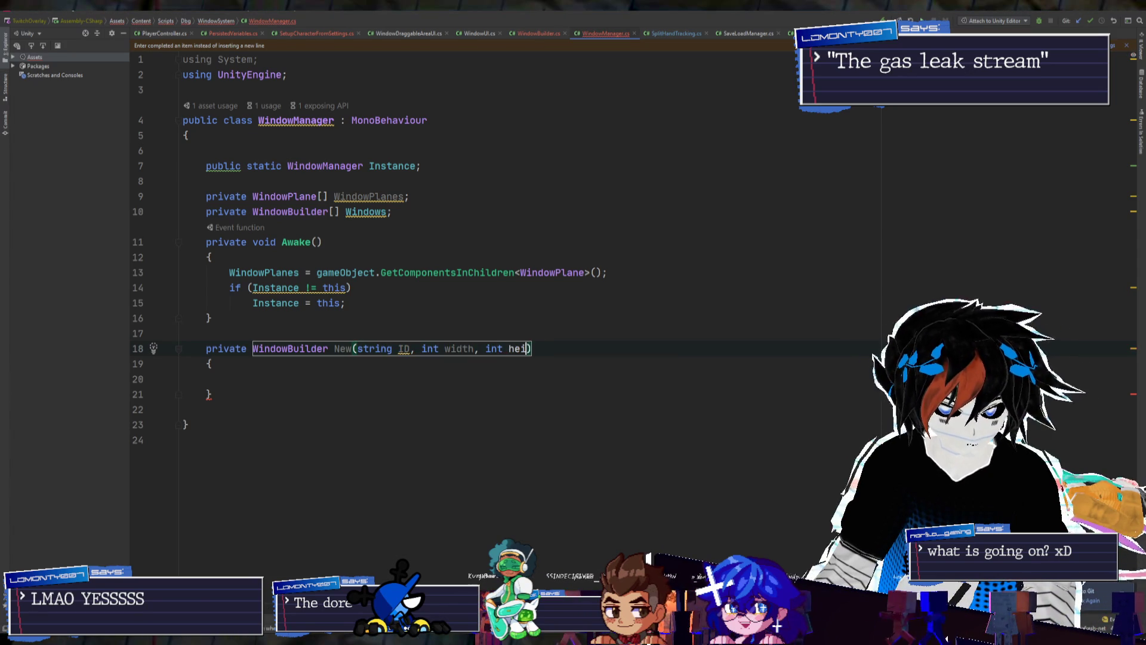
{"action": "key", "text": "ctrl+shift+Return"}
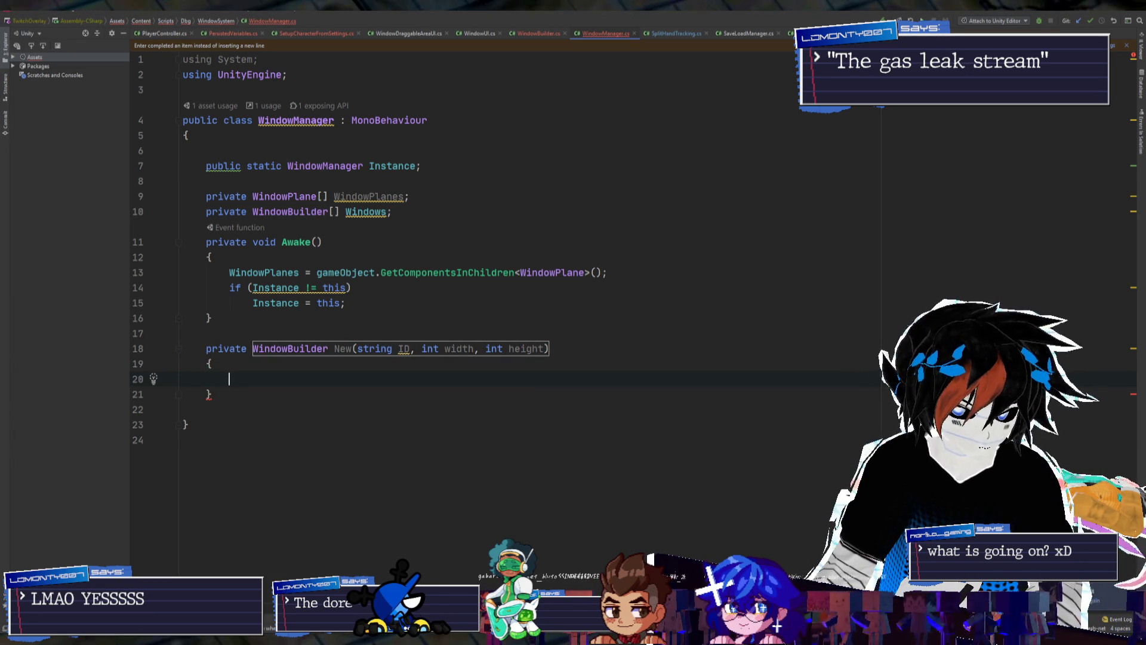
Add a private WindowBuilder windowTemplate field under the Windows array
{"action": "left_click", "coordinate": [450, 180]}
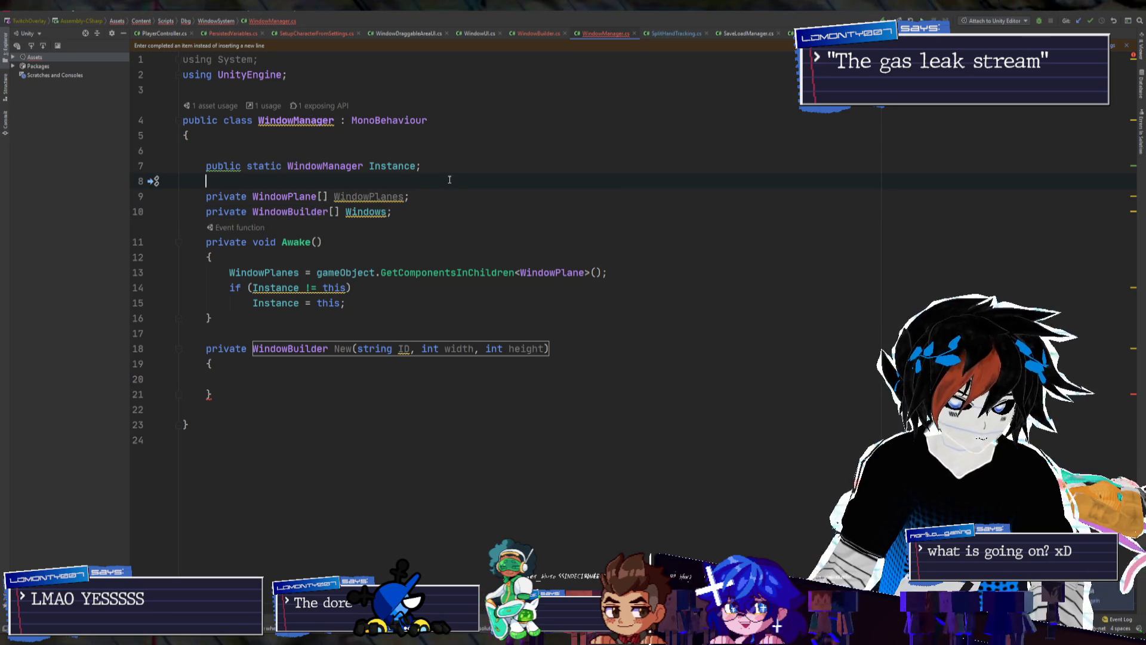
{"action": "key", "text": "Return"}
{"action": "key", "text": "Return"}
{"action": "key", "text": "Up"}
{"action": "type", "text": "private "}
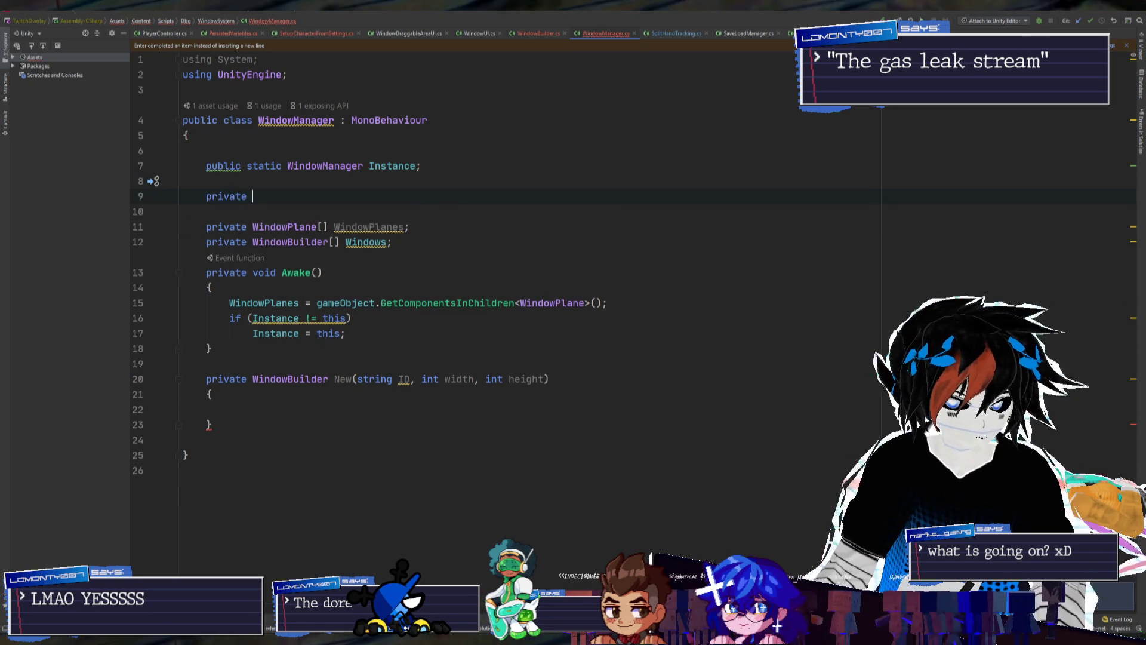
{"action": "type", "text": "Window"}
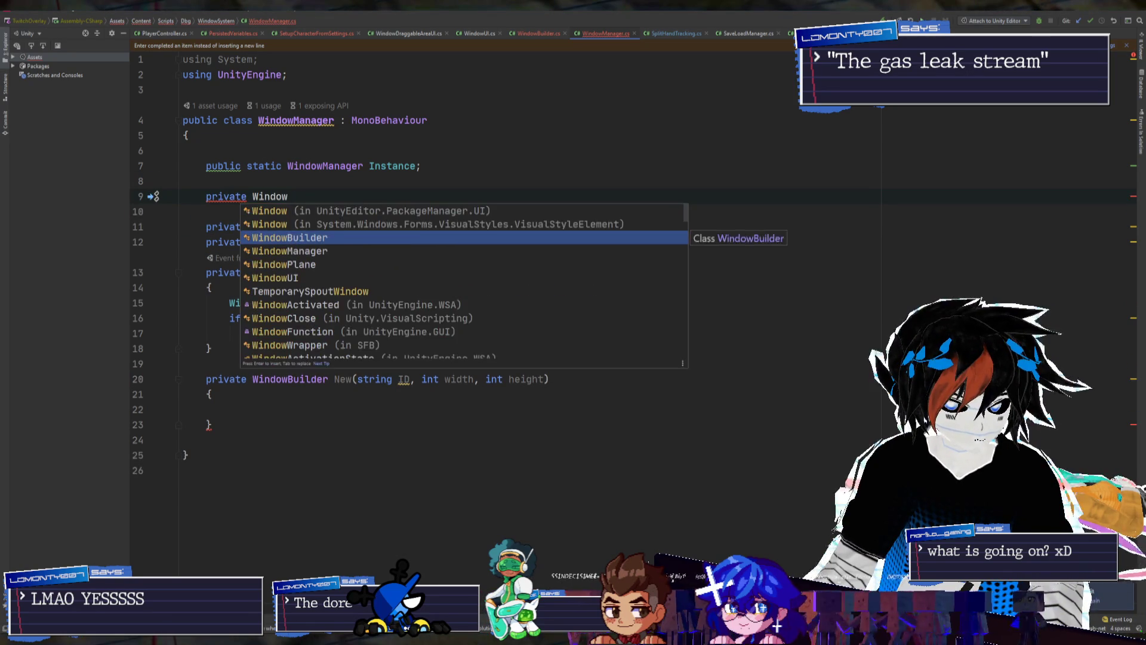
{"action": "key", "text": "Return"}
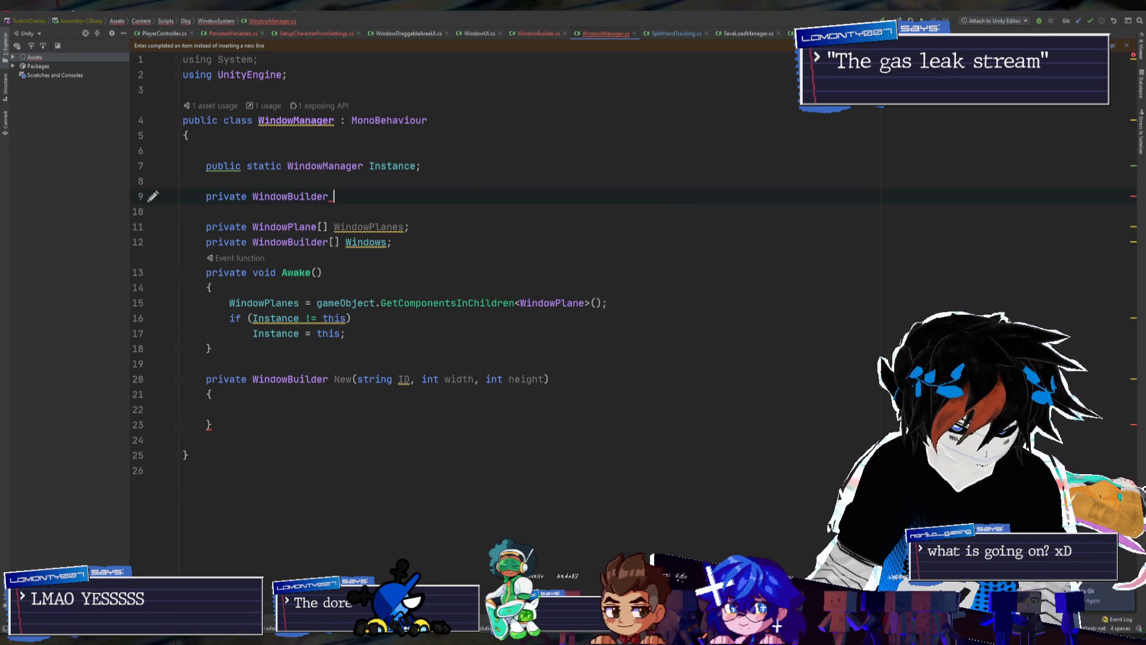
{"action": "type", "text": "_windowTemplate;"}
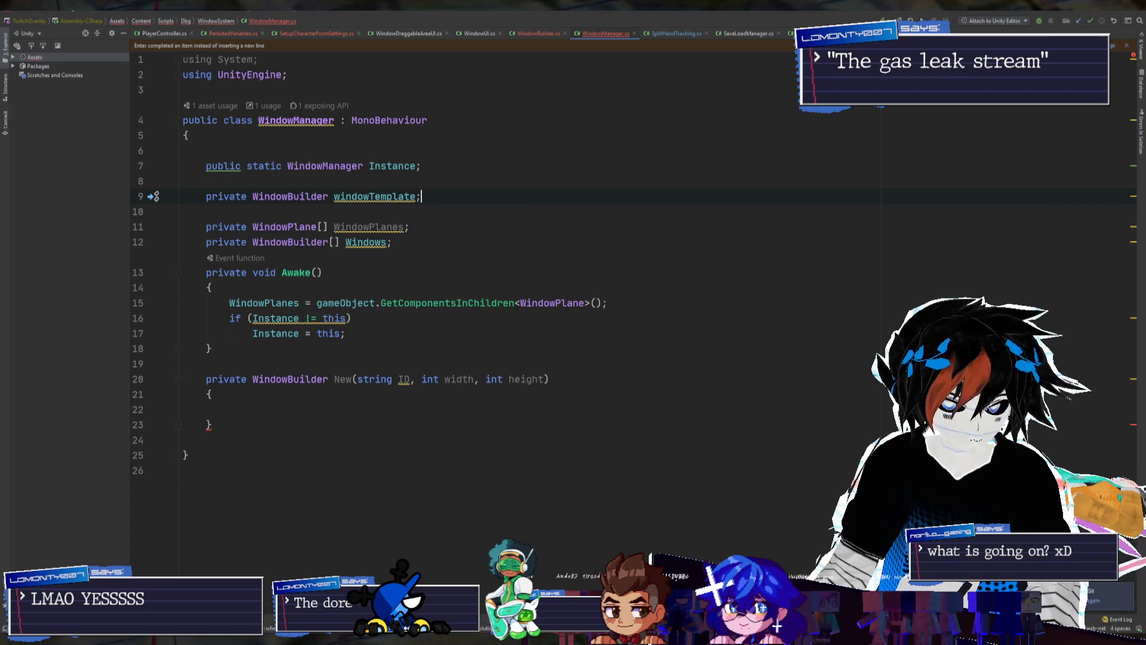
{"action": "key", "text": "shift+Home"}
{"action": "key", "text": "BackSpace"}
{"action": "key", "text": "BackSpace"}
{"action": "key", "text": "BackSpace"}
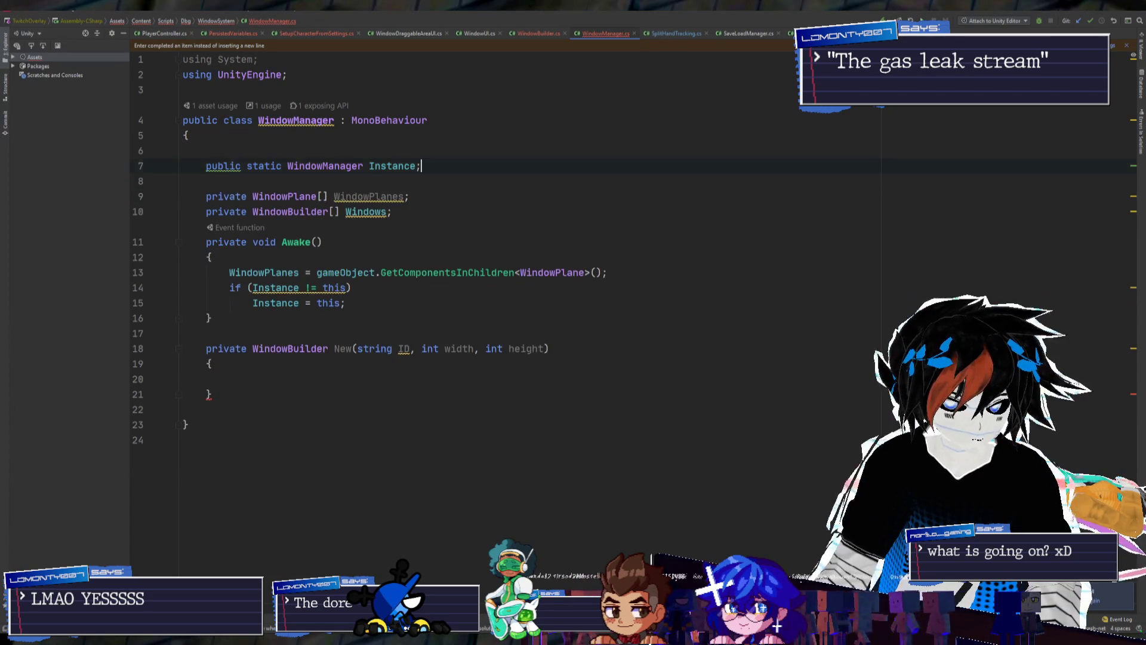
{"action": "key", "text": "ctrl+z"}
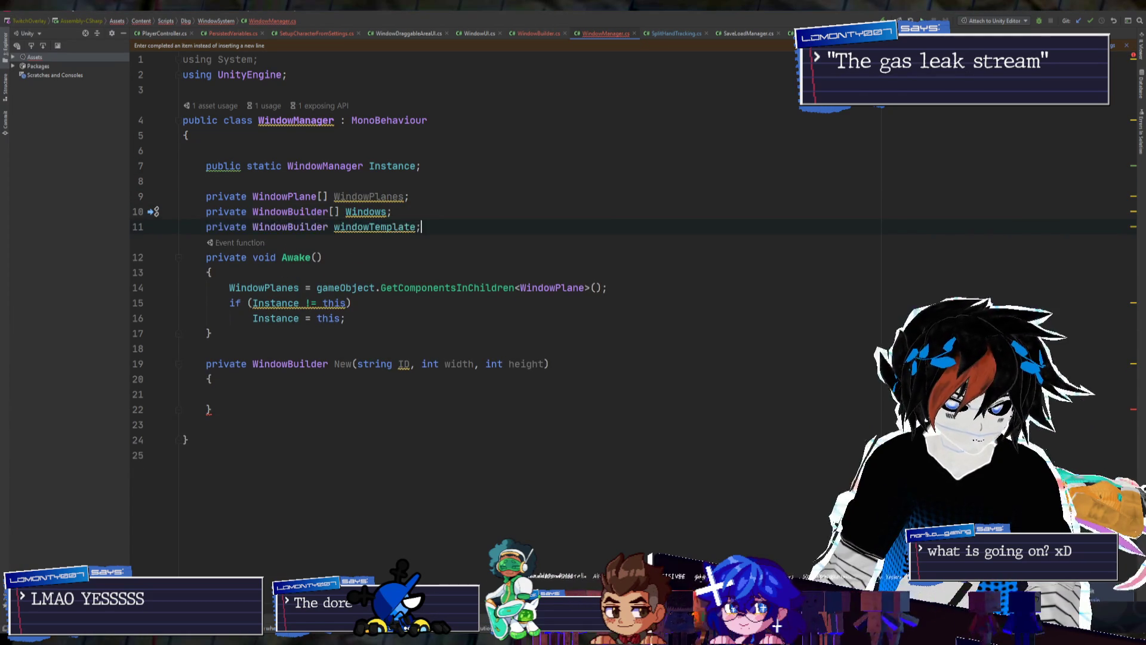
Mark the windowTemplate field with the [SerializeField] attribute
{"action": "key", "text": "Return"}
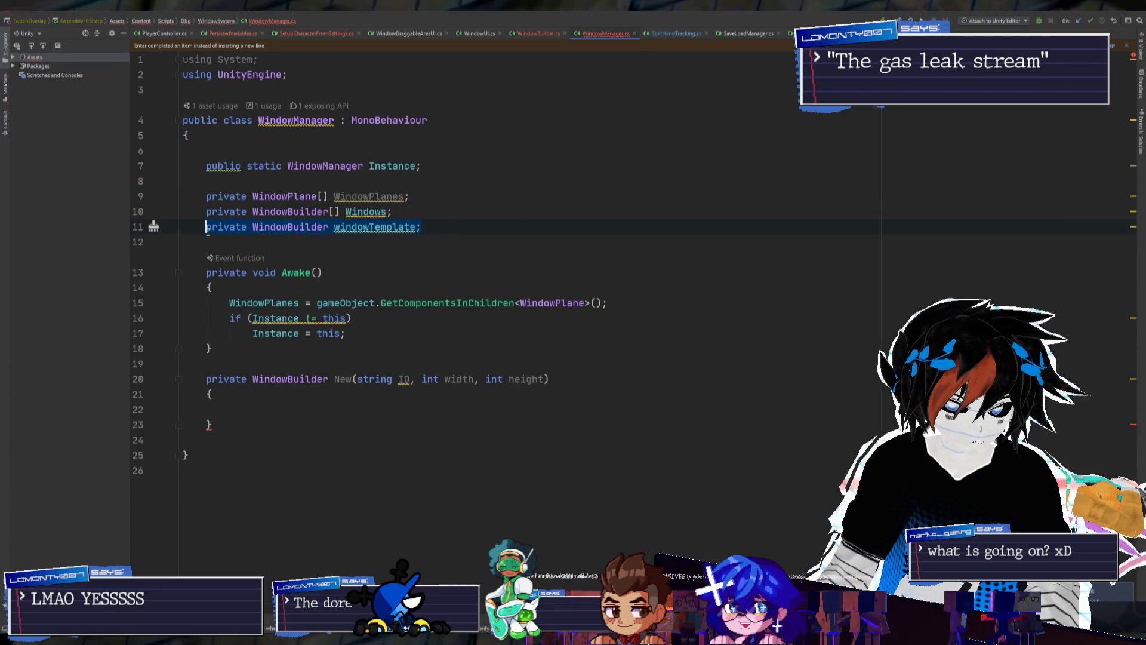
{"action": "type", "text": "[serializ"}
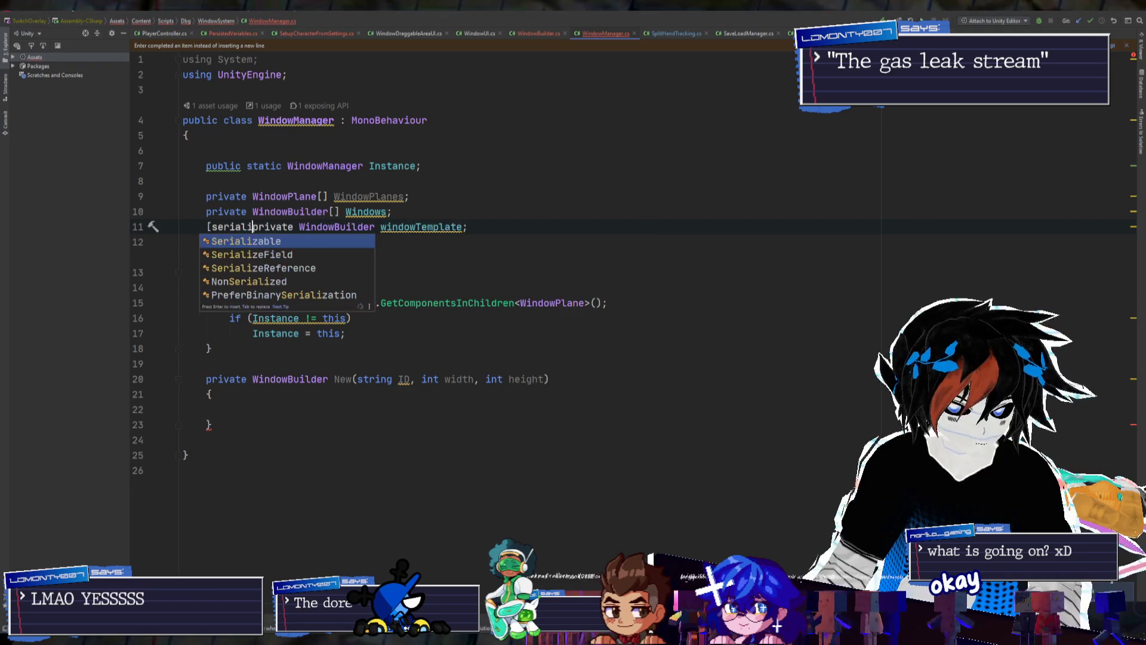
{"action": "key", "text": "Return"}
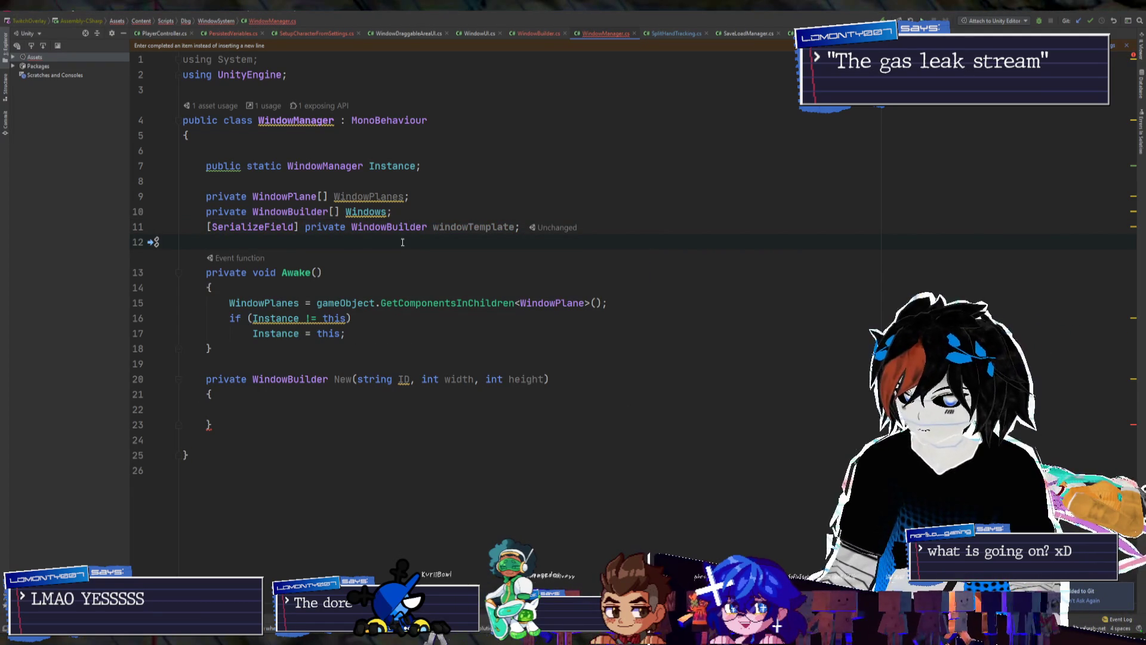
Move the windowTemplate field directly below Instance and delete the leftover blank lines
{"action": "left_click", "coordinate": [381, 227]}
{"action": "key", "text": "End"}
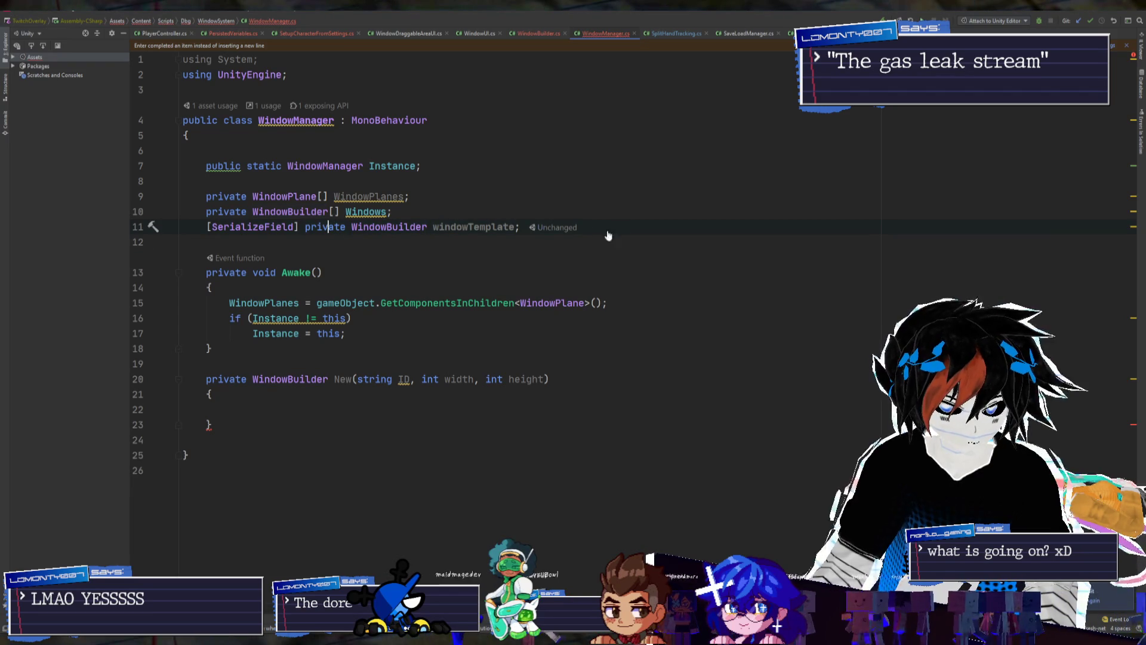
{"action": "key", "text": "shift+Home"}
{"action": "key", "text": "ctrl+x"}
{"action": "key", "text": "Up"}
{"action": "key", "text": "Up"}
{"action": "key", "text": "Up"}
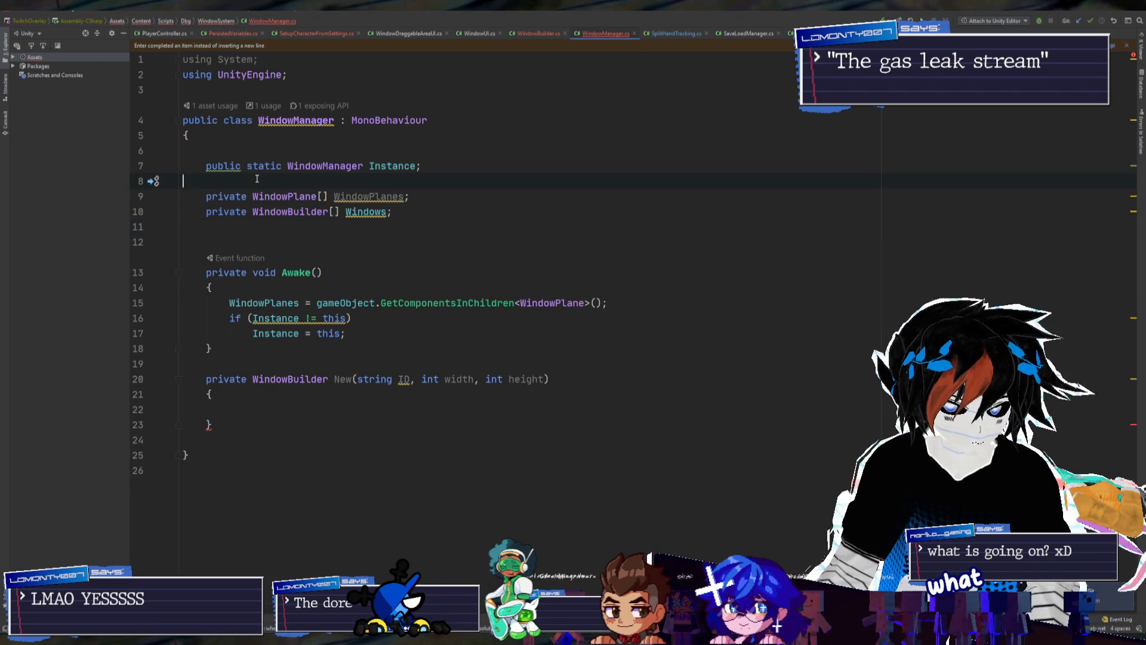
{"action": "key", "text": "Return"}
{"action": "key", "text": "Return"}
{"action": "key", "text": "Up"}
{"action": "key", "text": "ctrl+v"}
{"action": "left_click", "coordinate": [230, 272]}
{"action": "key", "text": "BackSpace"}
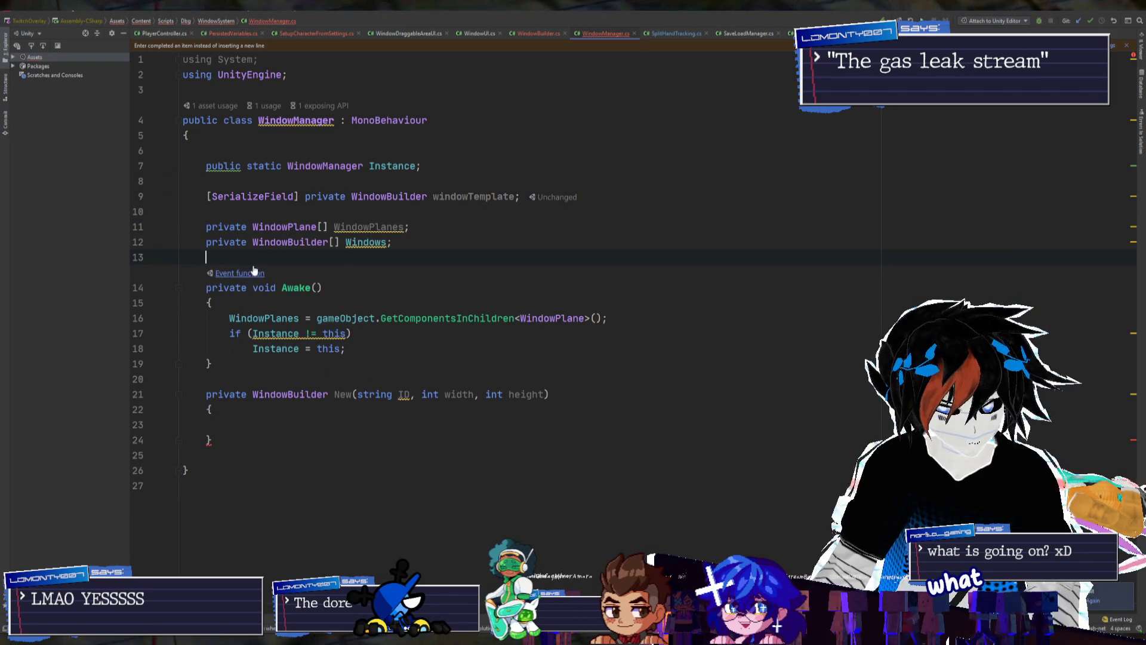
{"action": "key", "text": "BackSpace"}
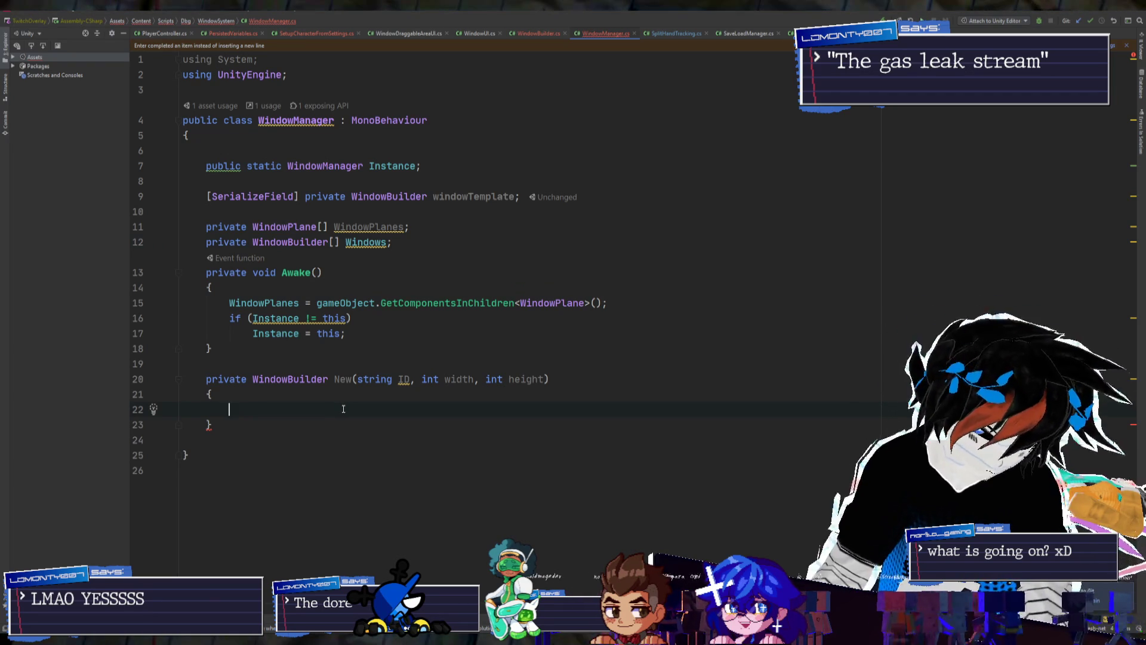
Start the New method body with a WindowPlanes[0] member access
{"action": "type", "text": "windowpl"}
{"action": "key", "text": "Return"}
{"action": "type", "text": "."}
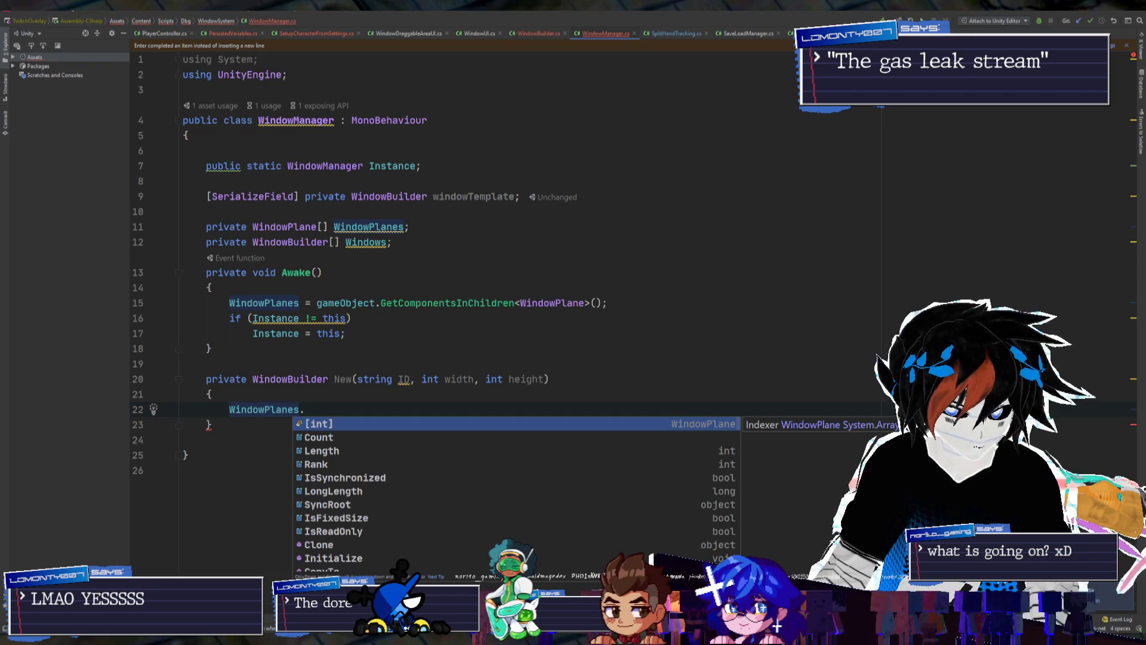
{"action": "key", "text": "Return"}
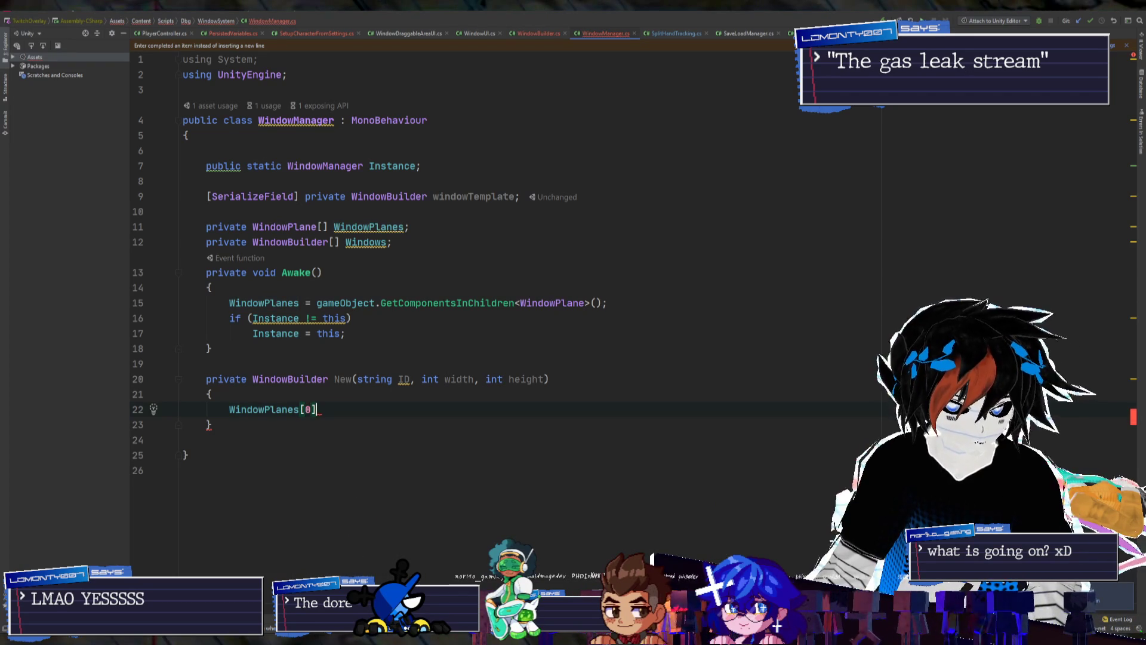
{"action": "type", "text": "]"}
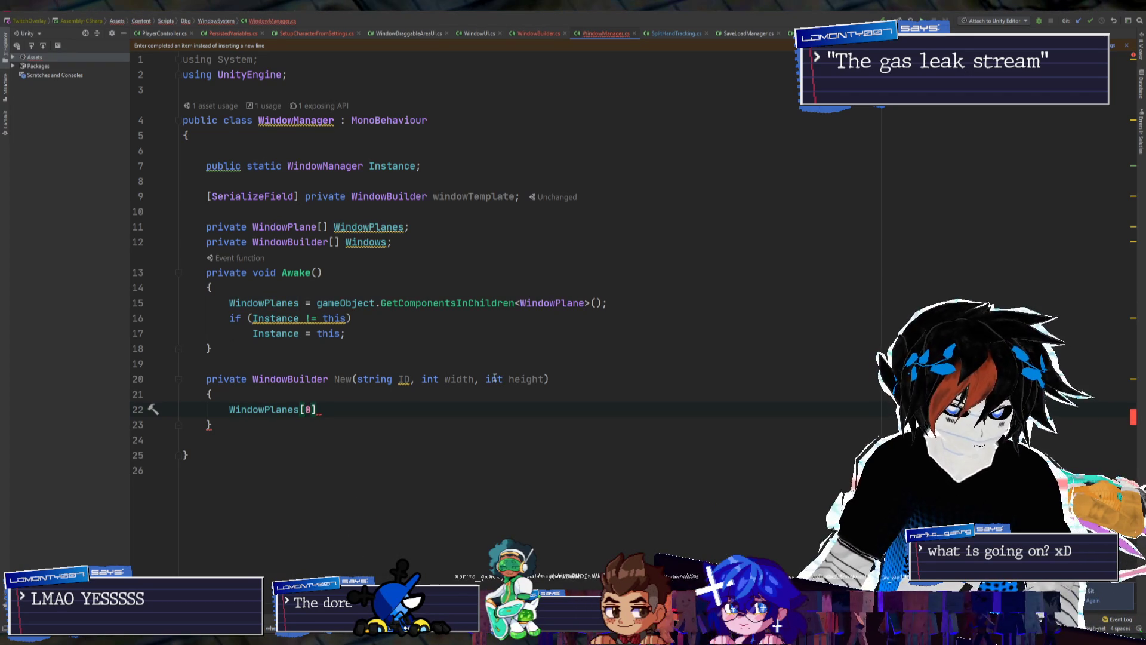
{"action": "type", "text": "."}
{"action": "left_click", "coordinate": [213, 394]}
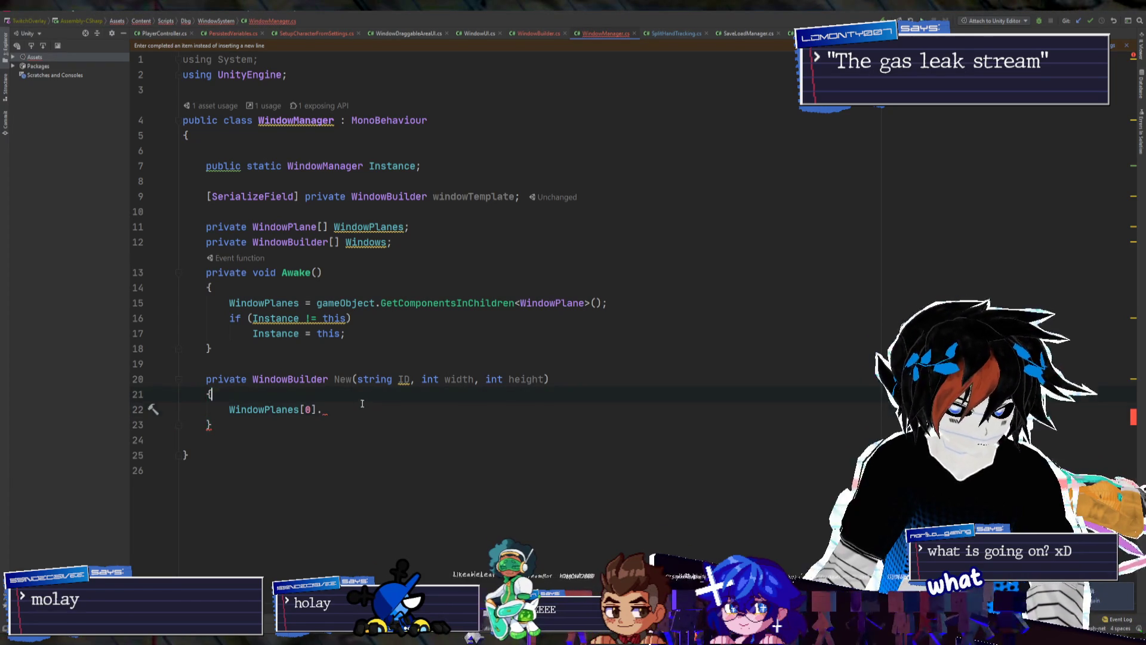
Browse WindowPlanes[0]'s members, then complete the statement as WindowPlanes[0].transform
{"action": "left_click", "coordinate": [363, 404]}
{"action": "key", "text": "ctrl+space"}
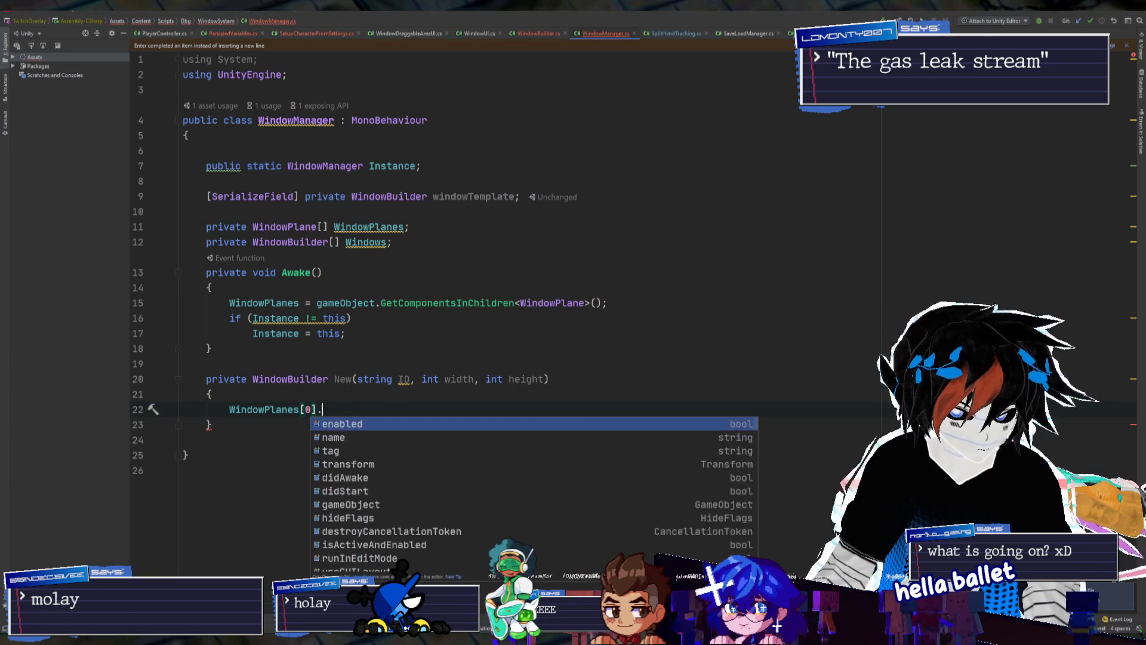
{"action": "scroll", "coordinate": [459, 499], "scroll_direction": "down", "scroll_amount": 5}
{"action": "scroll", "coordinate": [457, 494], "scroll_direction": "down", "scroll_amount": 3}
{"action": "left_click", "coordinate": [338, 403]}
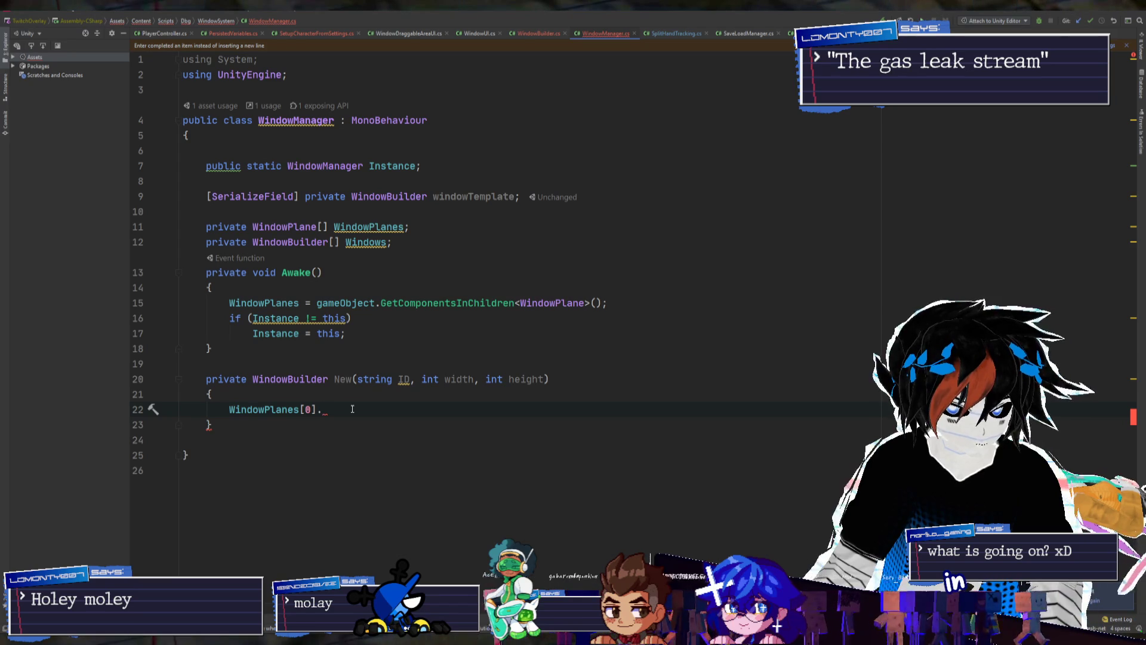
{"action": "key", "text": "BackSpace"}
{"action": "type", "text": ".transform;"}
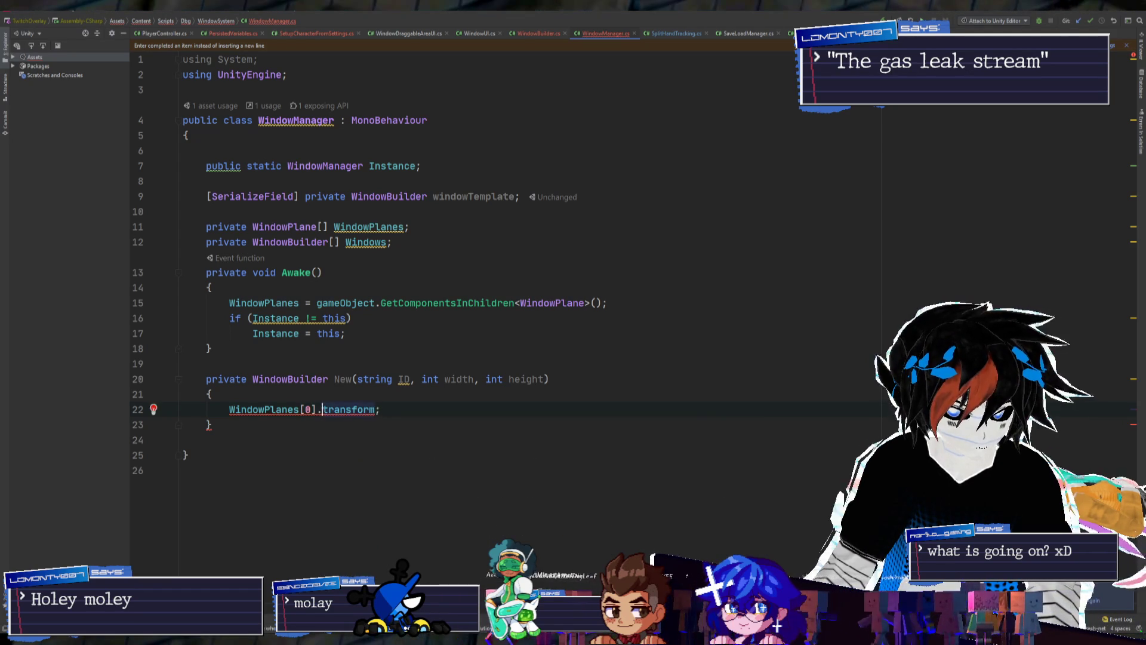
{"action": "left_click", "coordinate": [306, 409]}
Store WindowPlanes[0].transform in a variable named parenter
{"action": "type", "text": "var parent ="}
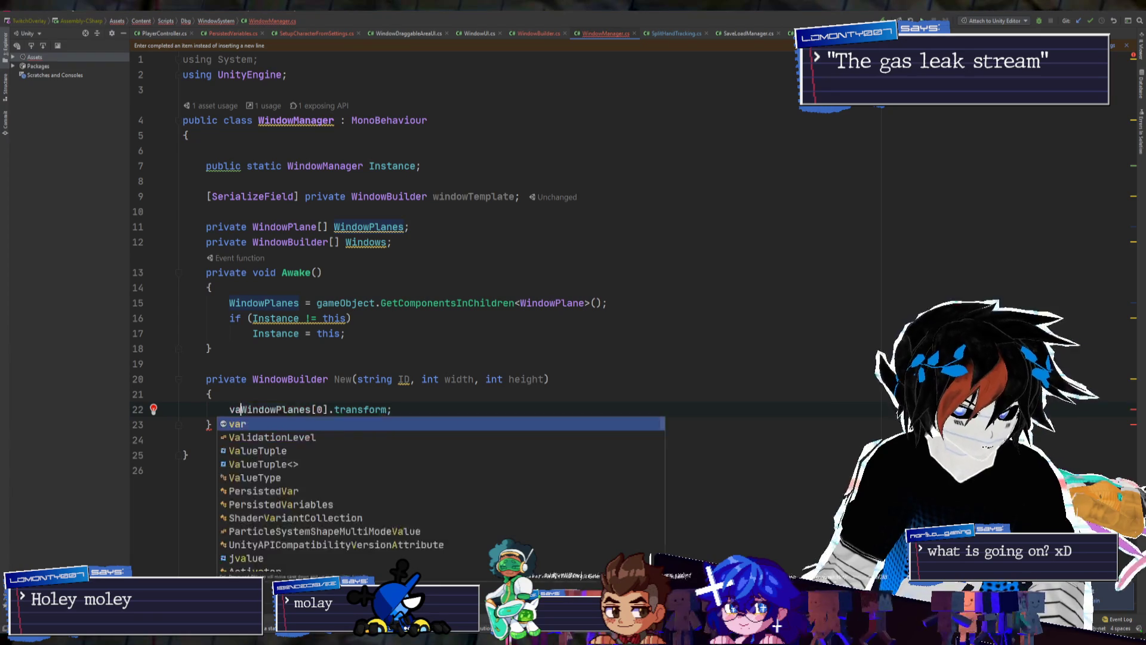
{"action": "left_click", "coordinate": [449, 409]}
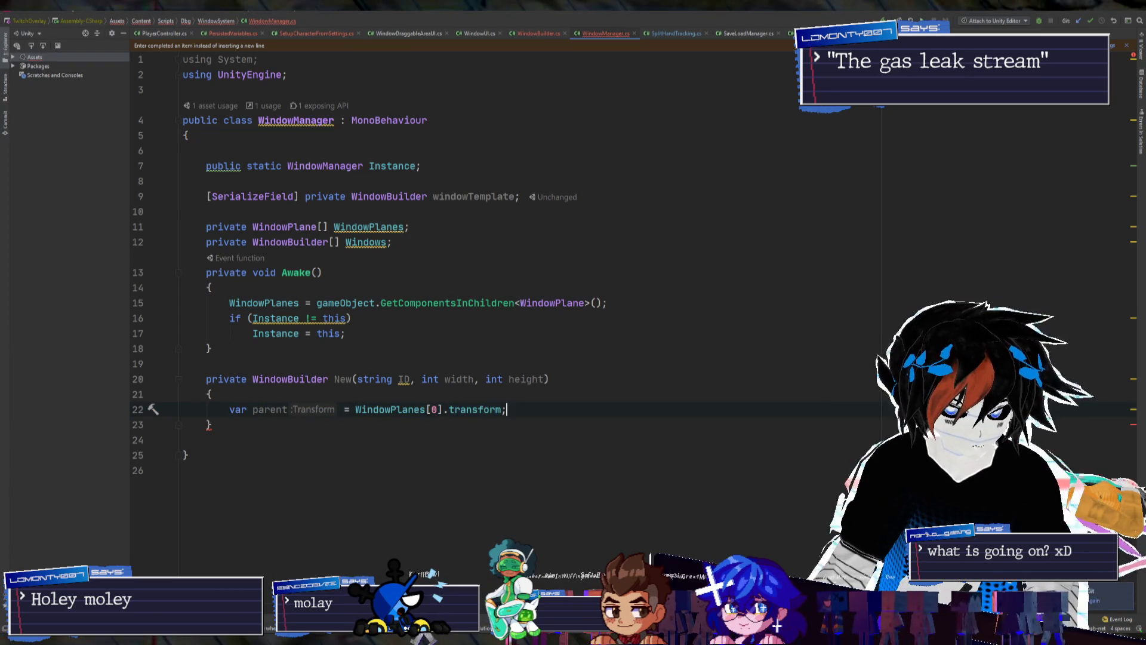
{"action": "key", "text": "Return"}
{"action": "key", "text": "Return"}
{"action": "key", "text": "Return"}
{"action": "key", "text": "Up"}
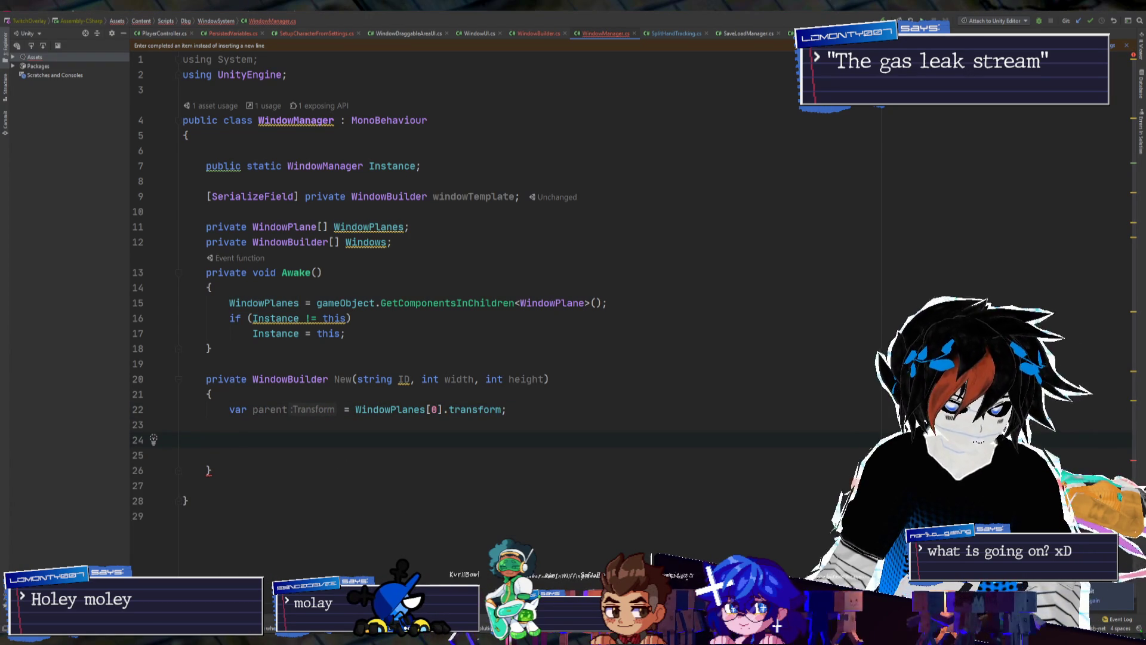
{"action": "key", "text": "ctrl+Left"}
{"action": "key", "text": "ctrl+Left"}
{"action": "key", "text": "ctrl+Left"}
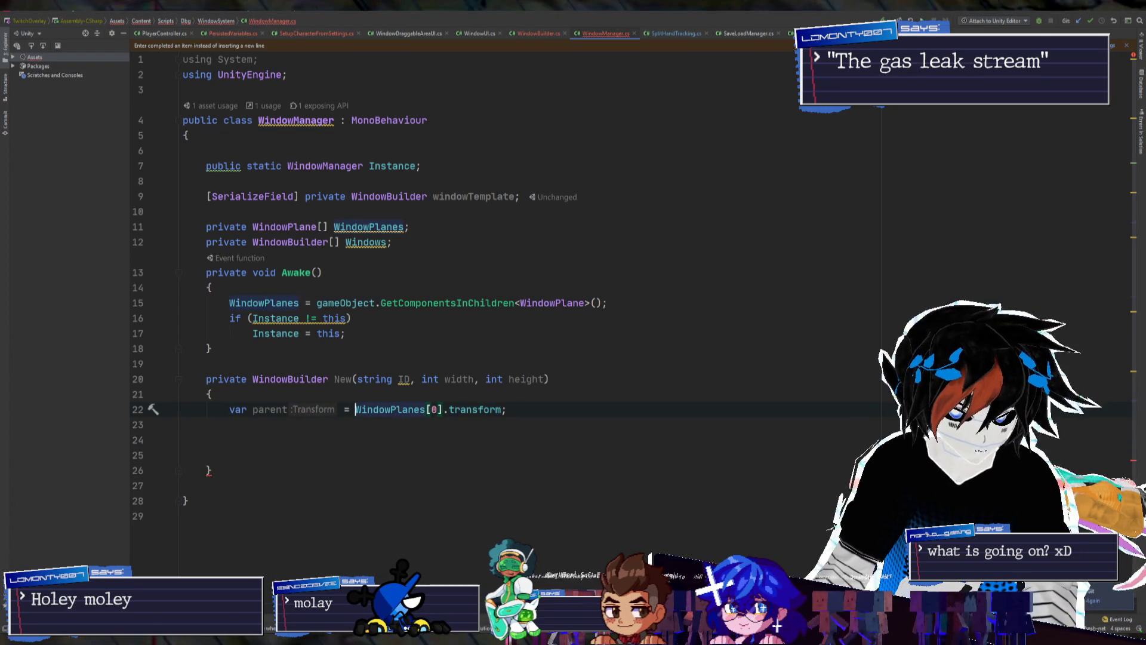
{"action": "type", "text": "er"}
{"action": "key", "text": "Down"}
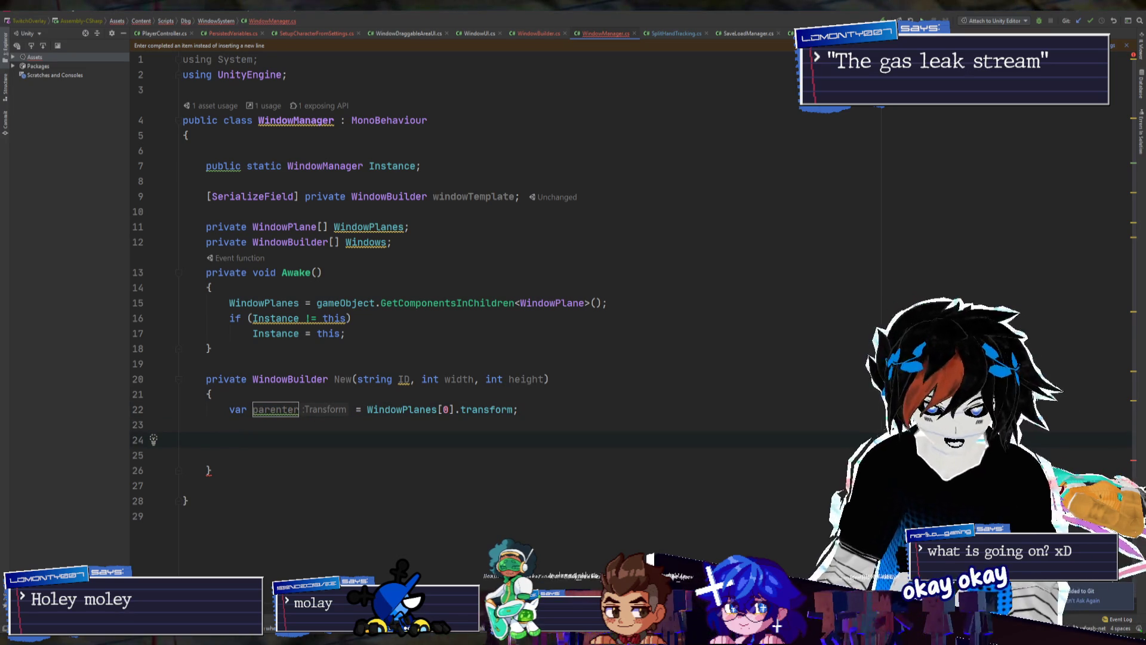
{"action": "key", "text": "BackSpace"}
Add WindowBuilder w = Instantiate(windowTemplate, Vector3.zero, Quaternion.identity)
{"action": "type", "text": "Windo"}
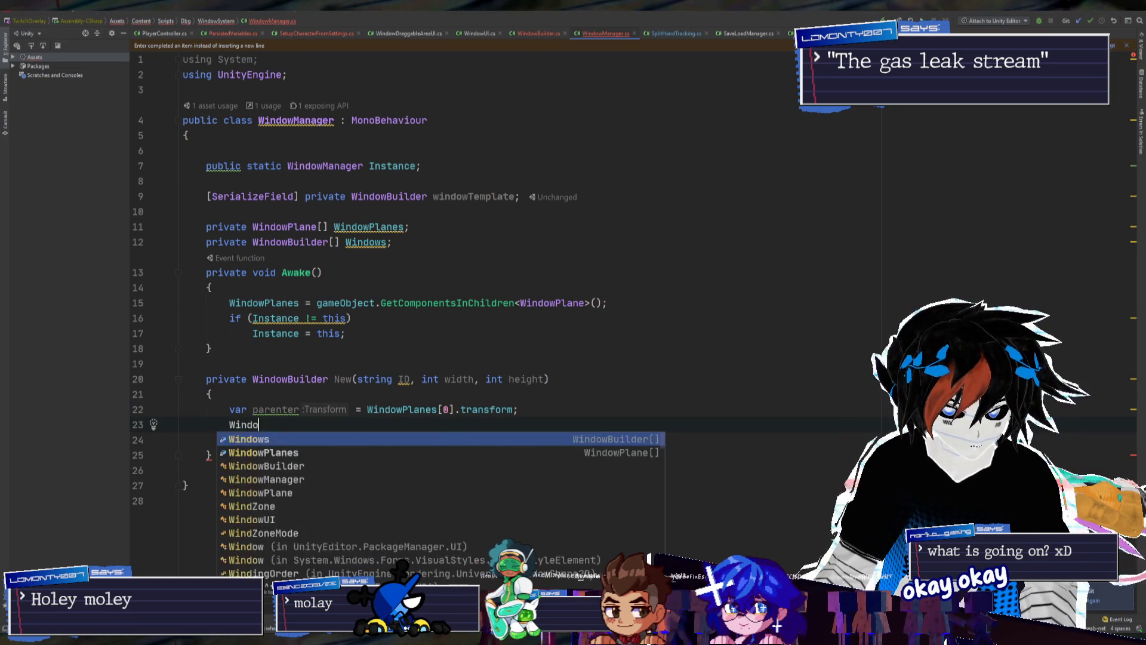
{"action": "type", "text": "wBuil"}
{"action": "key", "text": "Return"}
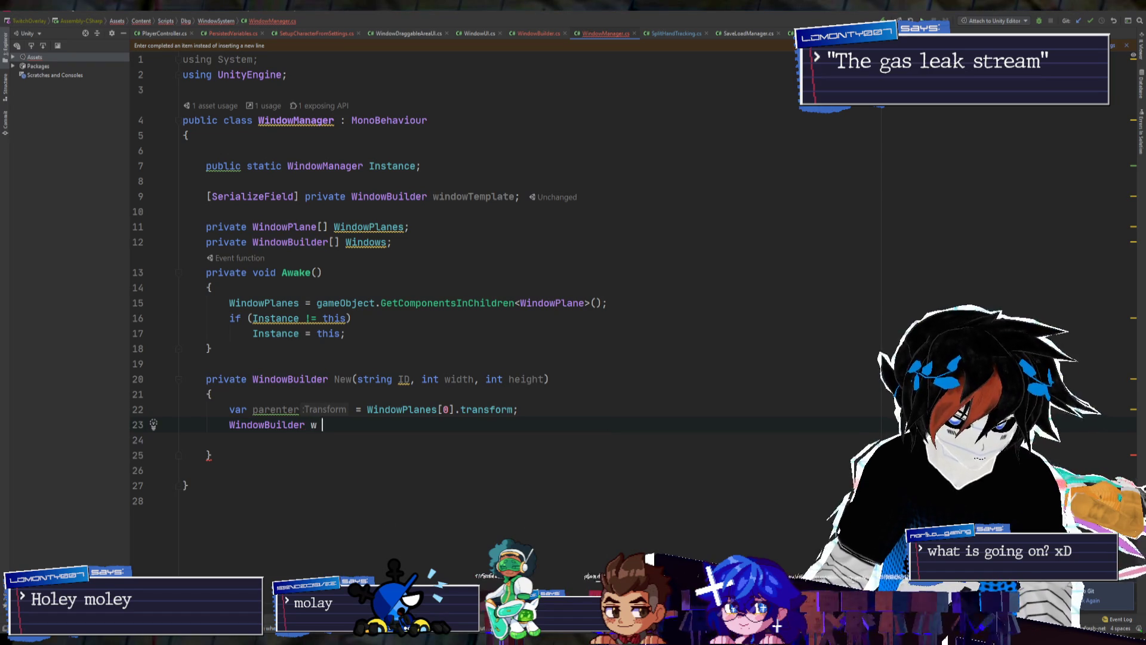
{"action": "type", "text": "= "}
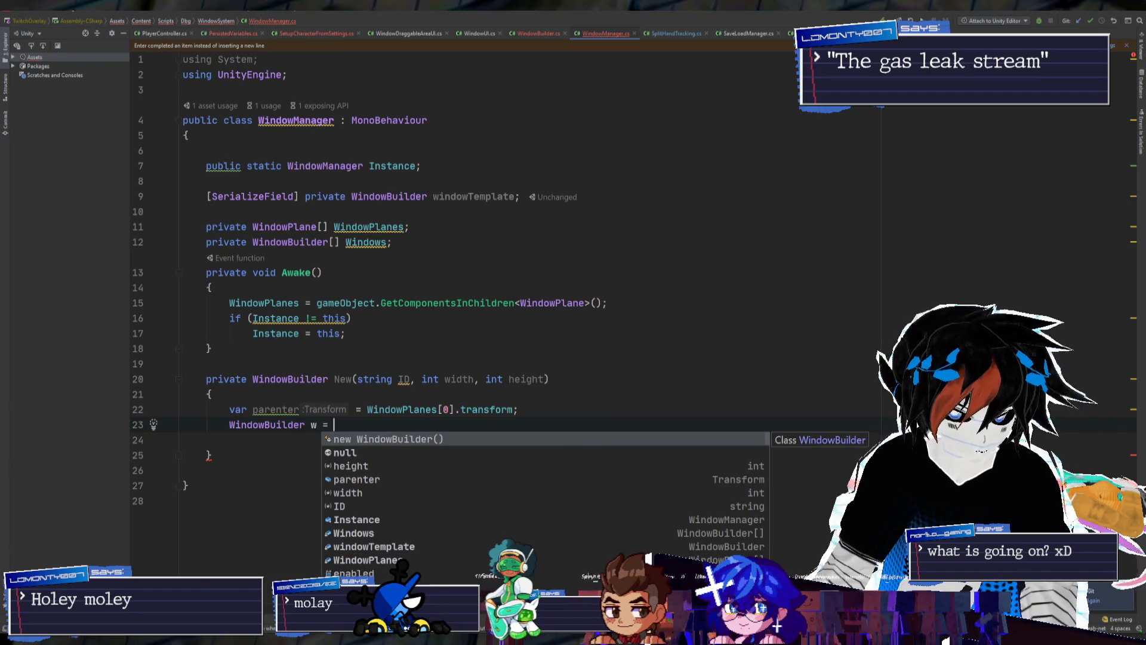
{"action": "type", "text": "Instanti"}
{"action": "key", "text": "Return"}
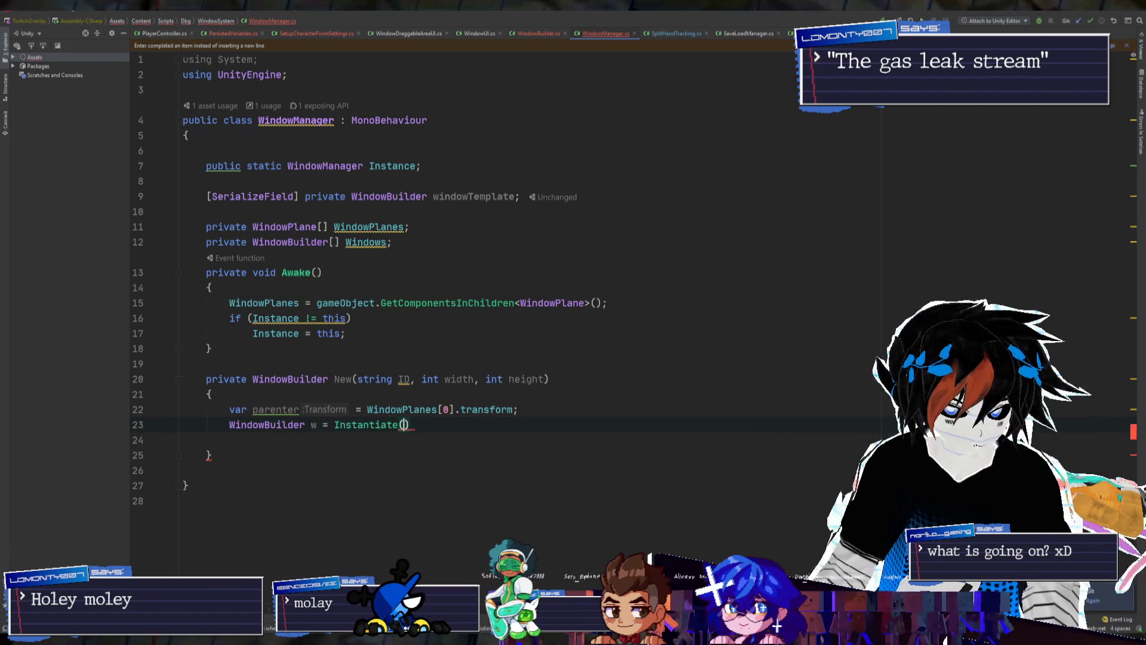
{"action": "type", "text": "windowP"}
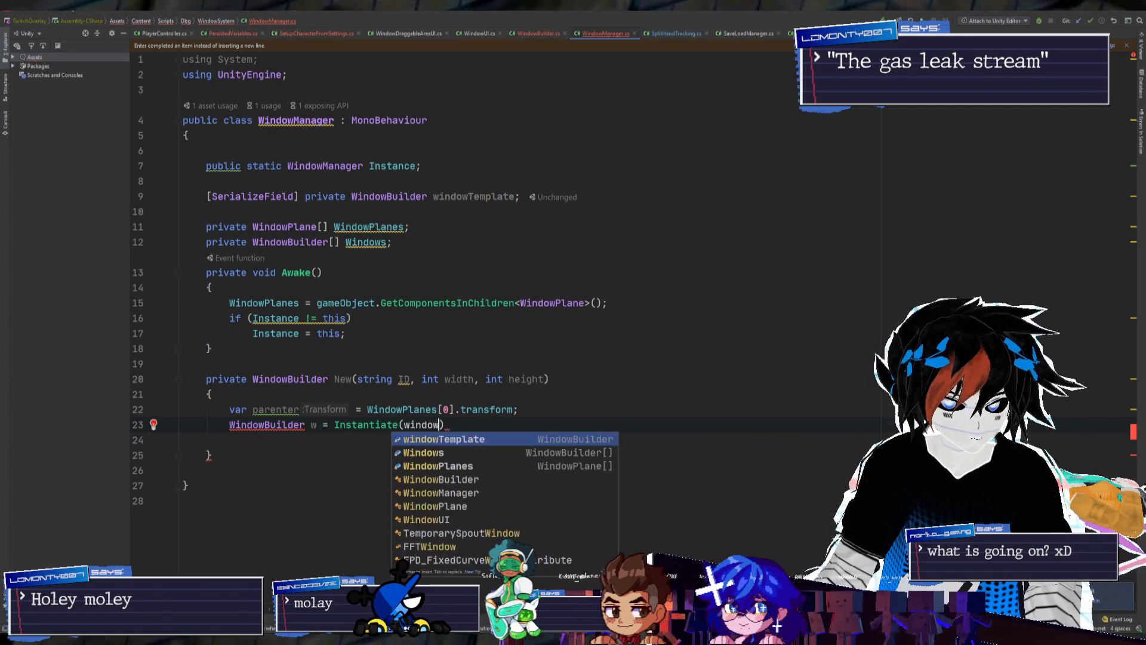
{"action": "key", "text": "BackSpace"}
{"action": "type", "text": "Tm"}
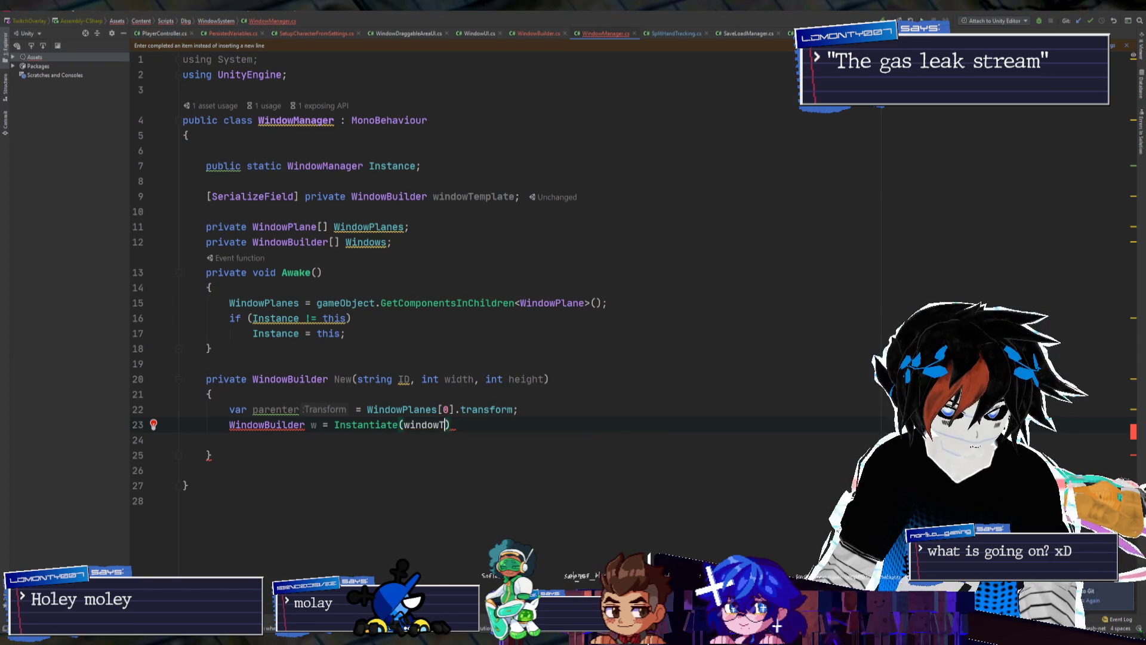
{"action": "type", "text": "empl"}
{"action": "key", "text": "Return"}
{"action": "type", "text": ", "}
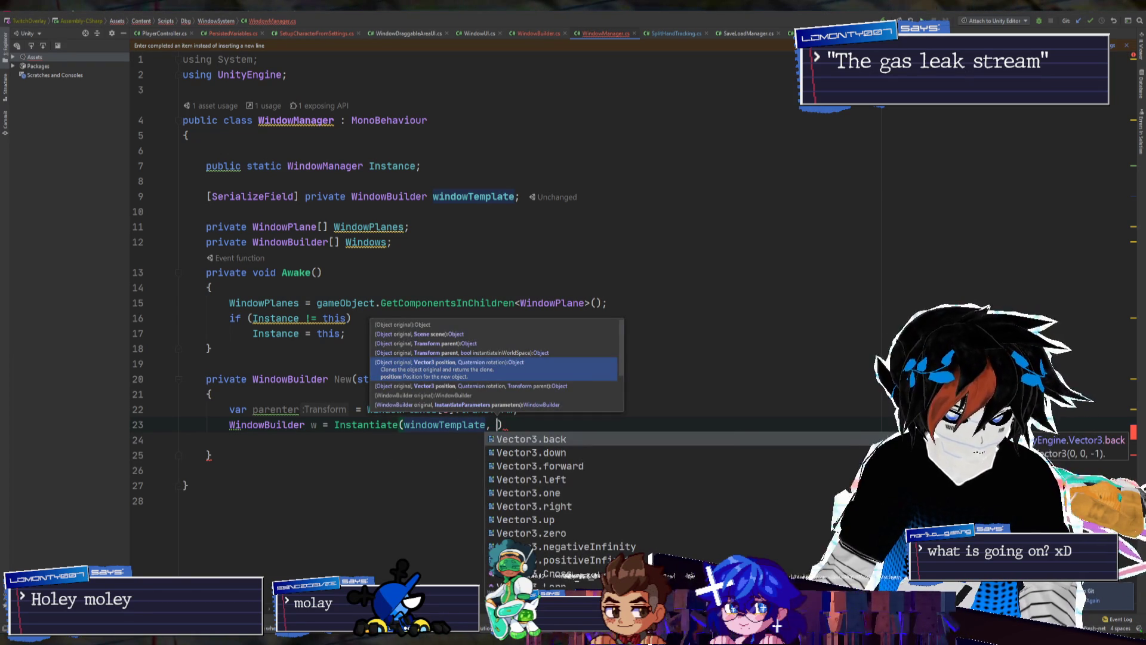
{"action": "type", "text": "Vector3.z"}
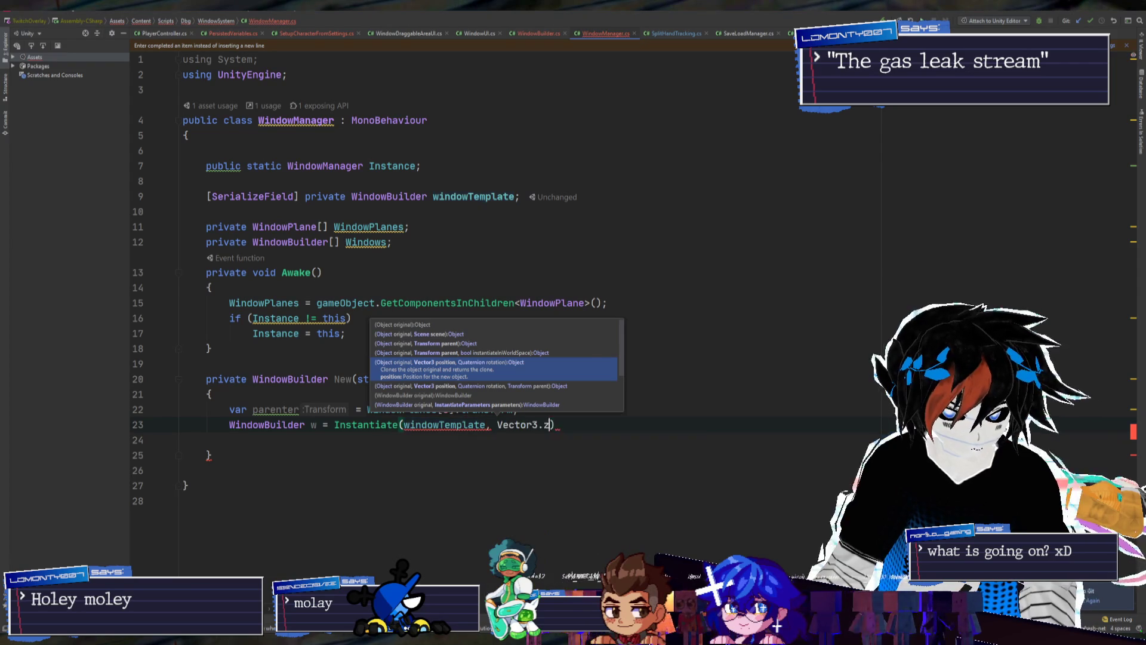
{"action": "type", "text": "ero, Quaternion.identity"}
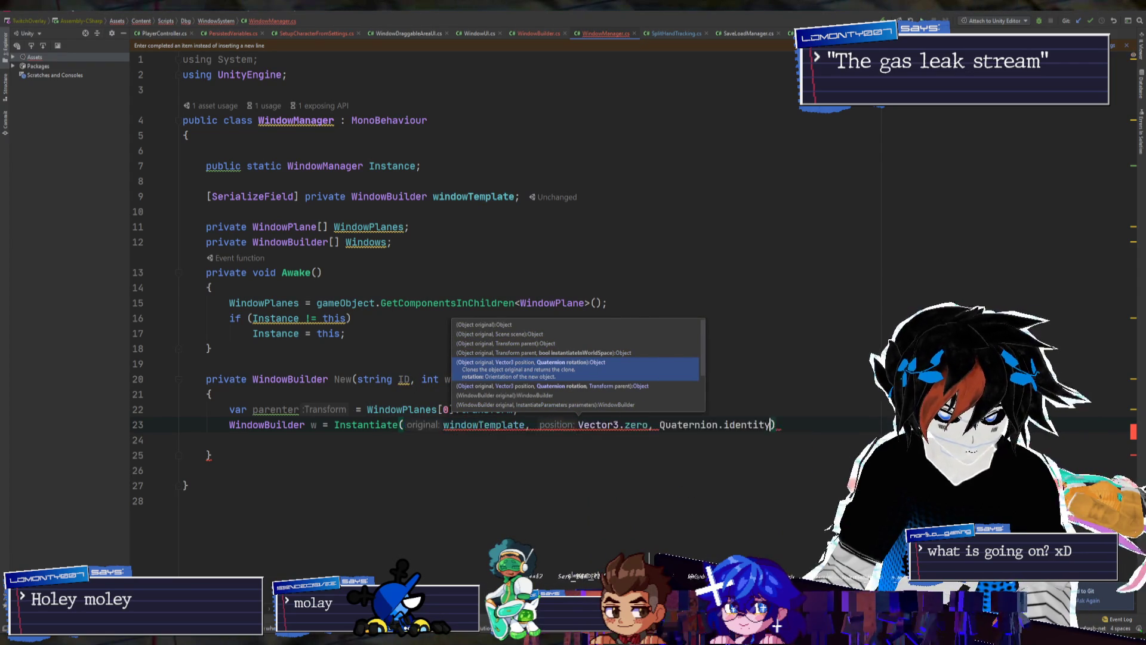
{"action": "type", "text": ")"}
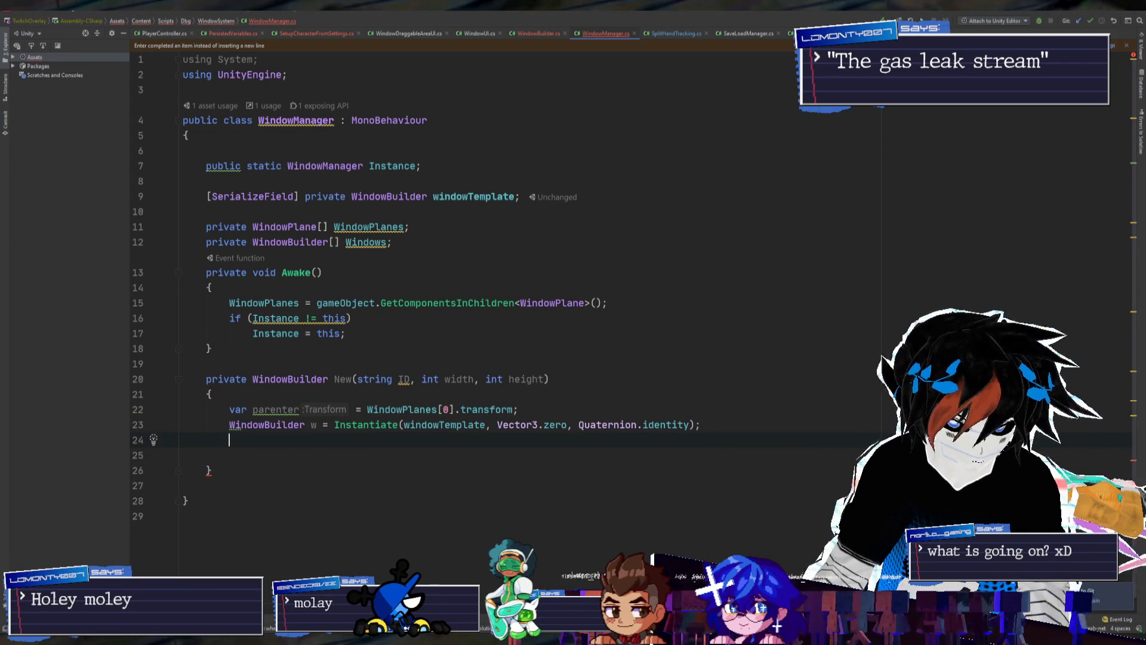
{"action": "left_click", "coordinate": [519, 409]}
Append .GetComponent<WindowBuilder>() to the Instantiate call
{"action": "key", "text": "Return"}
{"action": "key", "text": "Left"}
{"action": "type", "text": ".Get"}
{"action": "key", "text": "Return"}
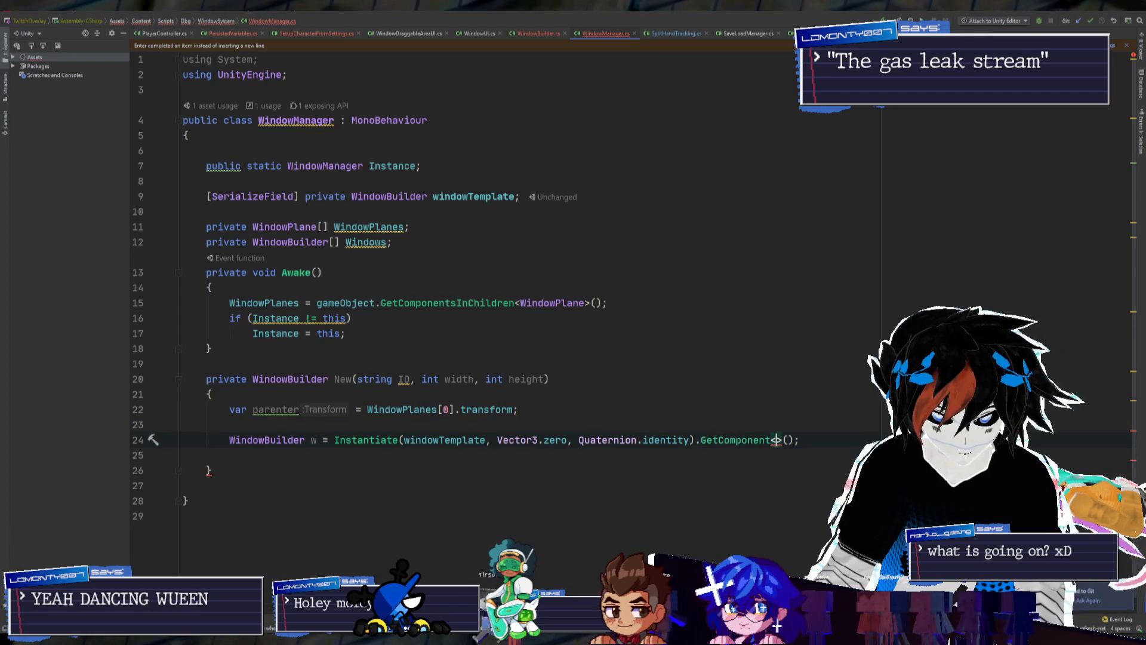
{"action": "type", "text": "WindowBuil"}
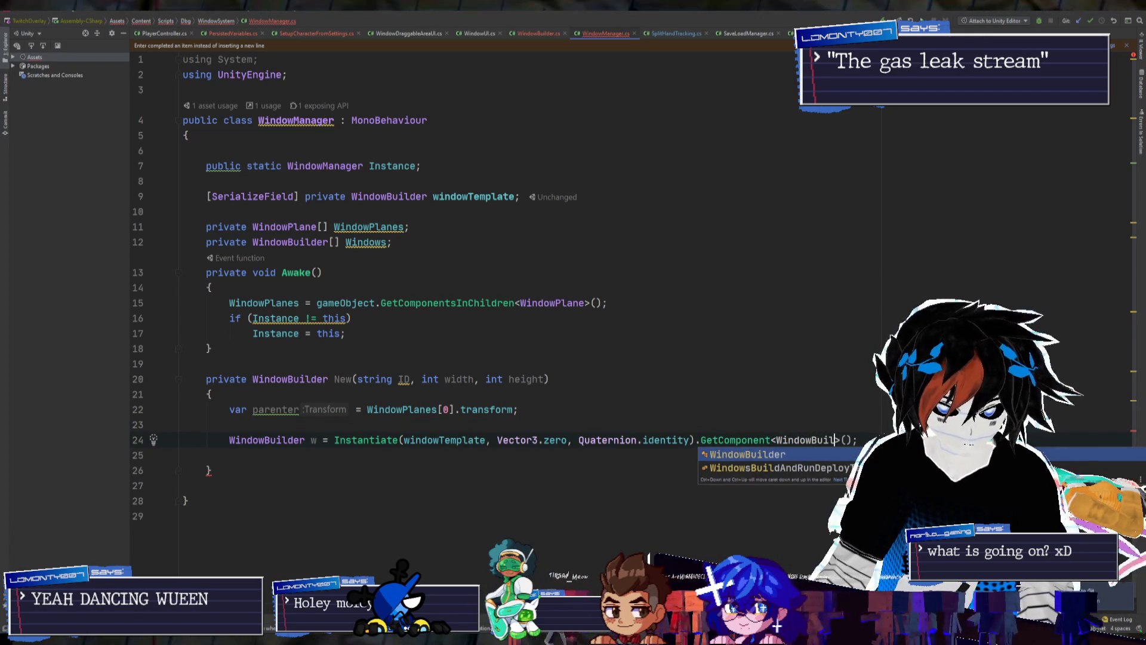
{"action": "key", "text": "Return"}
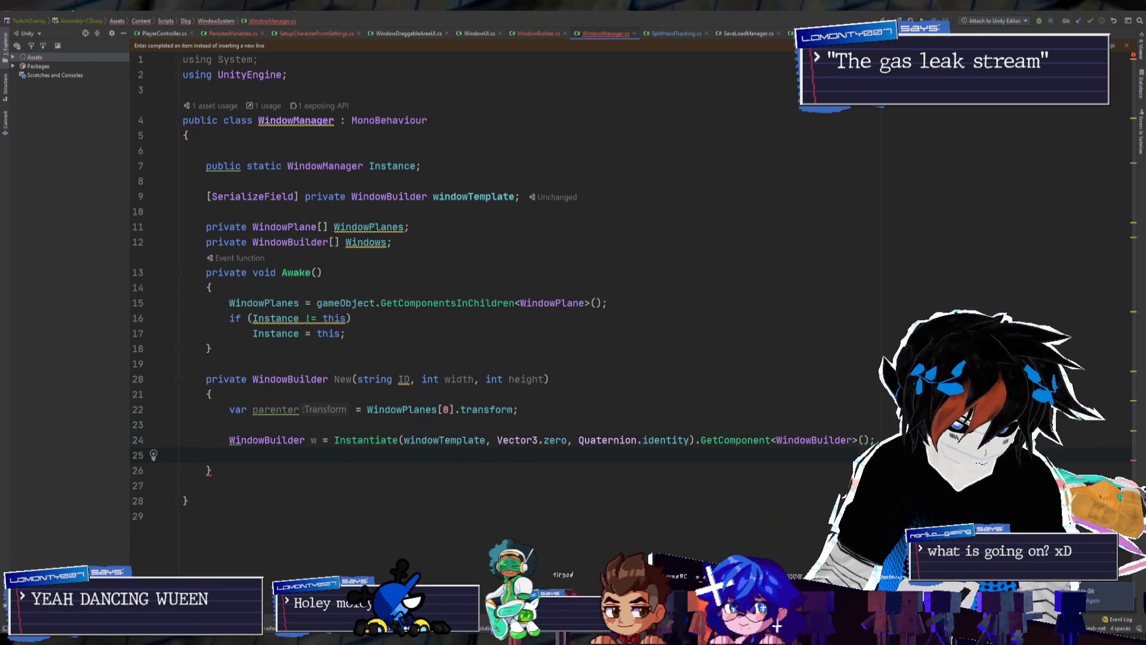
Return w from New and begin a w. member access above the return
{"action": "type", "text": "return w;"}
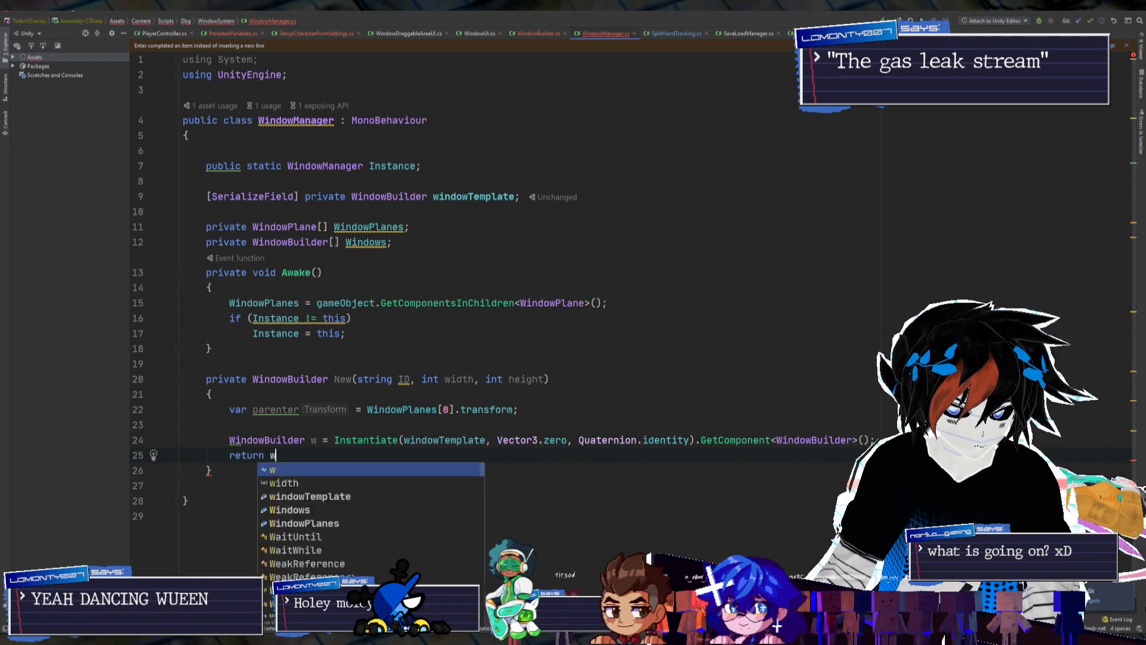
{"action": "left_click", "coordinate": [183, 470]}
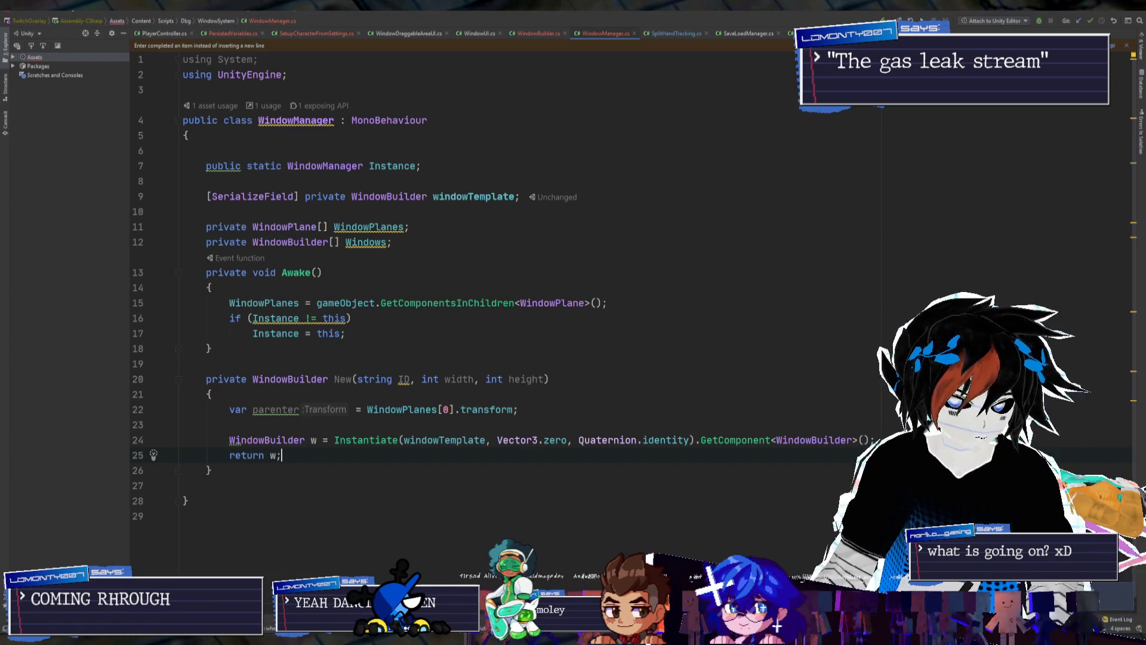
{"action": "left_click", "coordinate": [276, 455]}
{"action": "key", "text": "Home"}
{"action": "key", "text": "Return"}
{"action": "key", "text": "Return"}
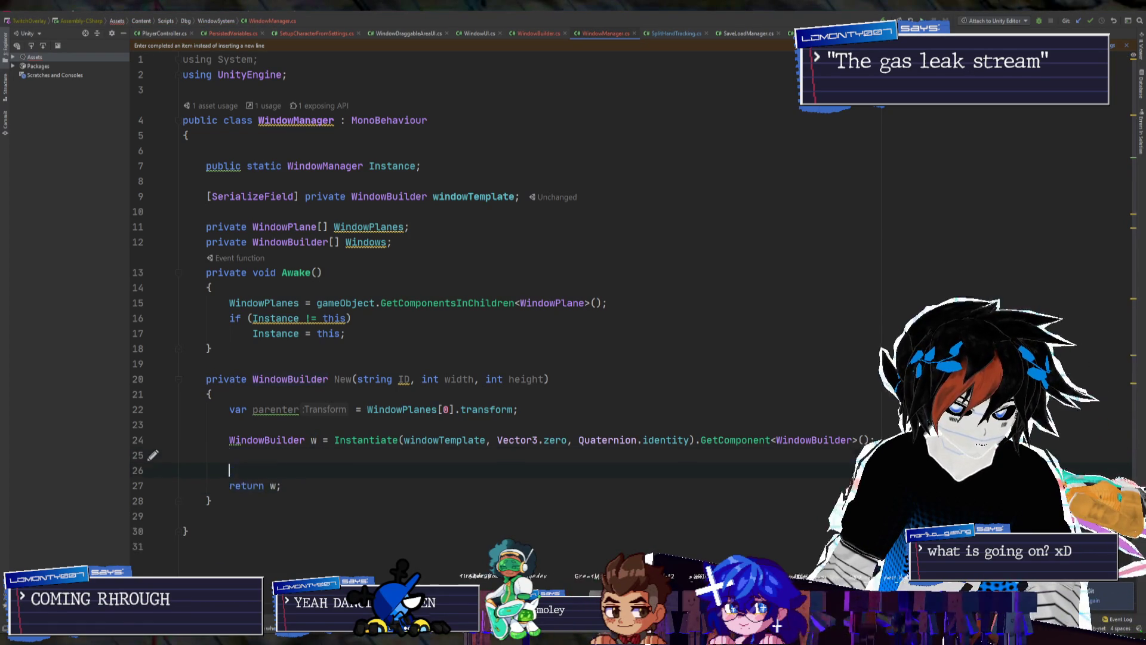
{"action": "key", "text": "Up"}
{"action": "key", "text": "Up"}
{"action": "type", "text": "w."}
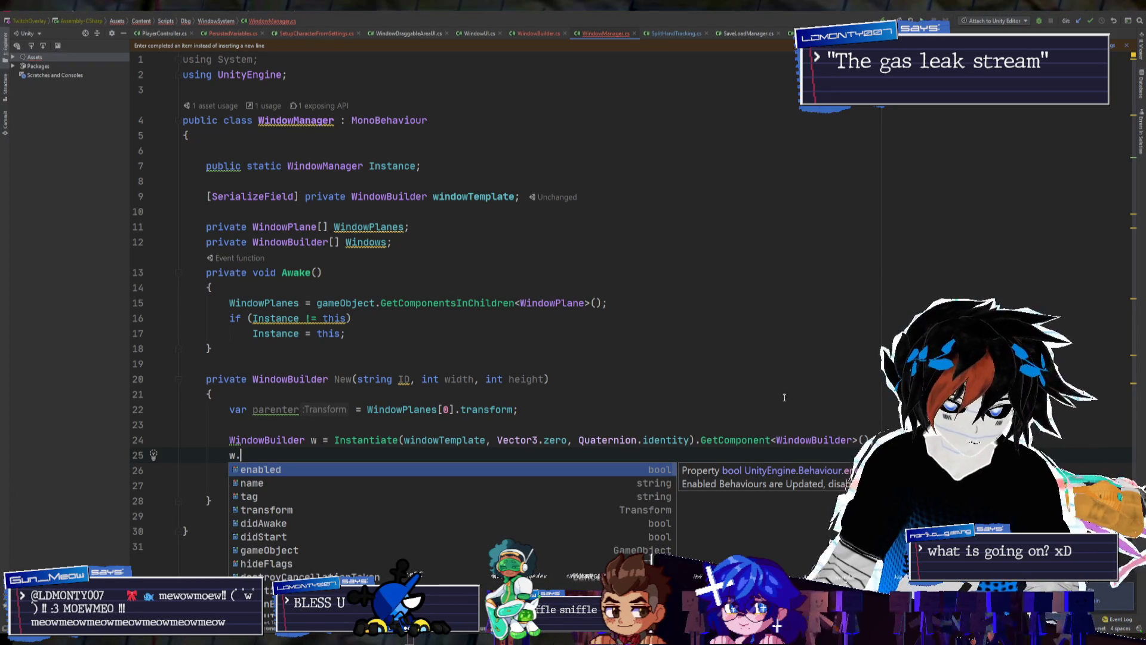
Look over the animation methods in WindowUI.cs, then move to the Unity Editor
{"action": "left_click", "coordinate": [476, 33]}
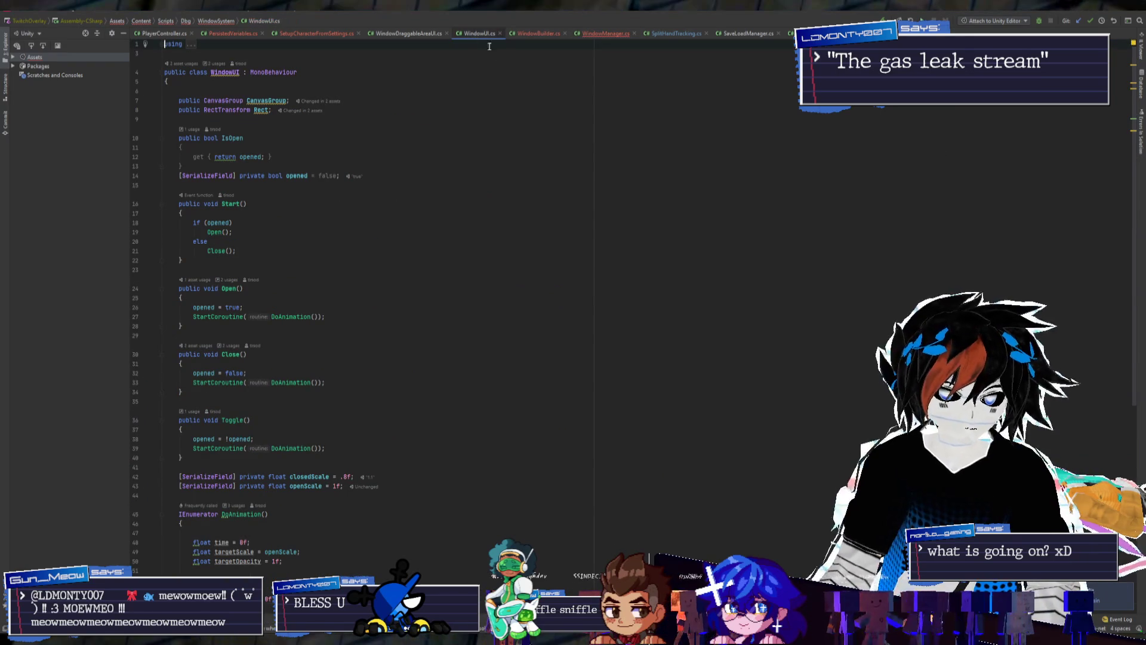
{"action": "scroll", "coordinate": [512, 154], "scroll_direction": "down", "scroll_amount": 6}
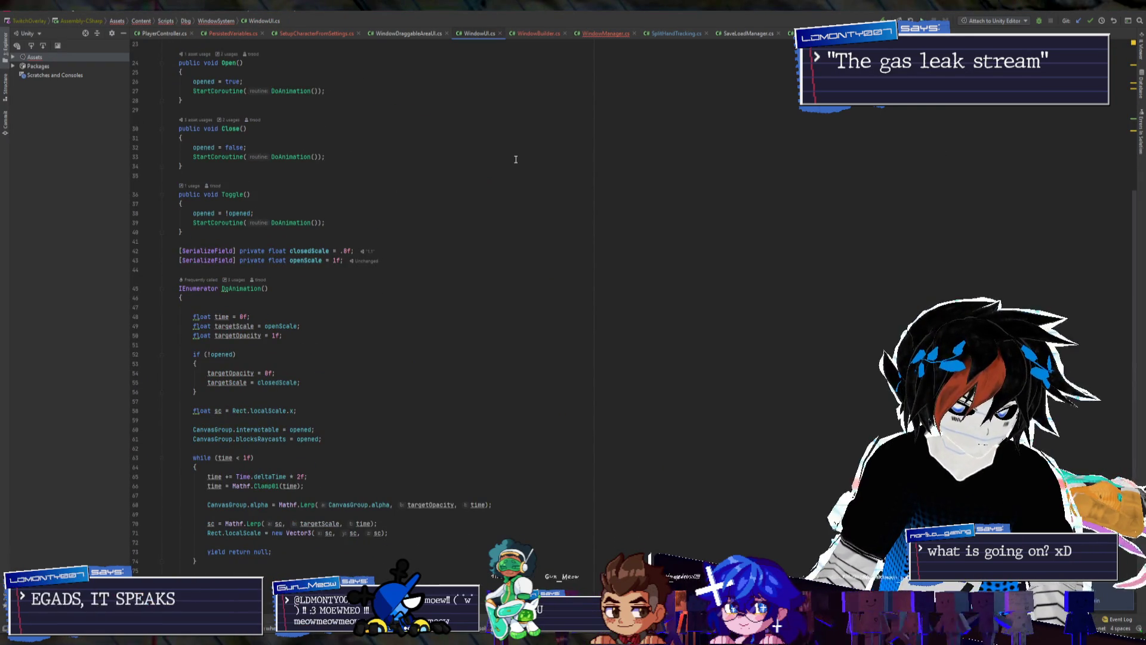
{"action": "scroll", "coordinate": [515, 161], "scroll_direction": "down", "scroll_amount": 3}
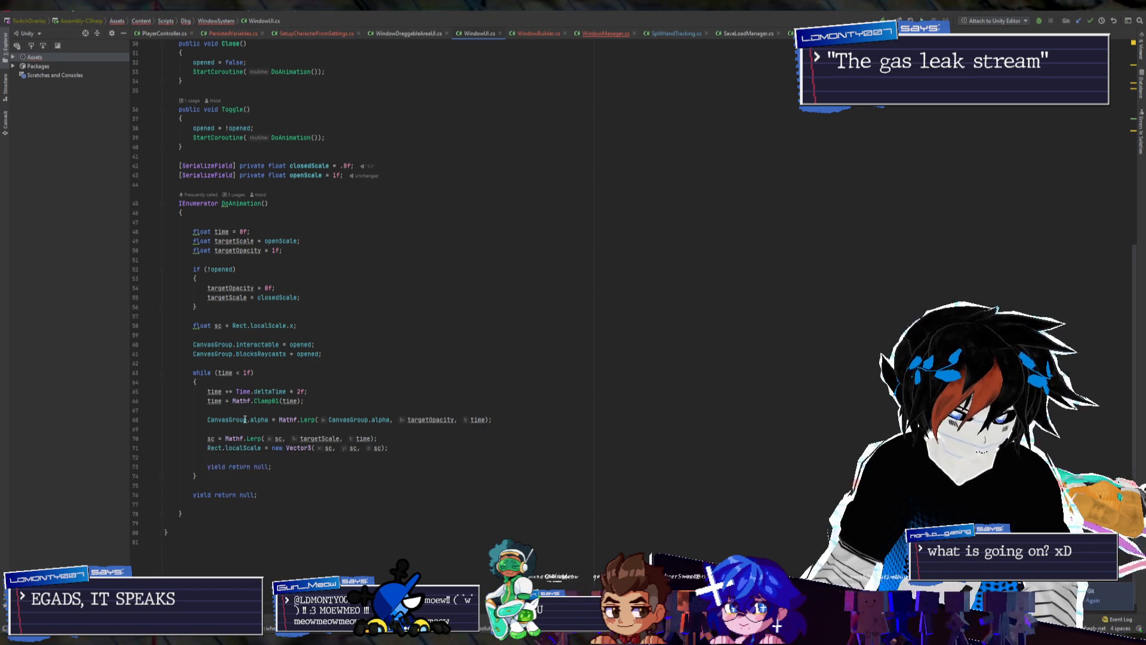
{"action": "scroll", "coordinate": [310, 422], "scroll_direction": "up", "scroll_amount": 3}
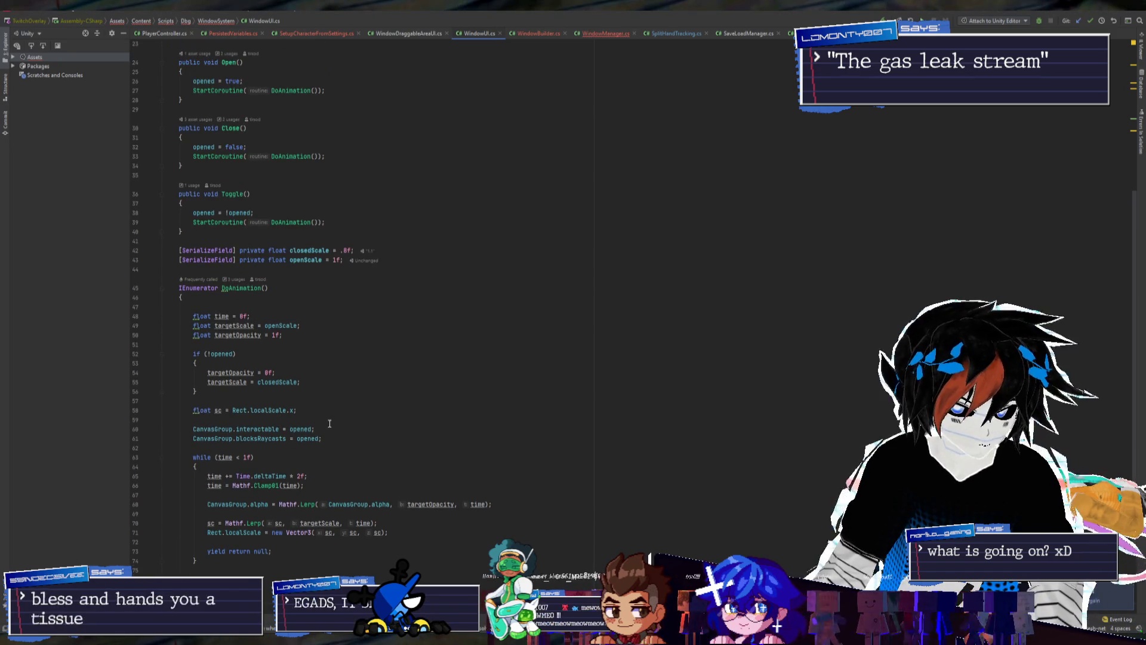
{"action": "scroll", "coordinate": [322, 423], "scroll_direction": "up", "scroll_amount": 4}
{"action": "scroll", "coordinate": [329, 423], "scroll_direction": "down", "scroll_amount": 3}
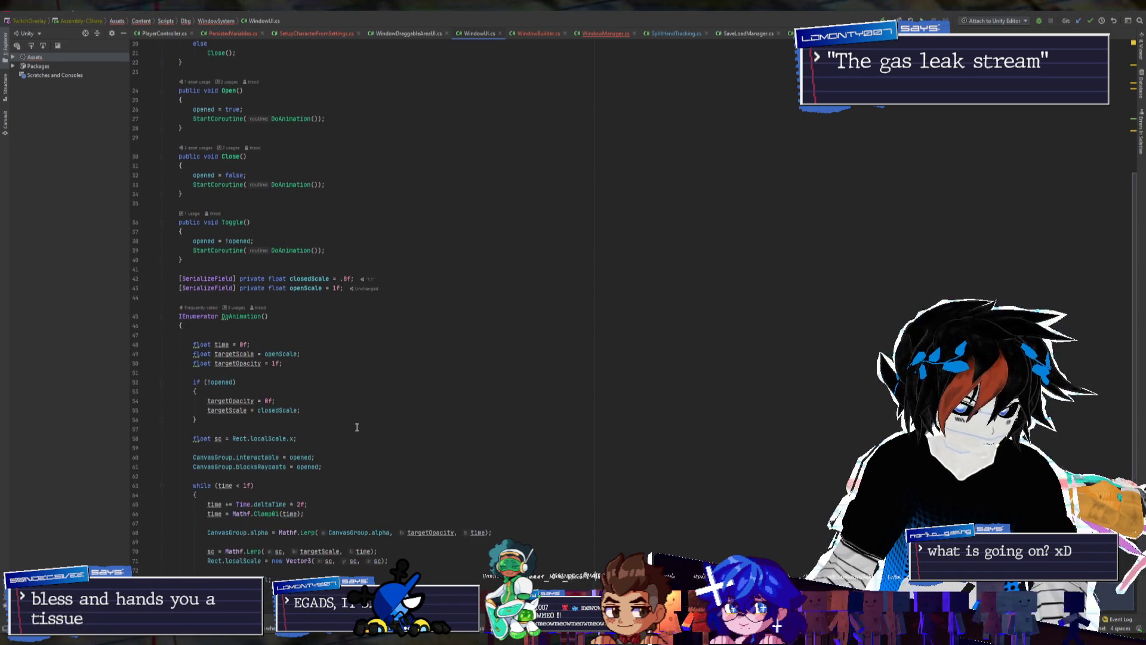
{"action": "key", "text": "alt+Tab"}
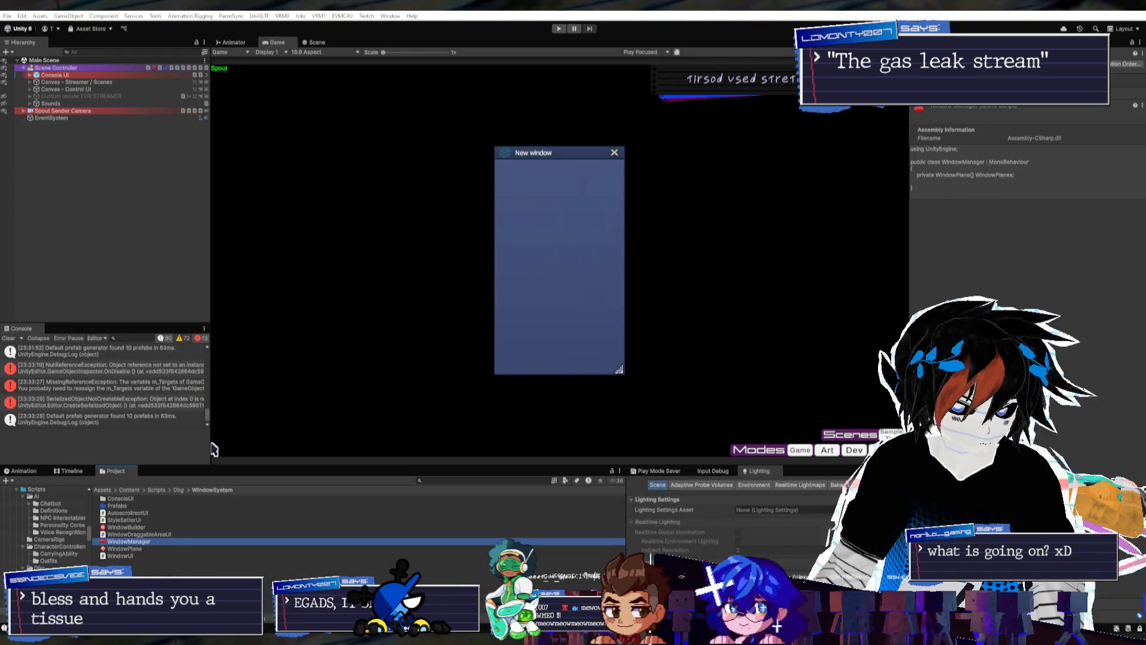
Check the UI canvases and Console UI > Canvas > ConsoleWindow components, then go back to Rider
{"action": "left_click", "coordinate": [84, 89]}
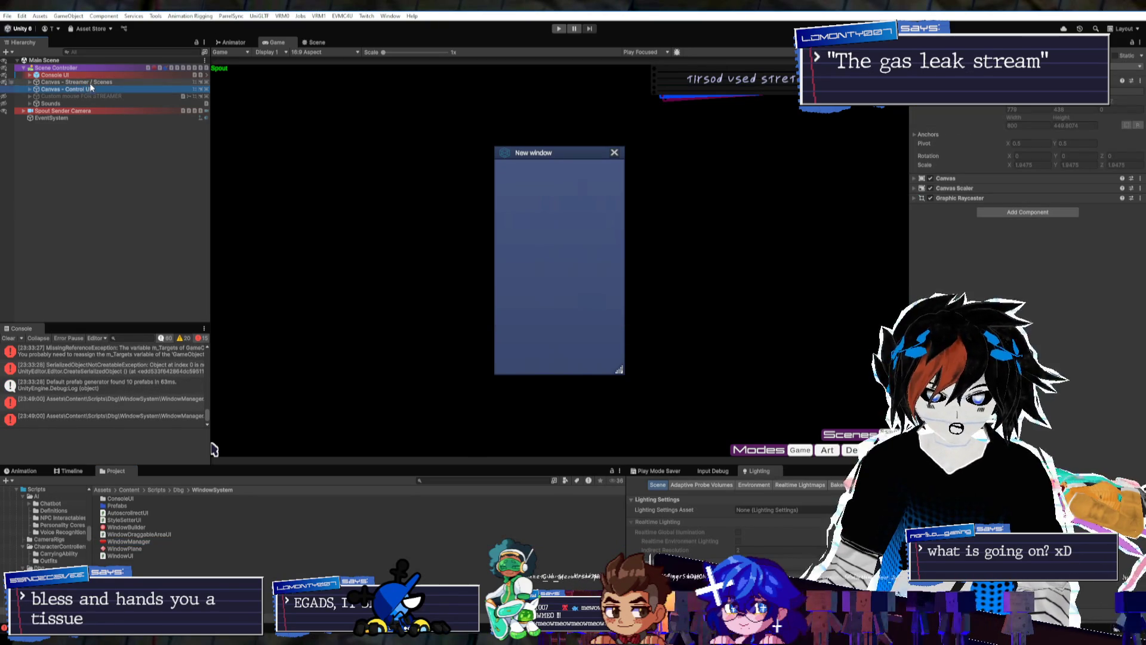
{"action": "left_click", "coordinate": [85, 76]}
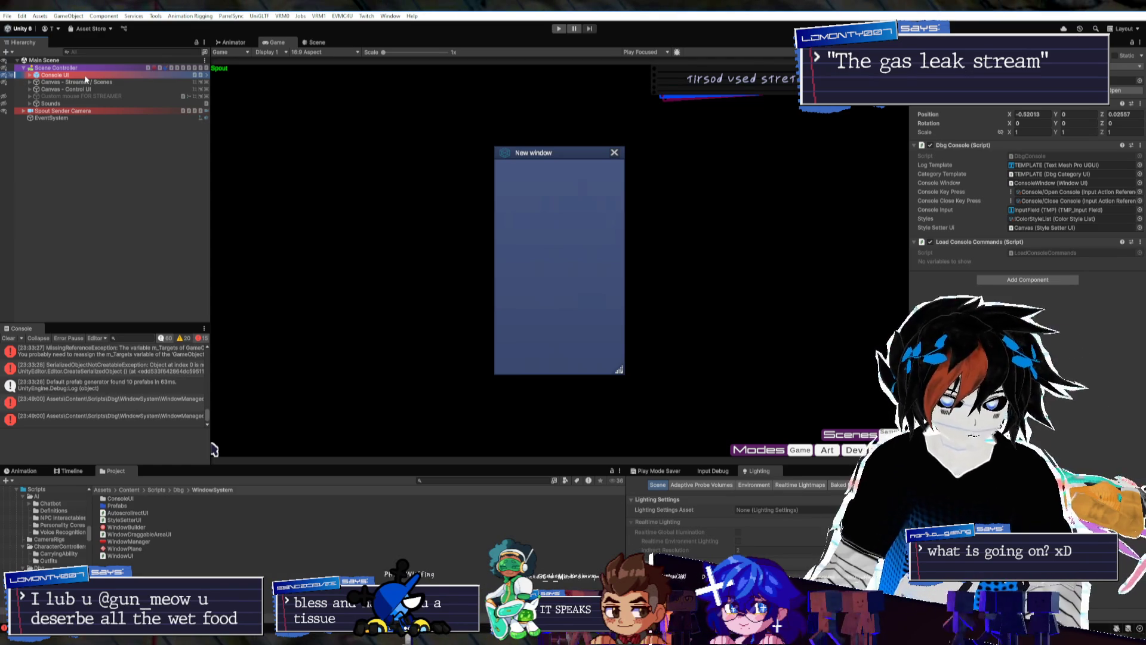
{"action": "left_click", "coordinate": [47, 82]}
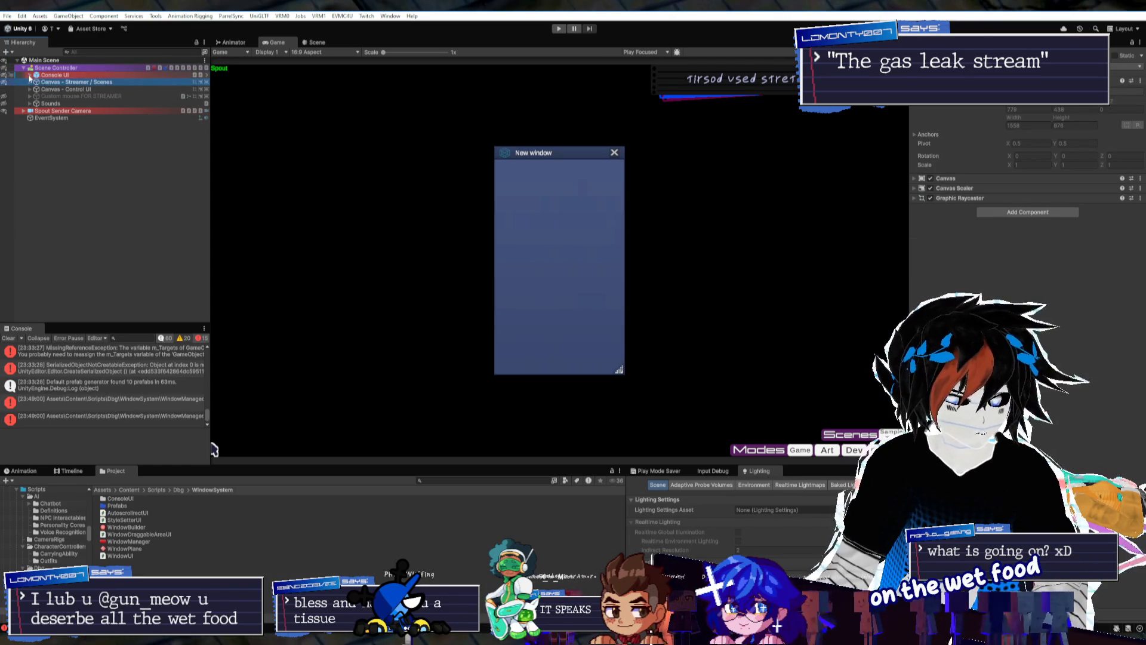
{"action": "left_click", "coordinate": [30, 76]}
{"action": "left_click", "coordinate": [36, 81]}
{"action": "left_click", "coordinate": [68, 89]}
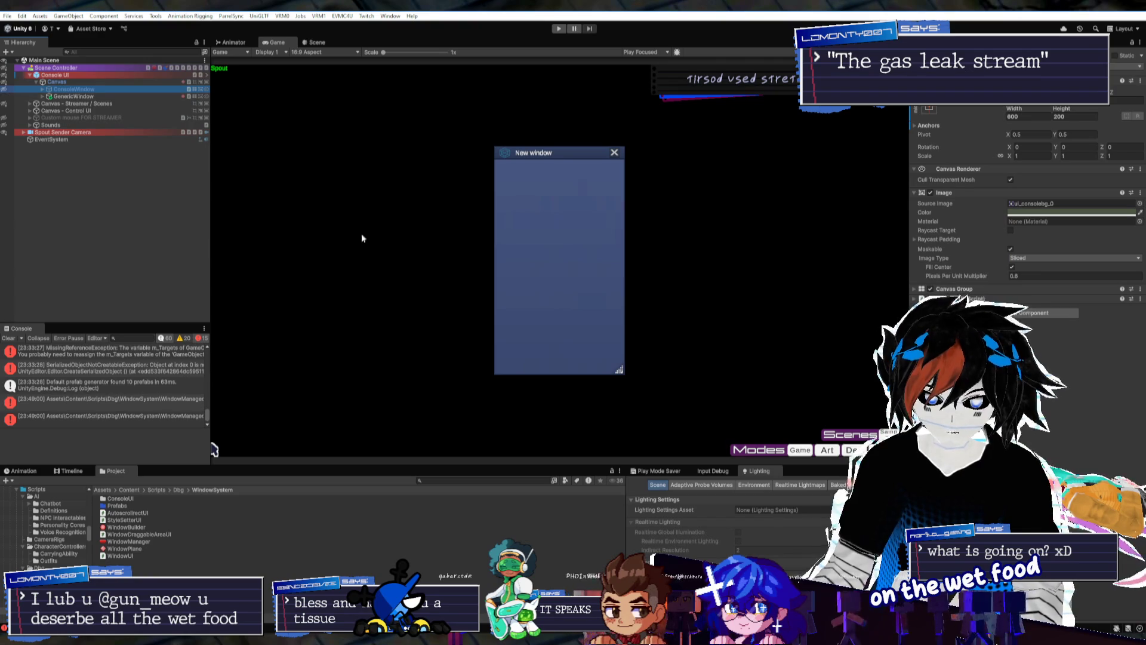
{"action": "left_click", "coordinate": [95, 641]}
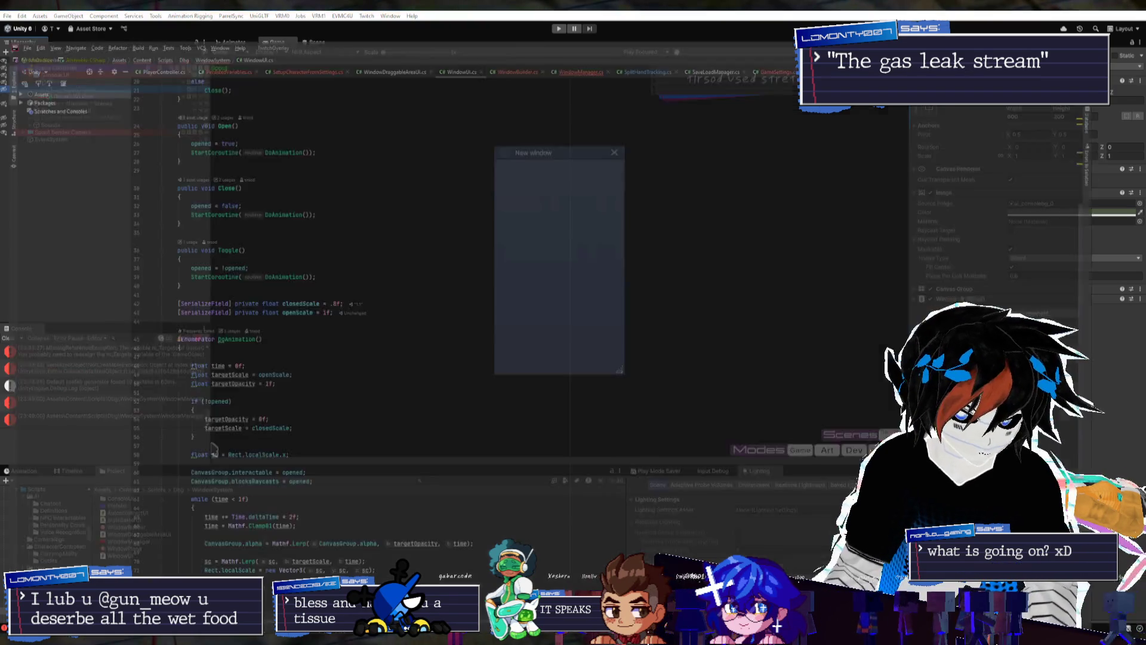
Look through the open script tabs and bring up WindowManager.cs
{"action": "scroll", "coordinate": [309, 434], "scroll_direction": "down", "scroll_amount": 5}
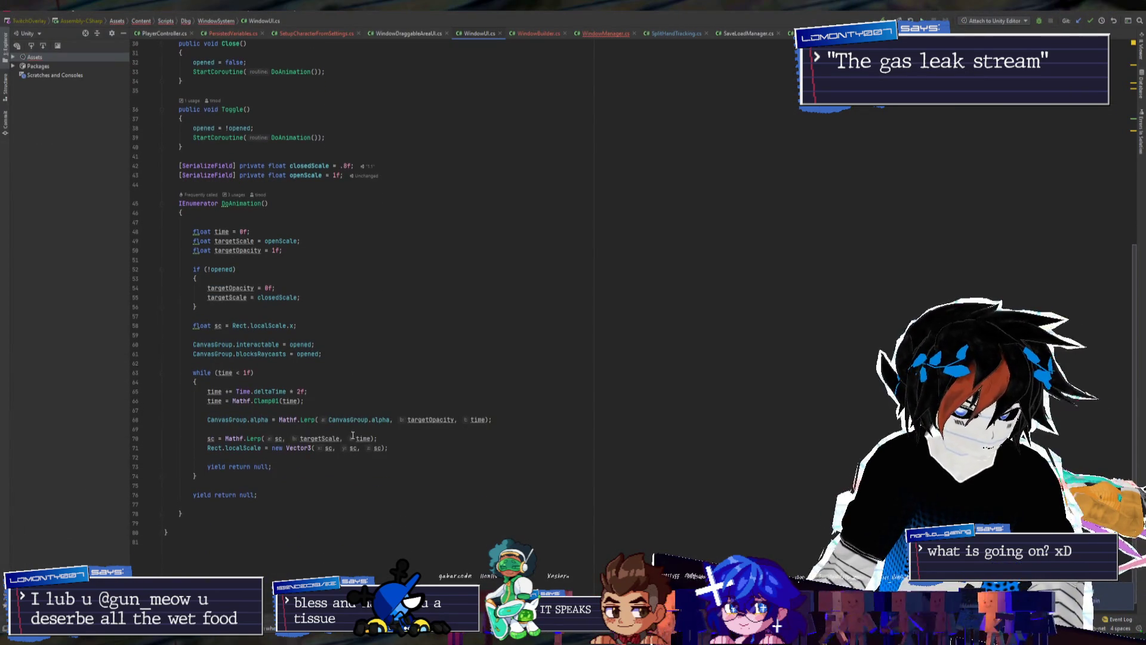
{"action": "scroll", "coordinate": [350, 451], "scroll_direction": "up", "scroll_amount": 8}
{"action": "left_click", "coordinate": [386, 32]}
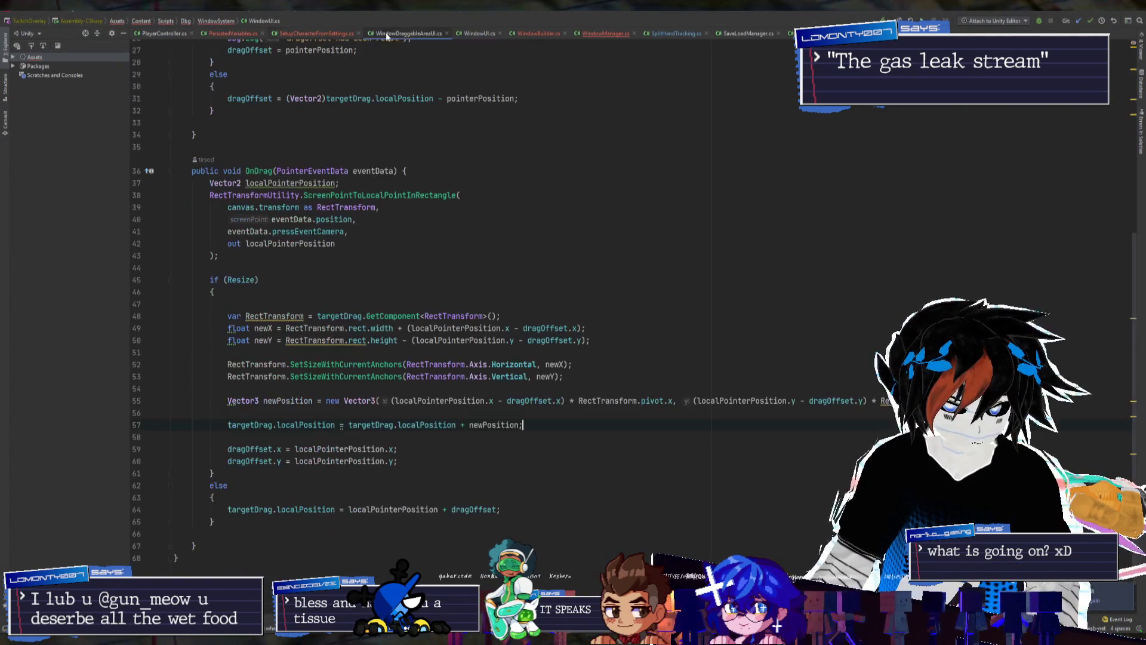
{"action": "left_click", "coordinate": [520, 34]}
{"action": "left_click", "coordinate": [325, 34]}
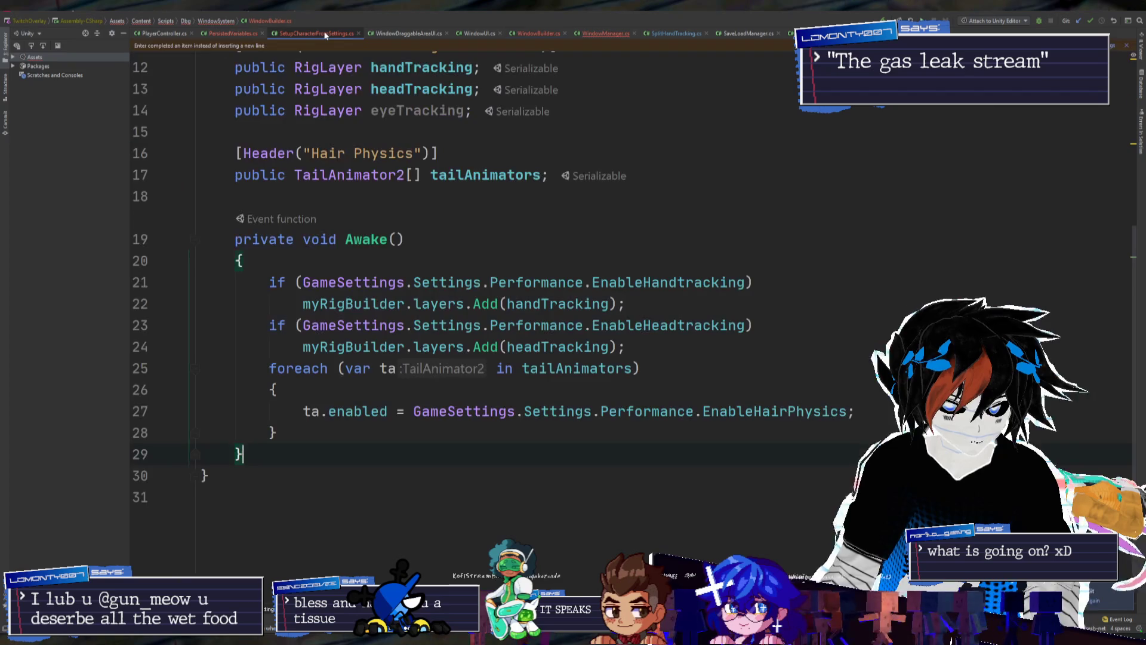
{"action": "left_click", "coordinate": [406, 33]}
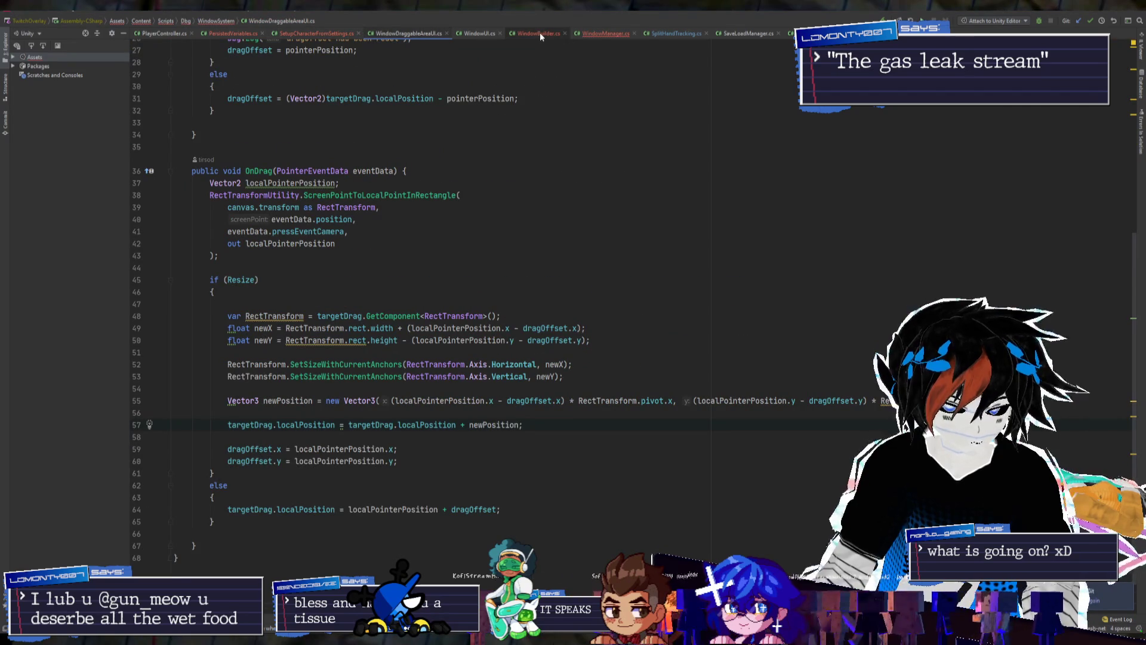
{"action": "scroll", "coordinate": [335, 179], "scroll_direction": "up", "scroll_amount": 5}
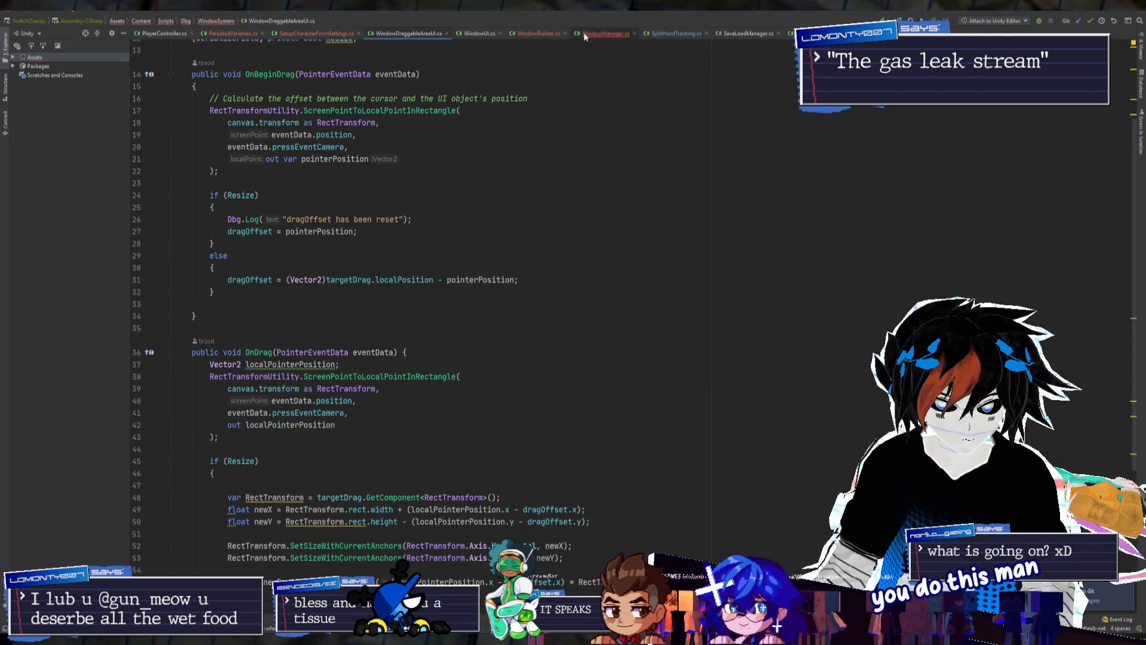
{"action": "left_click", "coordinate": [546, 33]}
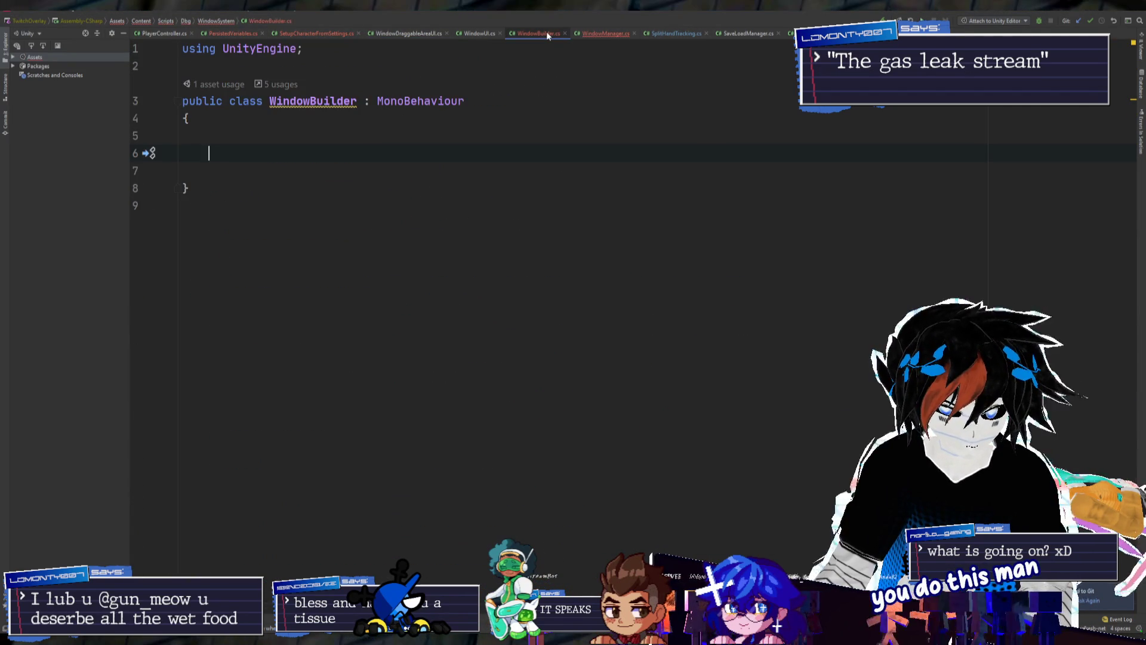
{"action": "left_click", "coordinate": [608, 34]}
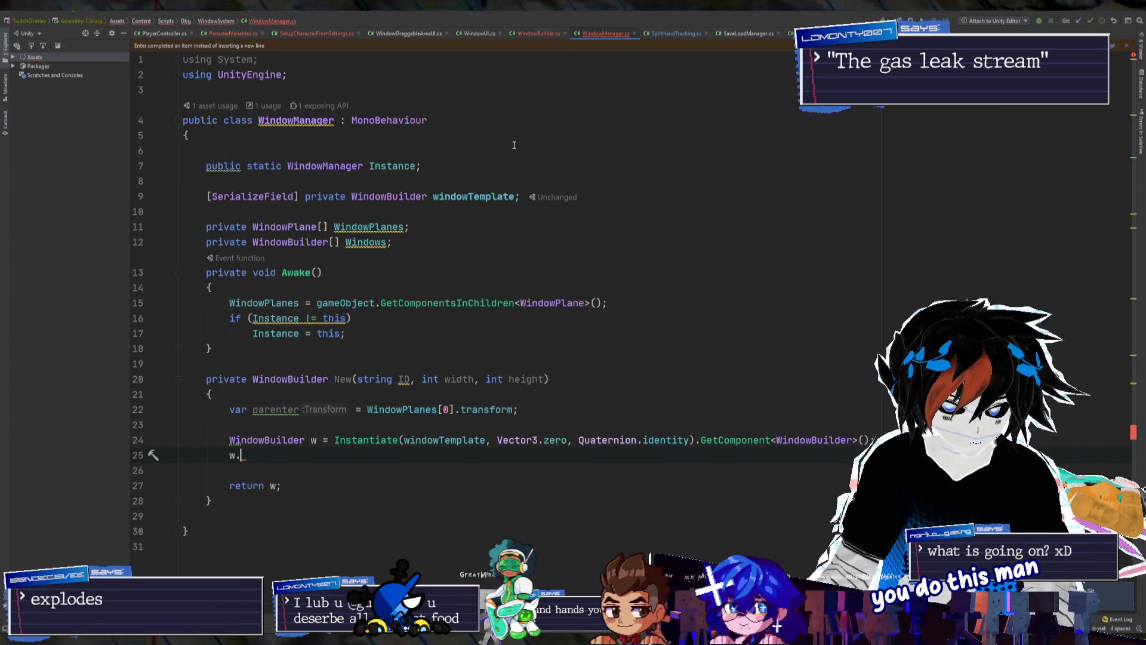
Add the call w.SetSize(width, height); in WindowManager's New method, then switch to WindowBuilder.cs
{"action": "type", "text": "SetWid"}
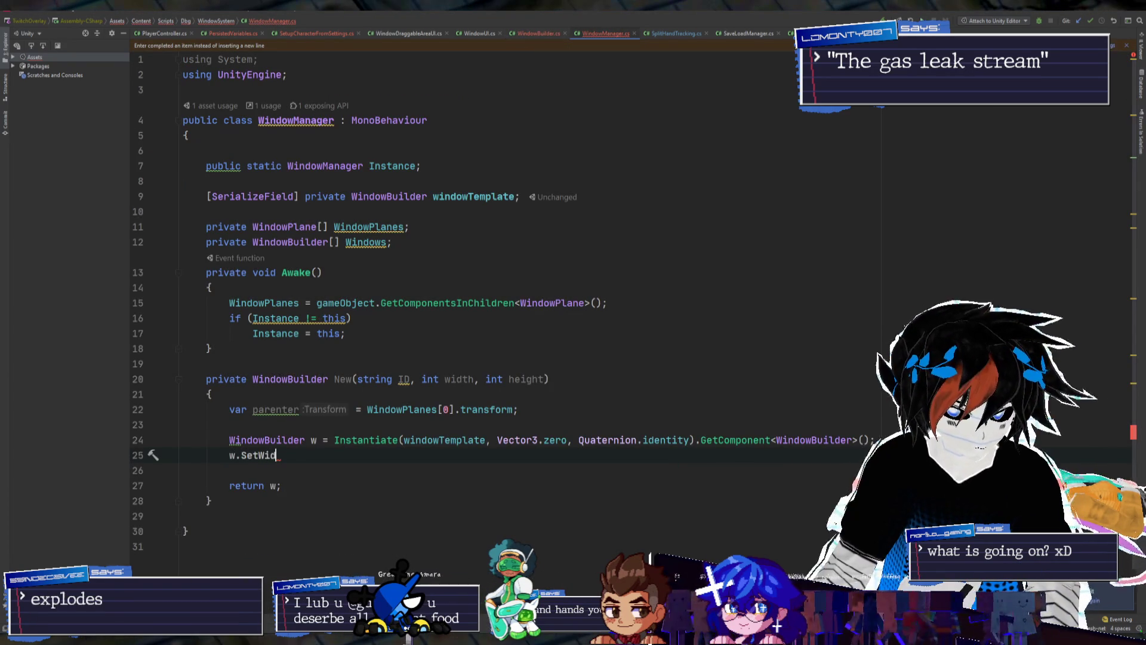
{"action": "key", "text": "Return"}
{"action": "type", "text": "width"}
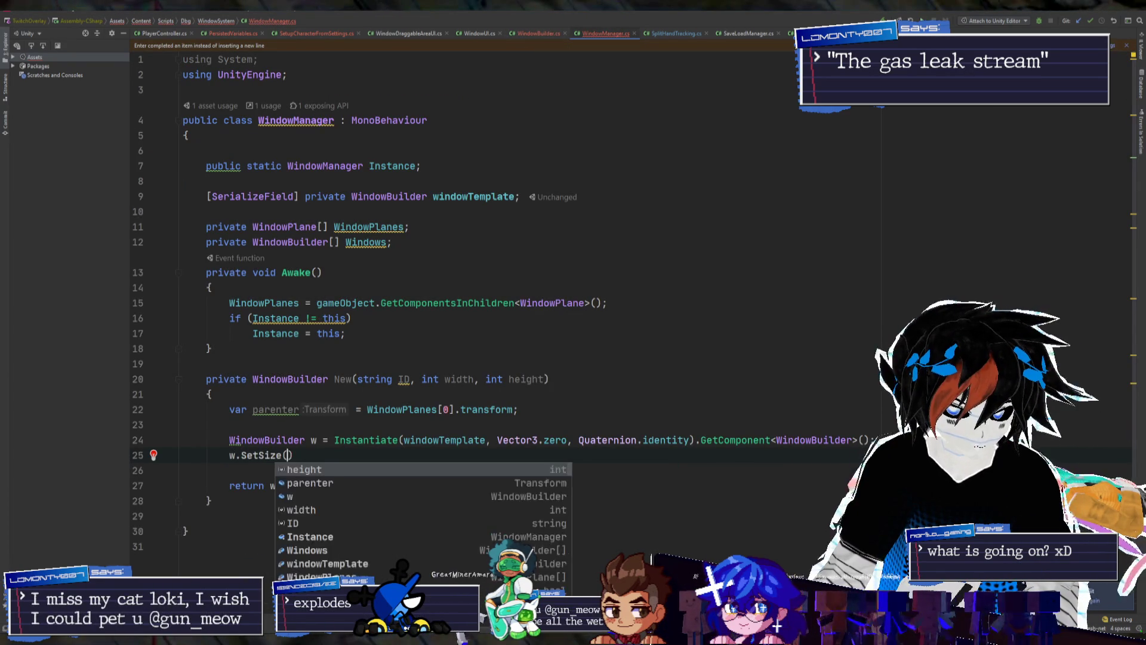
{"action": "type", "text": ", height)"}
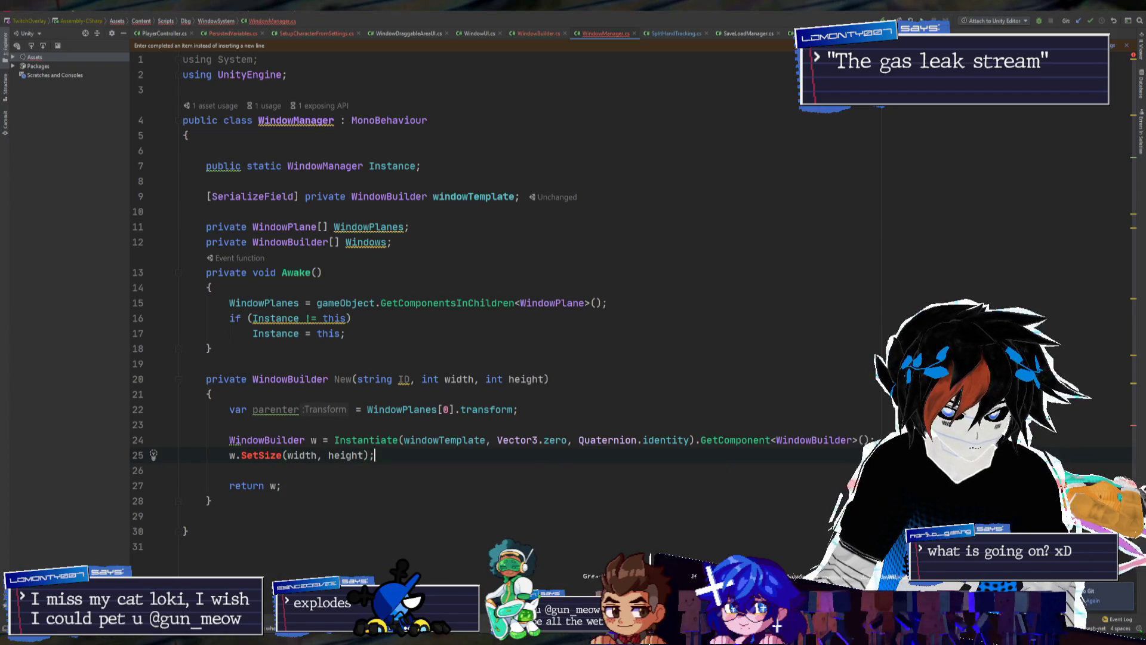
{"action": "left_click", "coordinate": [539, 34]}
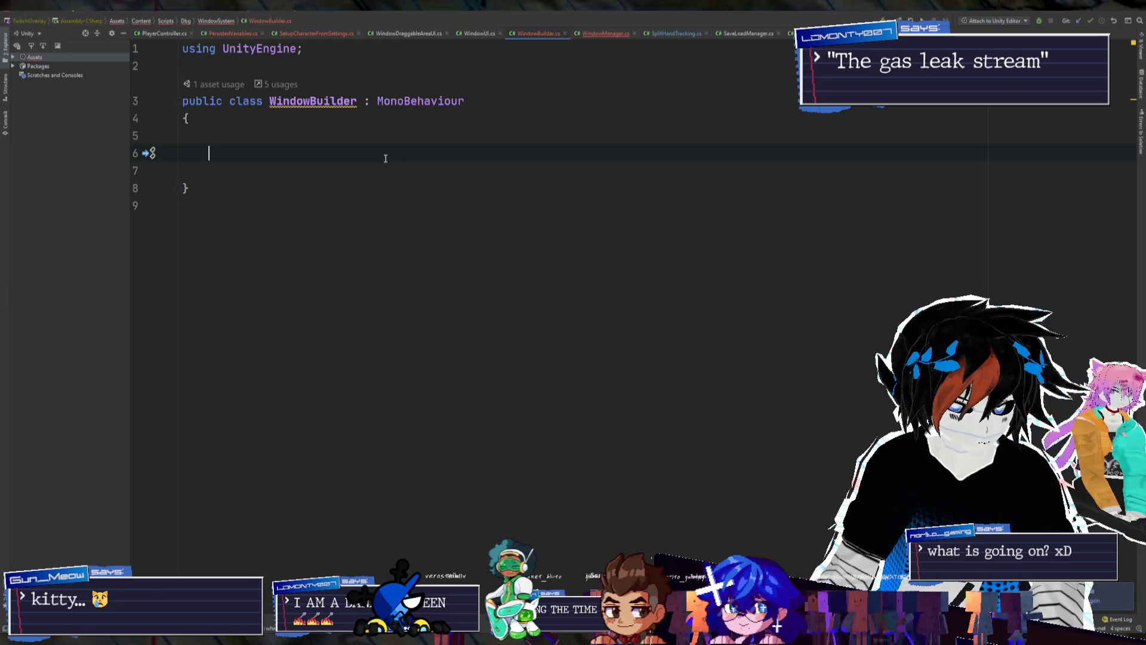
{"action": "key", "text": "alt+Tab"}
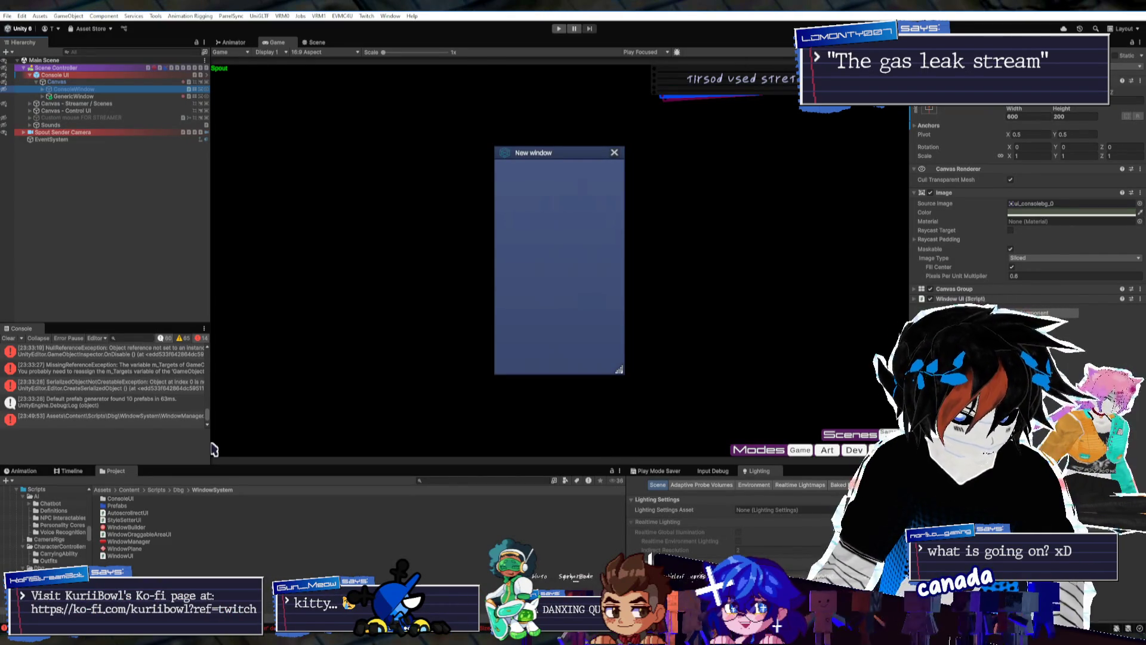
{"action": "key", "text": "alt+Tab"}
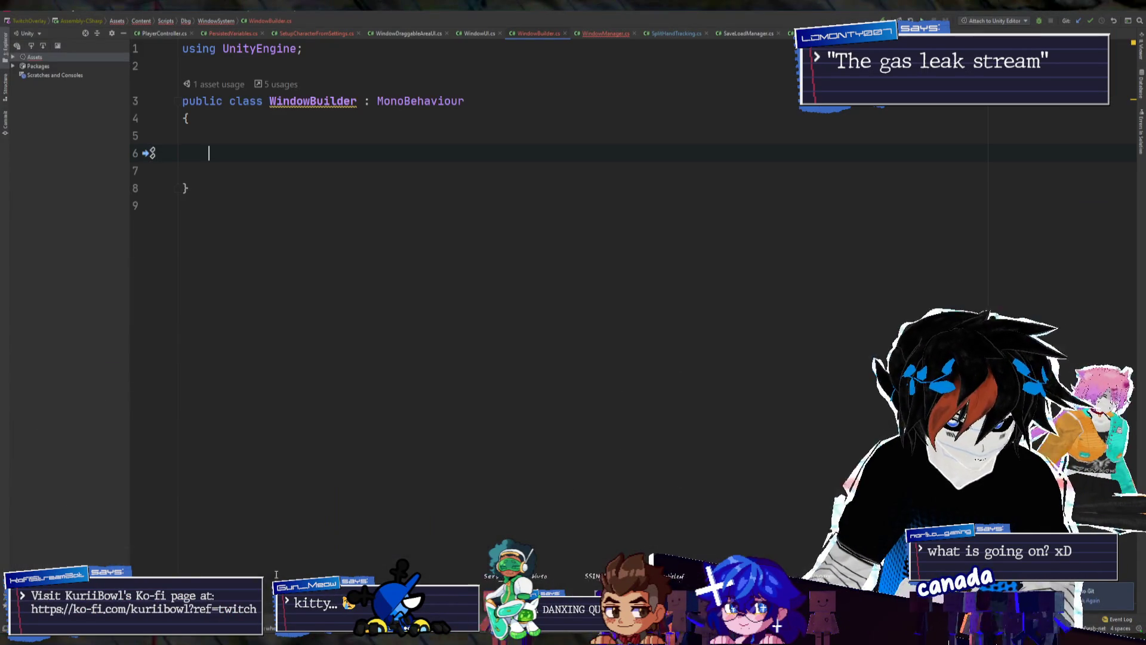
Declare public void SetSize(int width, int height) in WindowBuilder, review WindowUI.cs, and return to WindowManager.cs
{"action": "type", "text": "publi"}
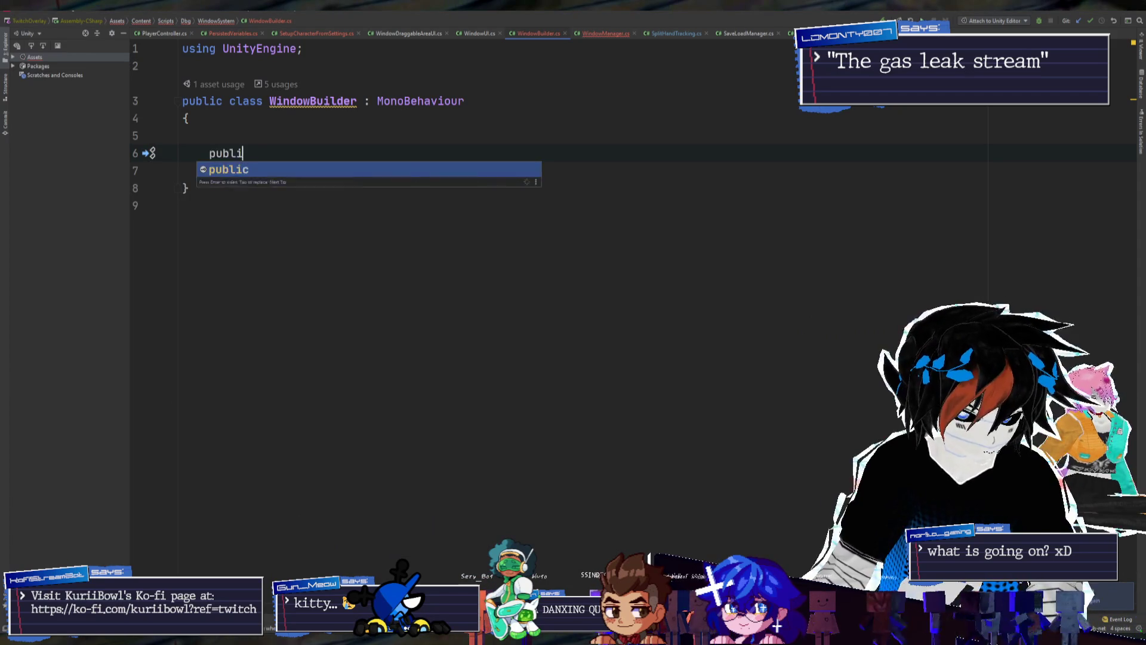
{"action": "type", "text": "c void S"}
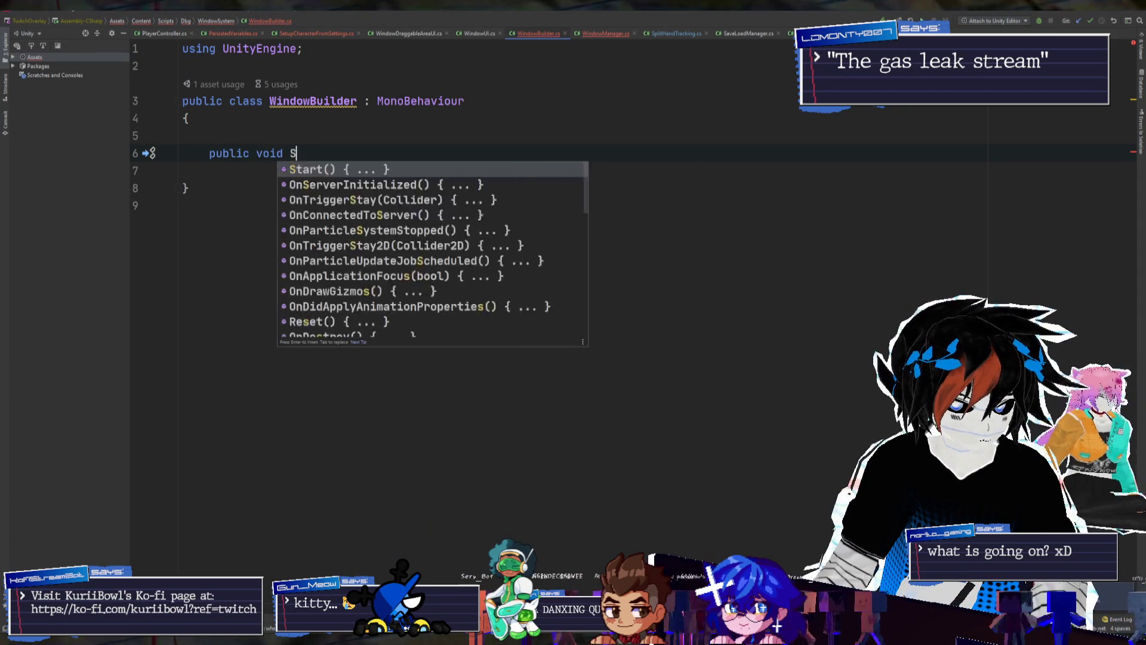
{"action": "type", "text": "etSize("}
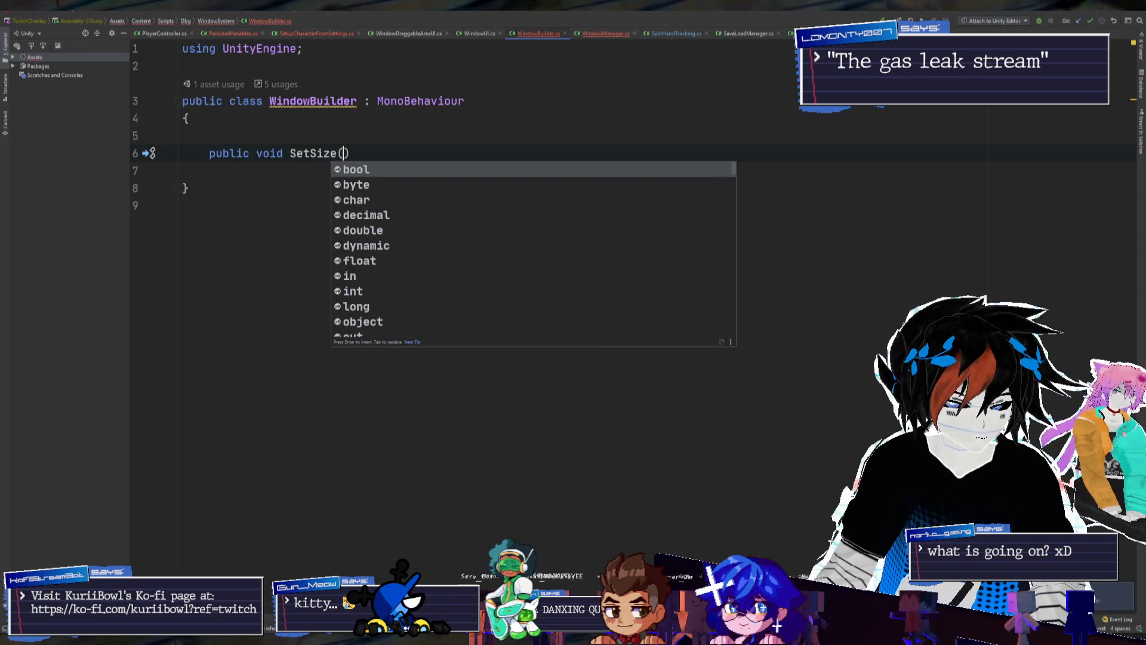
{"action": "type", "text": "int width, "}
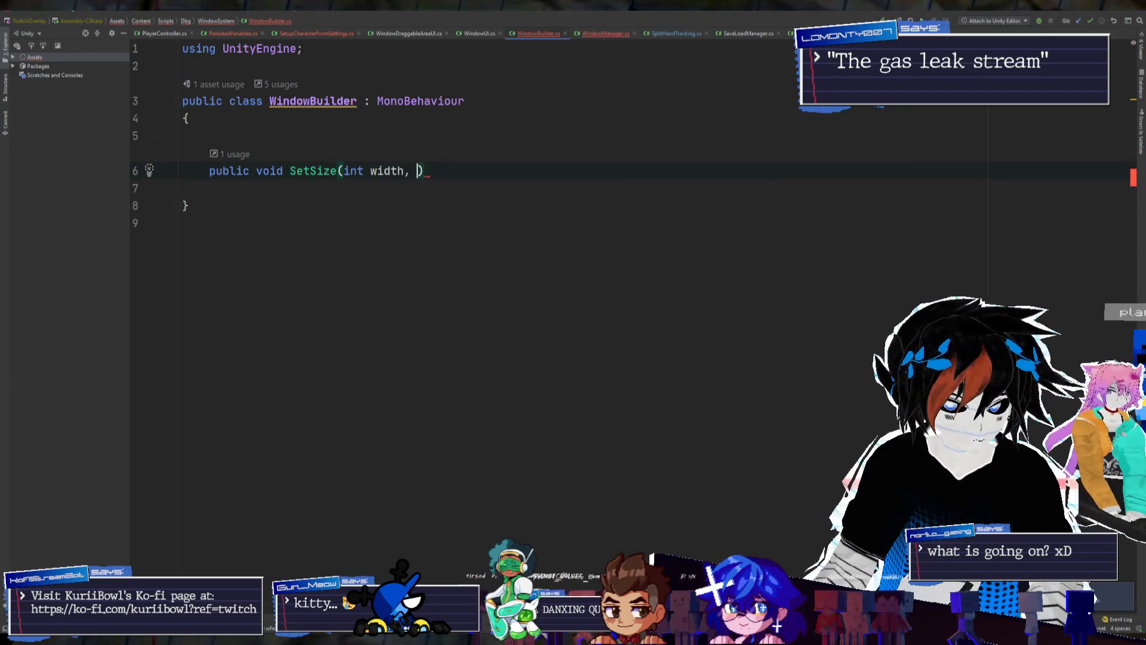
{"action": "type", "text": "int height"}
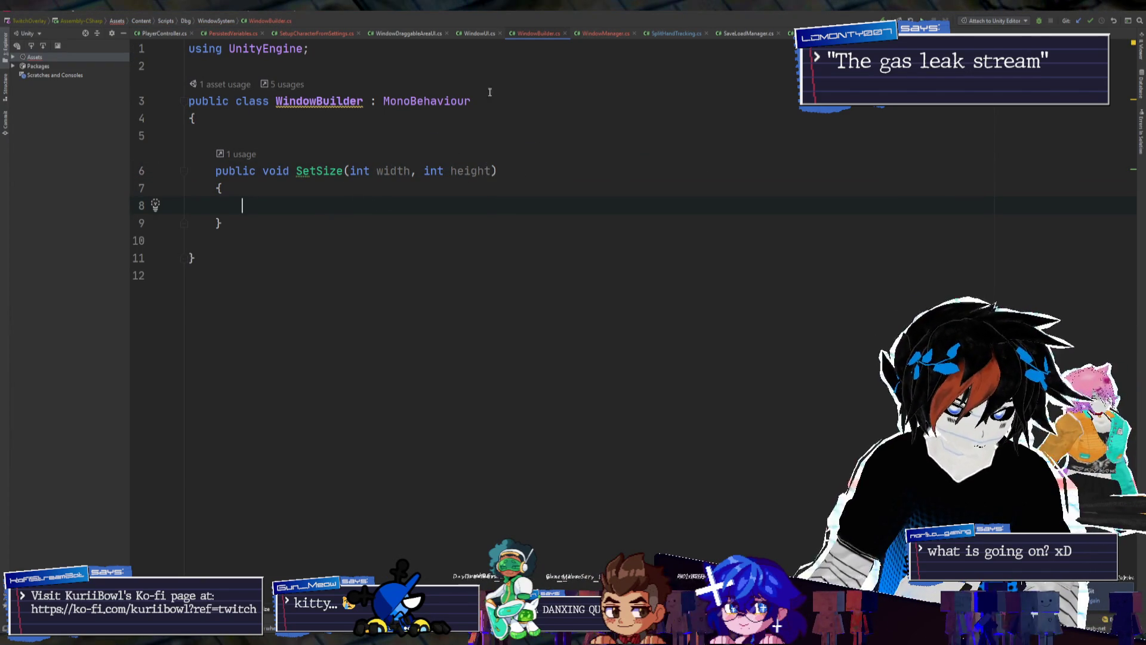
{"action": "left_click", "coordinate": [472, 32]}
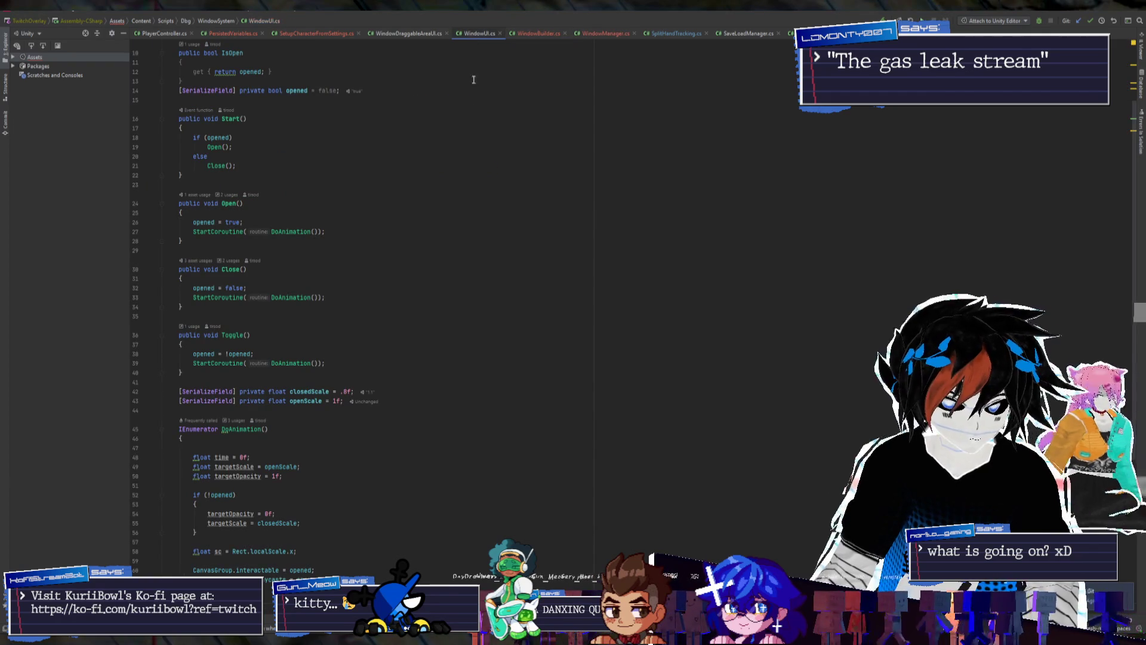
{"action": "scroll", "coordinate": [462, 179], "scroll_direction": "down", "scroll_amount": 6}
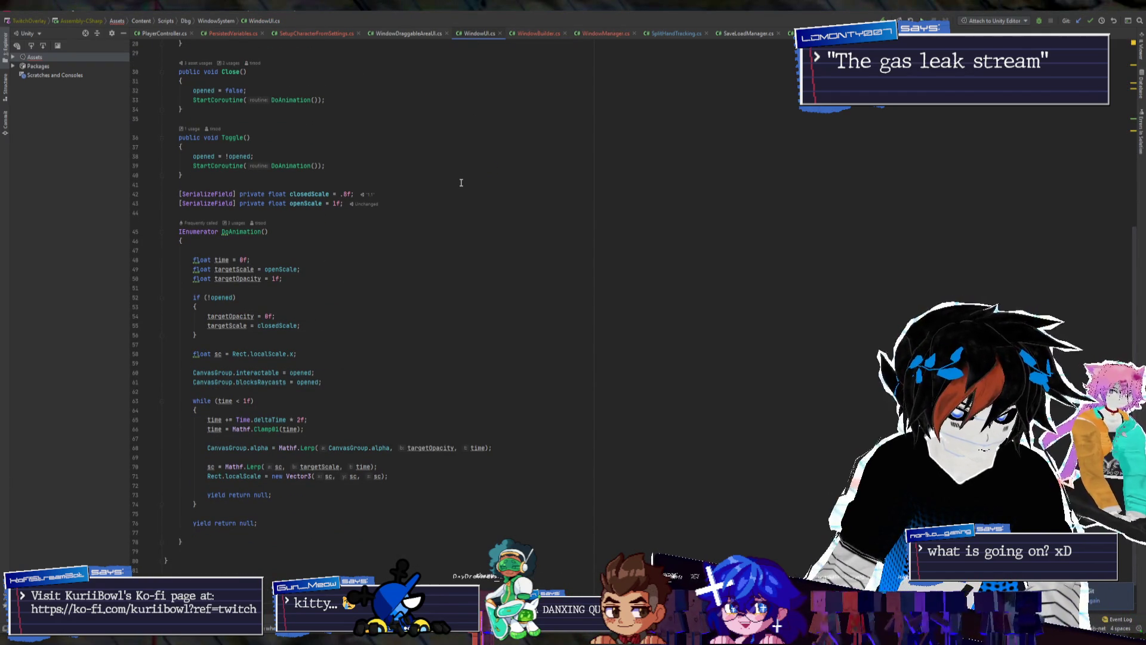
{"action": "scroll", "coordinate": [462, 184], "scroll_direction": "up", "scroll_amount": 4}
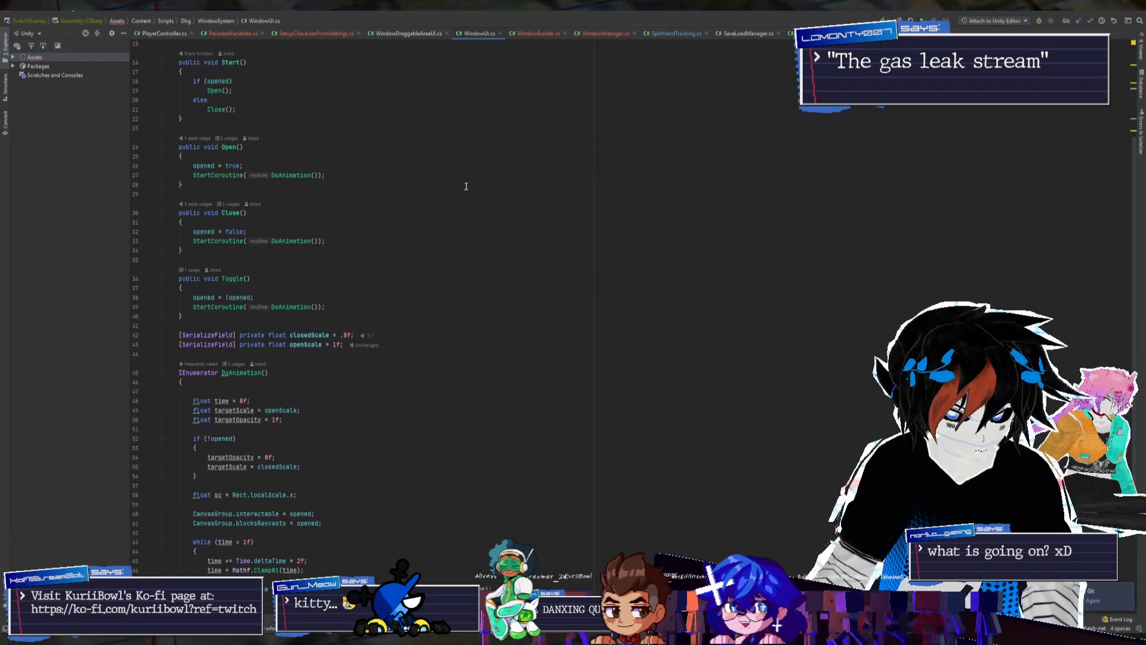
{"action": "left_click", "coordinate": [605, 33]}
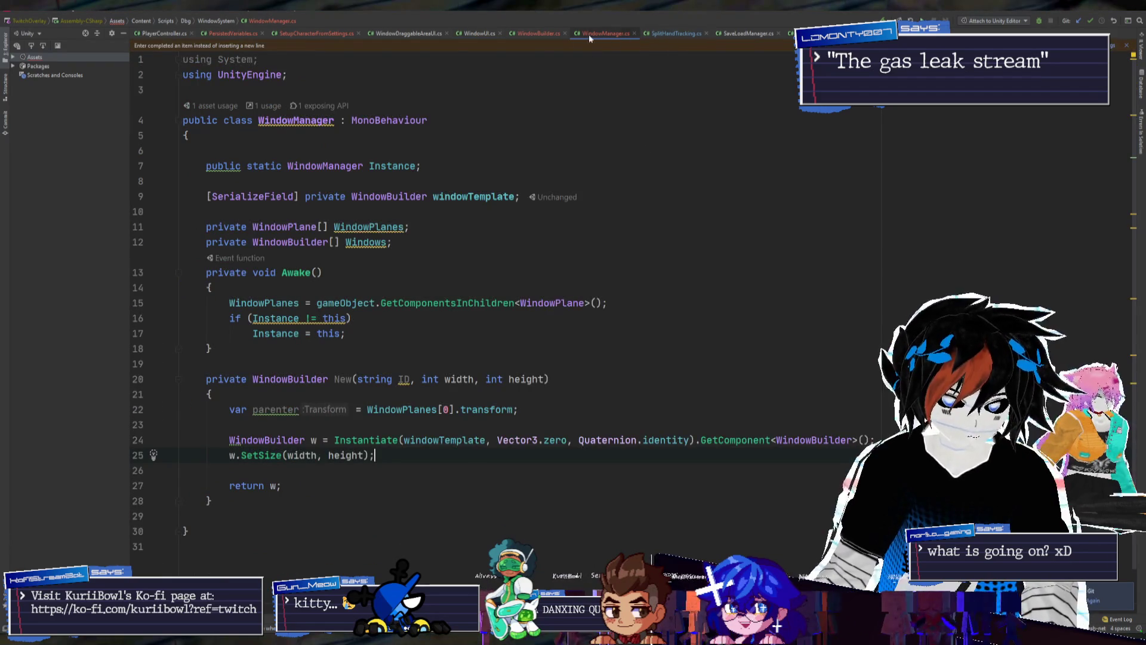
Cache a RectTransform rt in Awake; SetSize resizes both axes via SetSizeWithCurrentAnchors and returns this
{"action": "left_click", "coordinate": [537, 33]}
{"action": "key", "text": "Return"}
{"action": "type", "text": "R"}
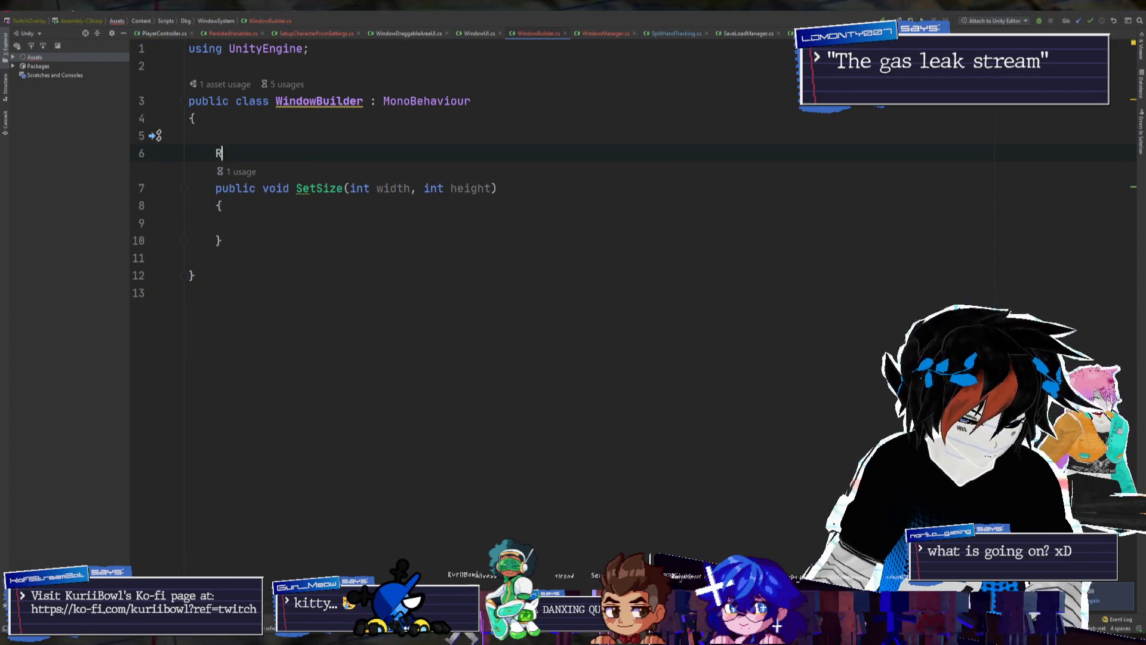
{"action": "type", "text": "ectTrans"}
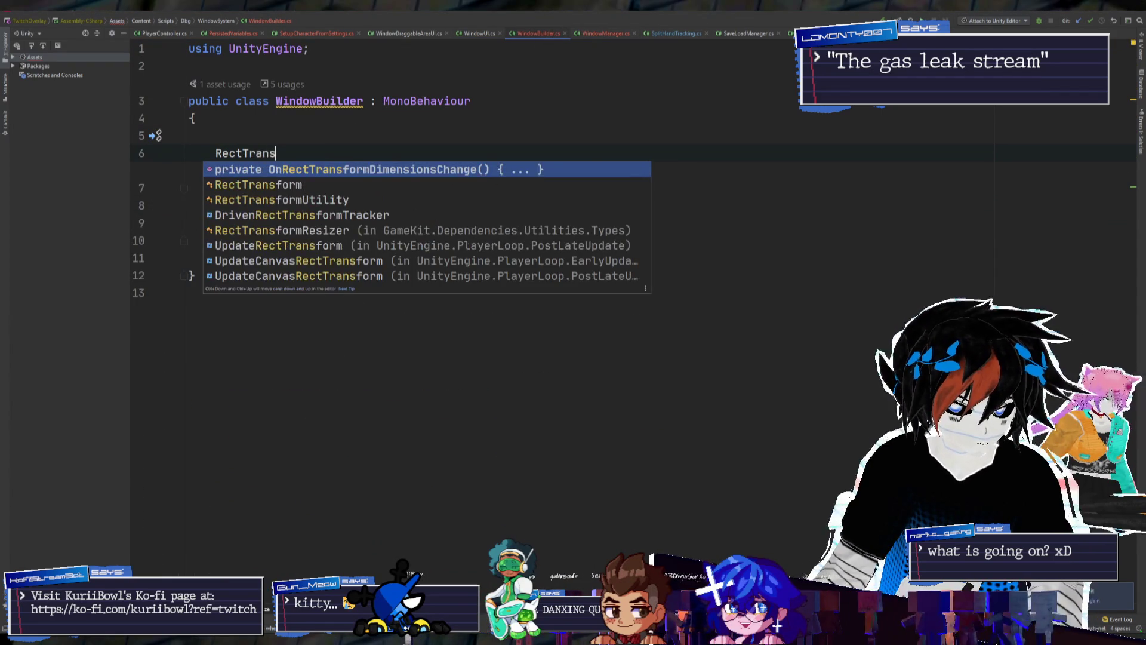
{"action": "type", "text": "form re"}
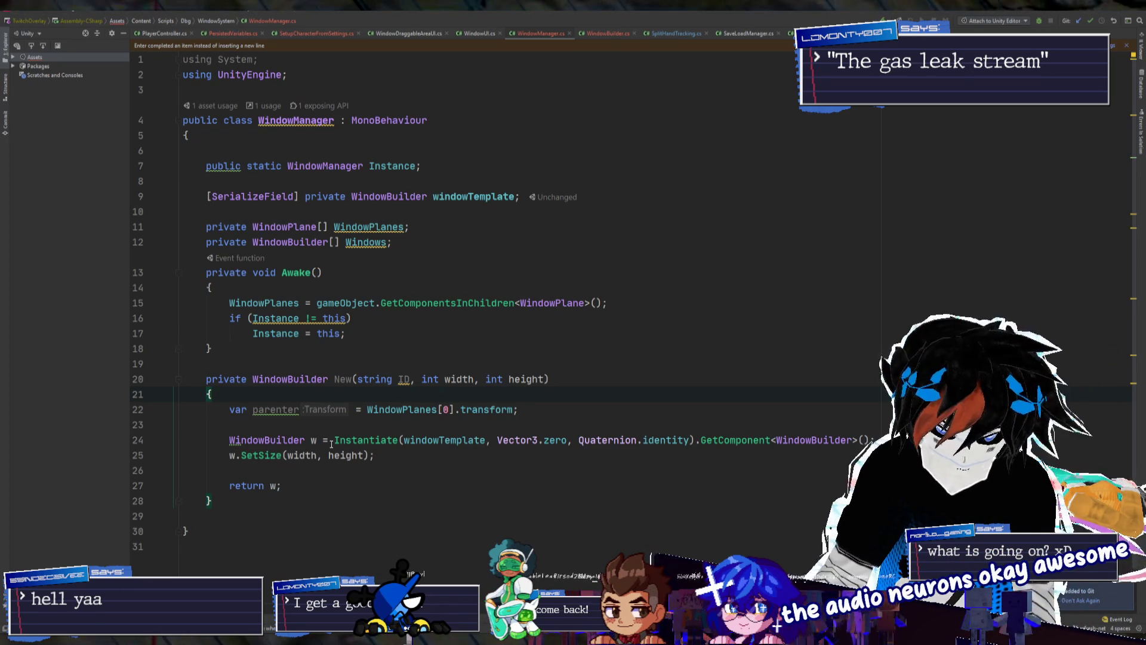
{"action": "left_click", "coordinate": [359, 424]}
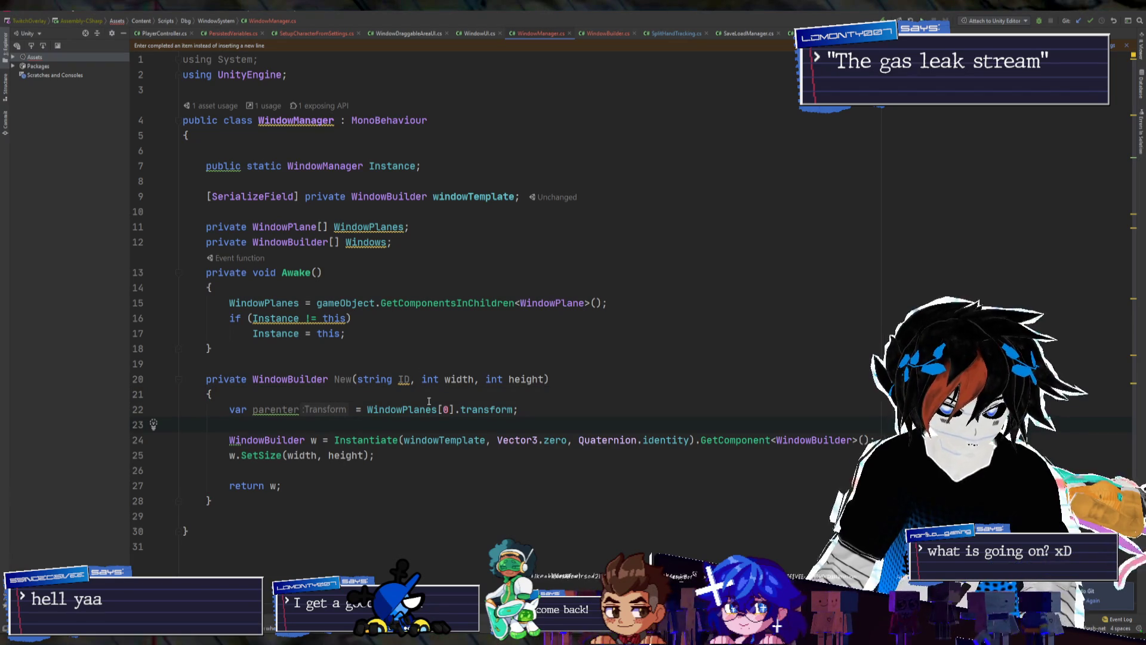
{"action": "scroll", "coordinate": [490, 145], "scroll_direction": "down", "scroll_amount": 1}
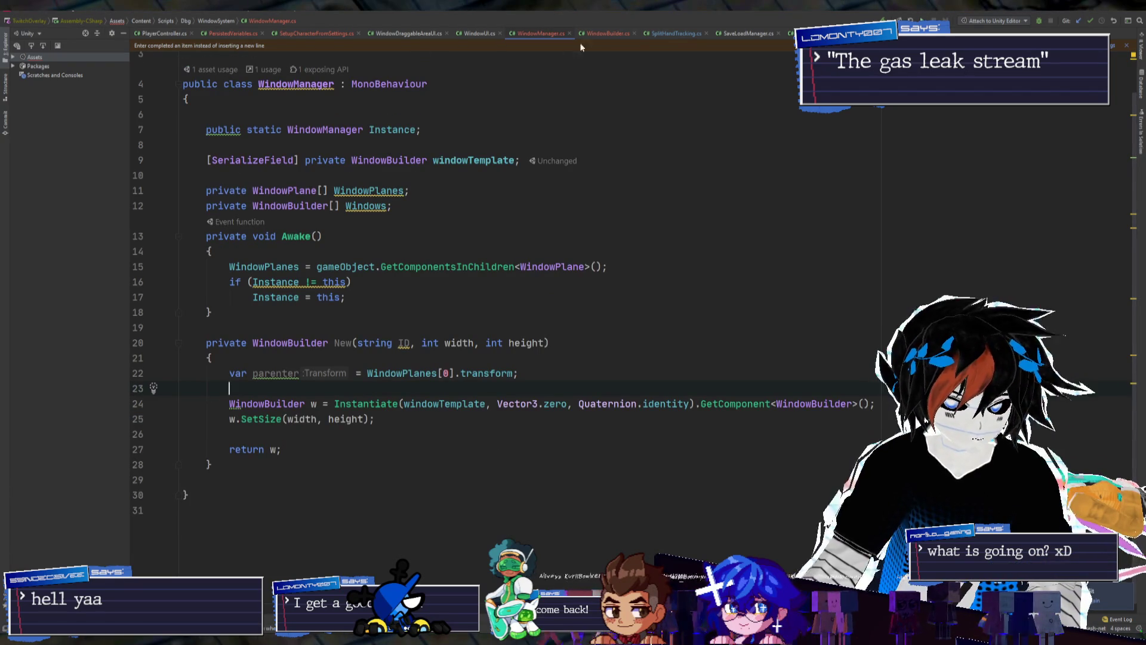
{"action": "left_click", "coordinate": [603, 33]}
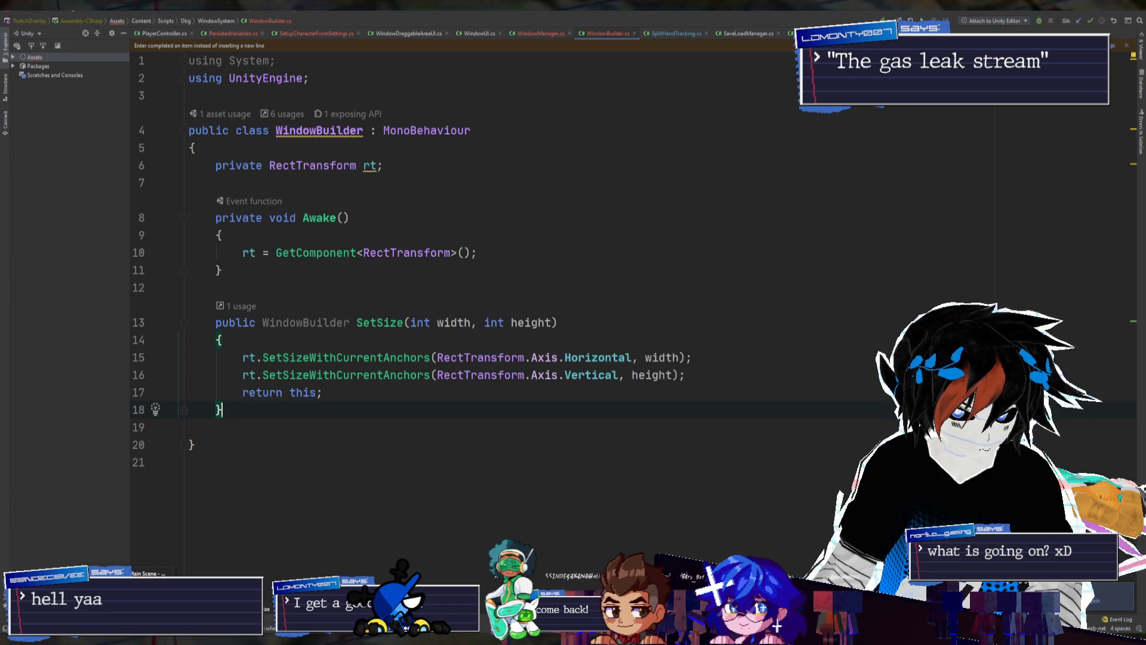
{"action": "key", "text": "alt+Tab"}
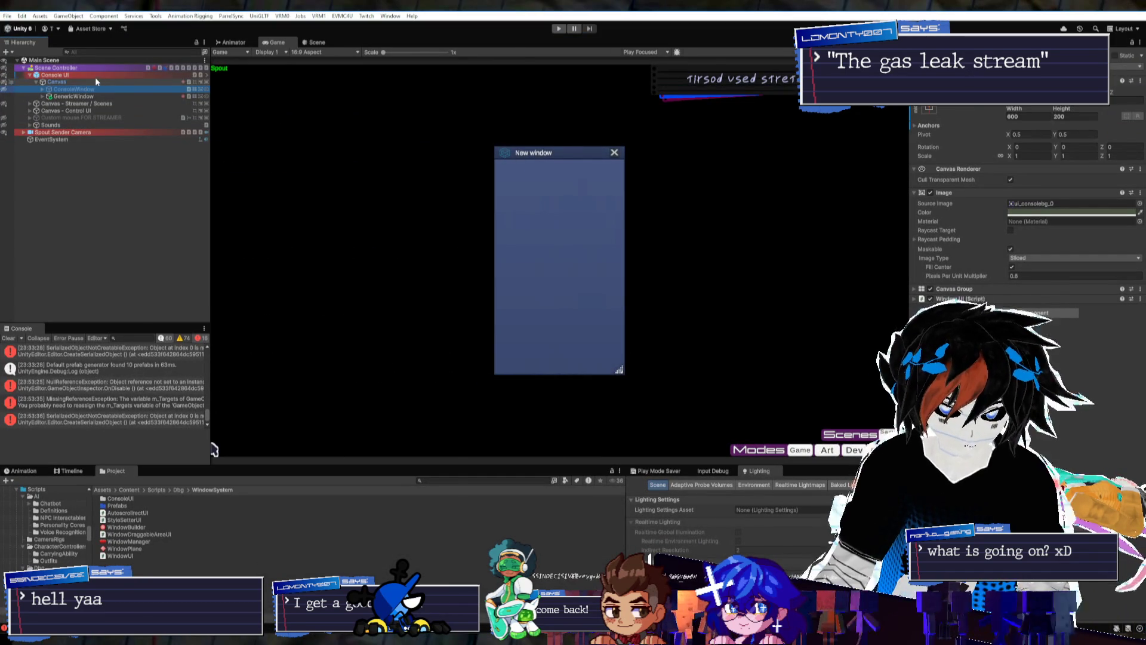
Drag GenericWindow into the Window Template field of Scene Controller's Window Manager
{"action": "left_click", "coordinate": [92, 76]}
{"action": "left_click", "coordinate": [68, 69]}
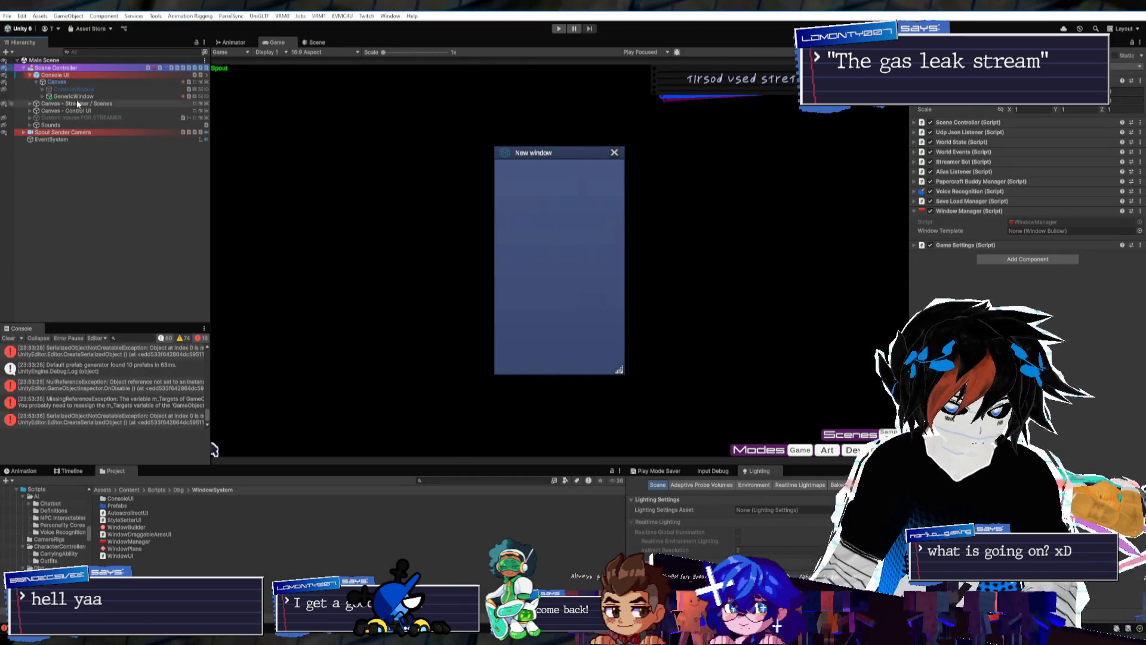
{"action": "left_click", "coordinate": [73, 97]}
{"action": "key", "text": "ctrl+z"}
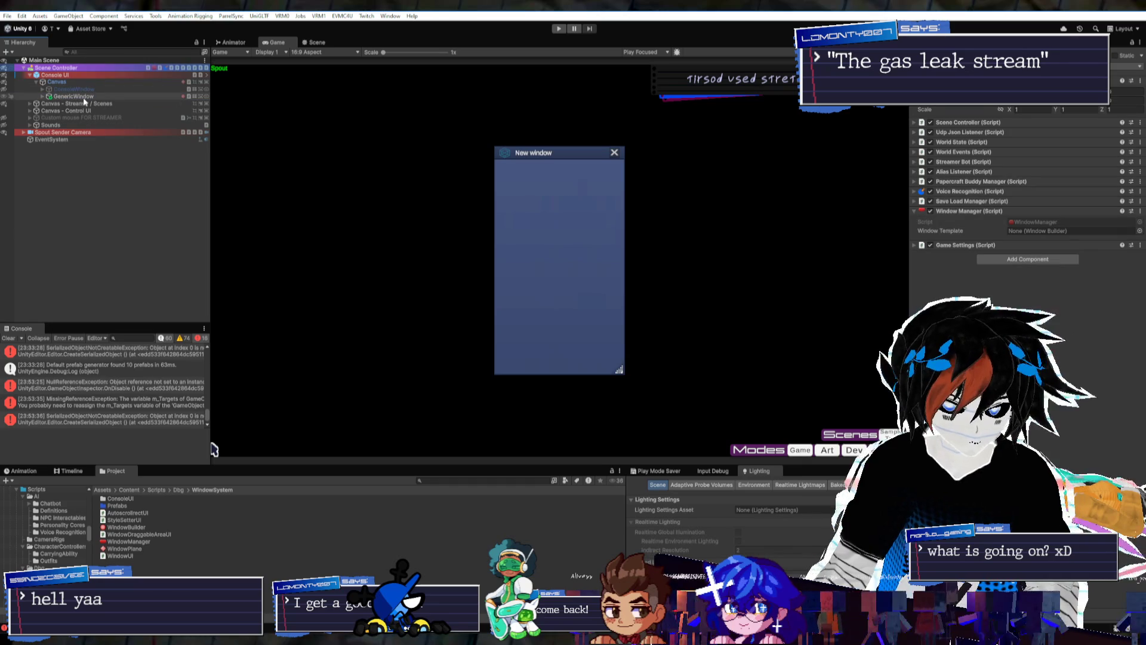
{"action": "left_click", "coordinate": [965, 245]}
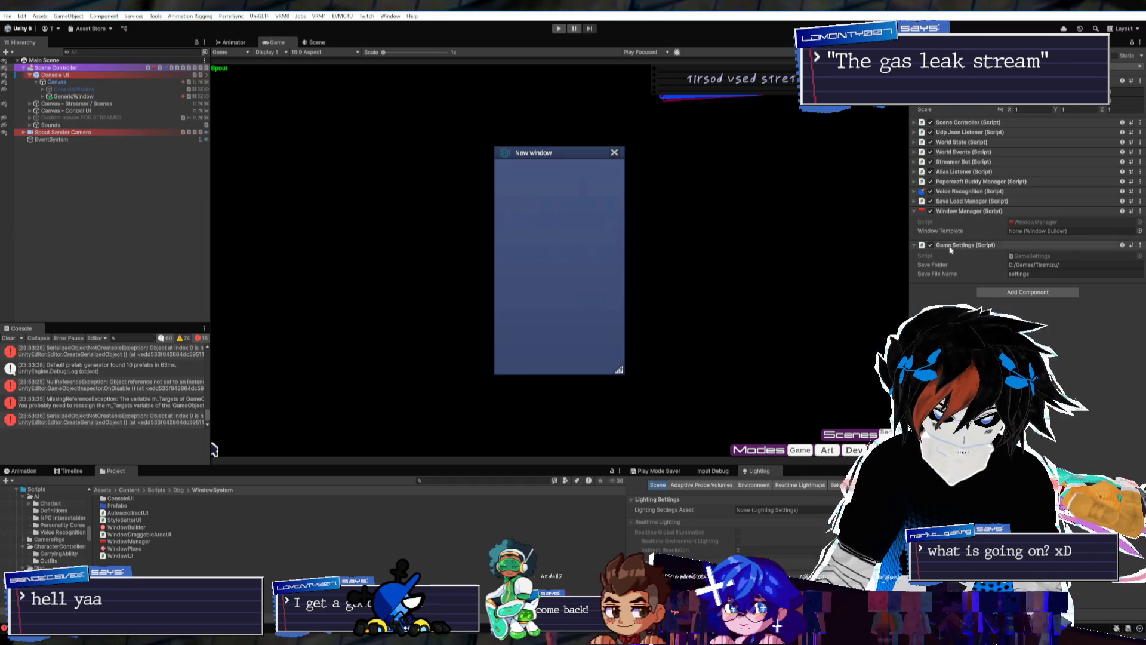
{"action": "left_click", "coordinate": [964, 245]}
{"action": "left_click_drag", "start_coordinate": [73, 96], "coordinate": [1069, 231]}
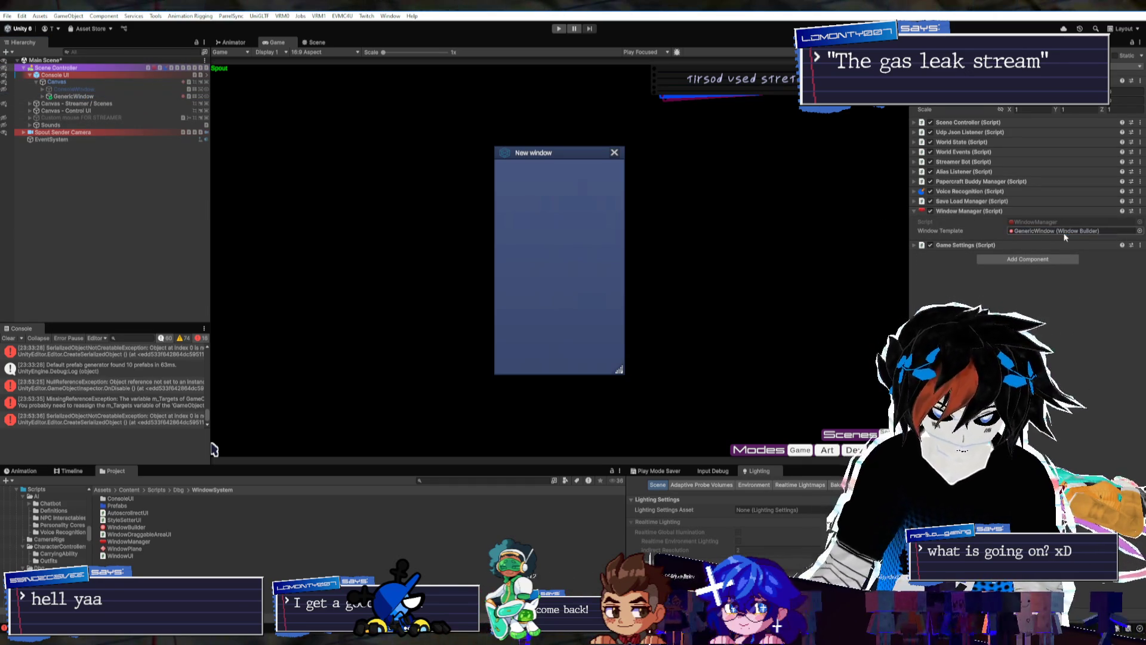
Recheck Scene Controller's components, then open the WindowManager script in the code editor
{"action": "left_click", "coordinate": [60, 82]}
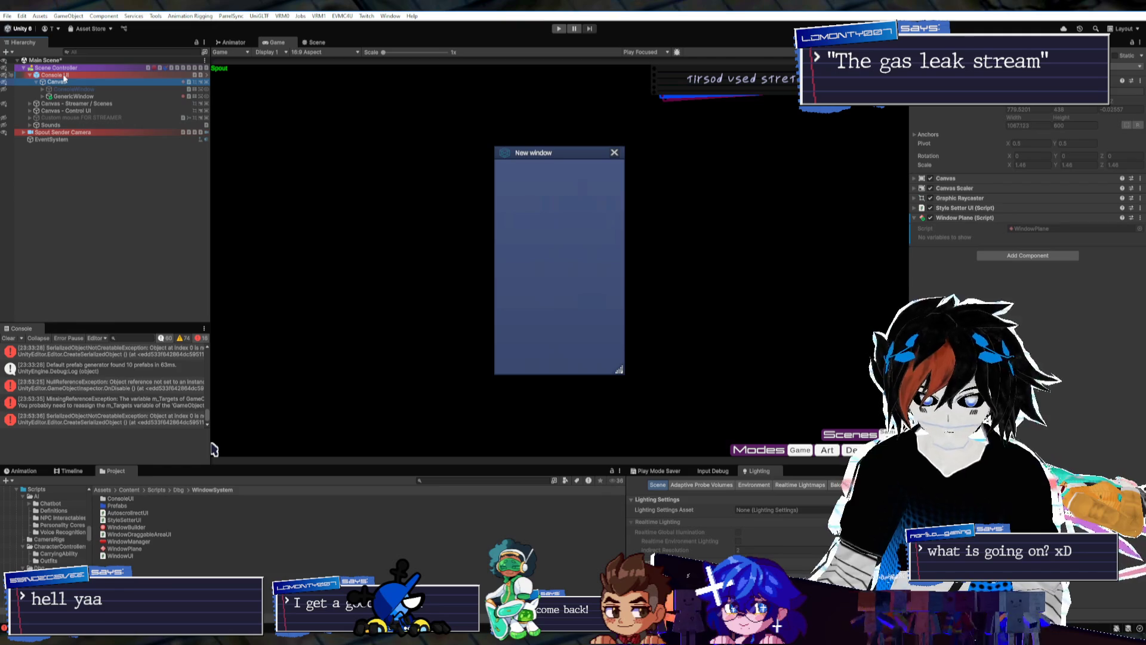
{"action": "left_click", "coordinate": [60, 67]}
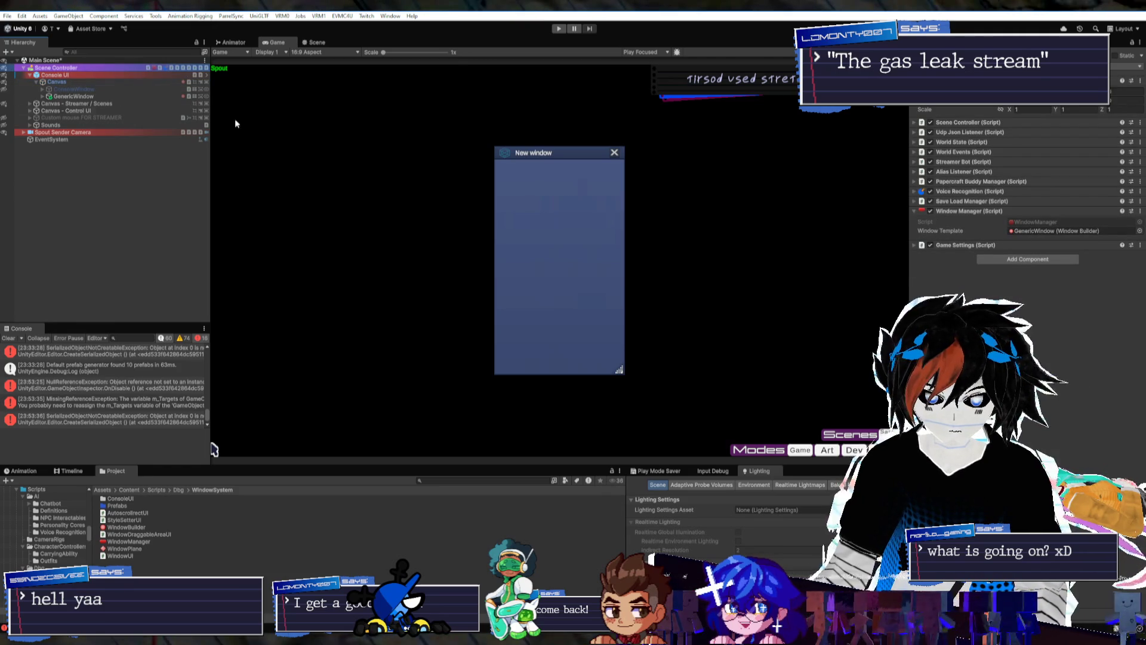
{"action": "left_click", "coordinate": [986, 244]}
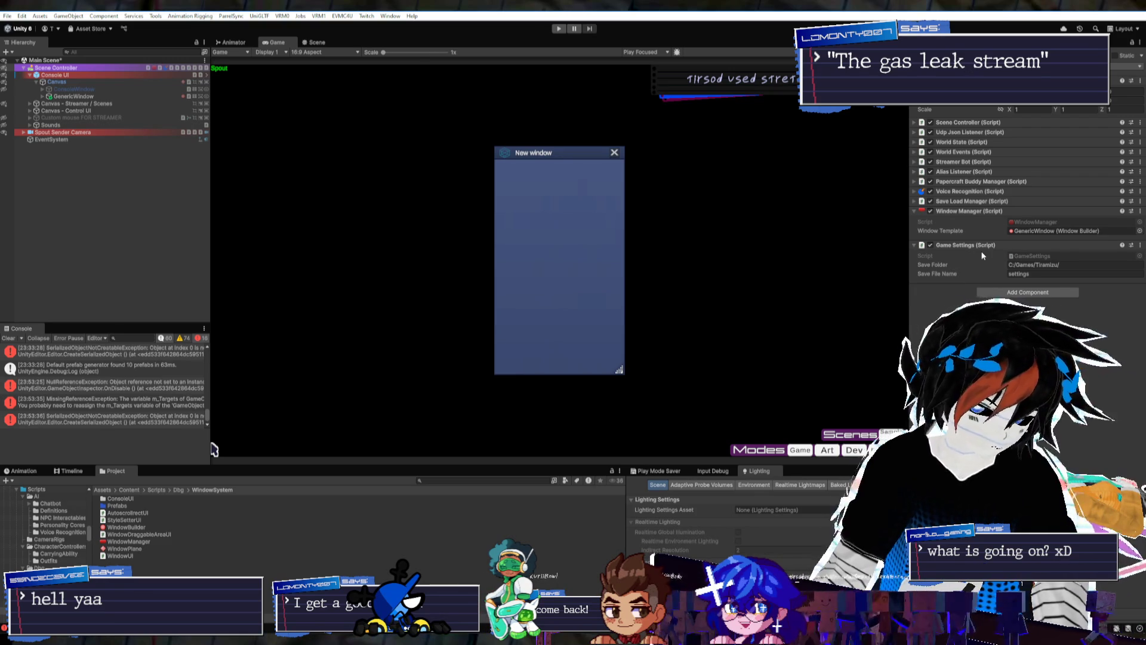
{"action": "left_click", "coordinate": [1041, 221]}
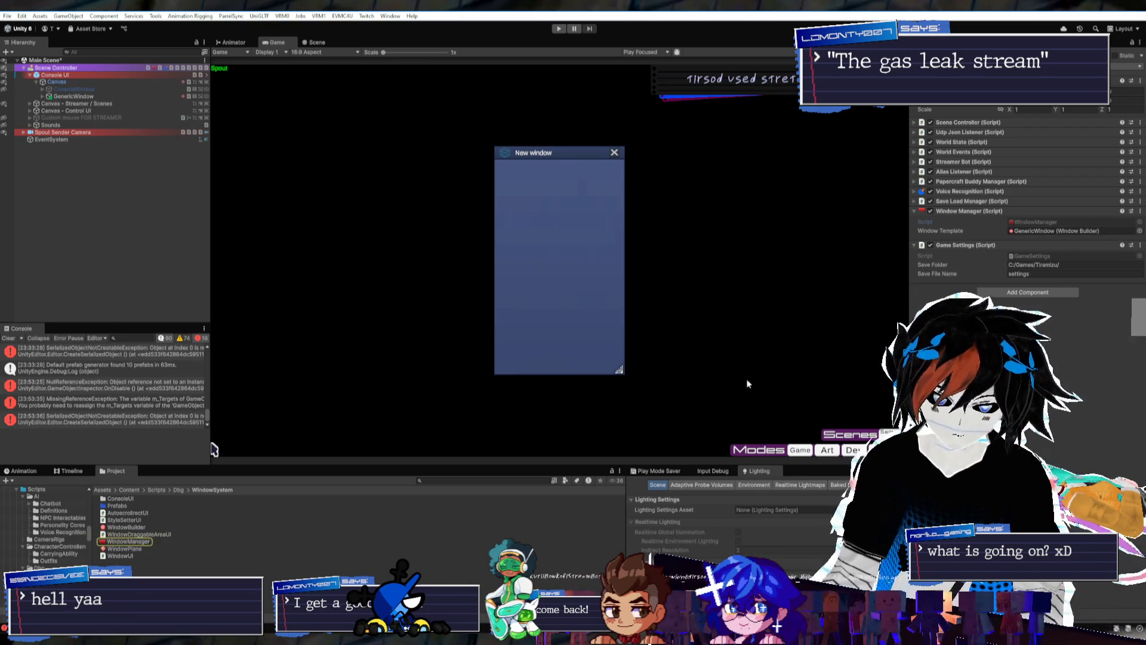
{"action": "double_click", "coordinate": [128, 540]}
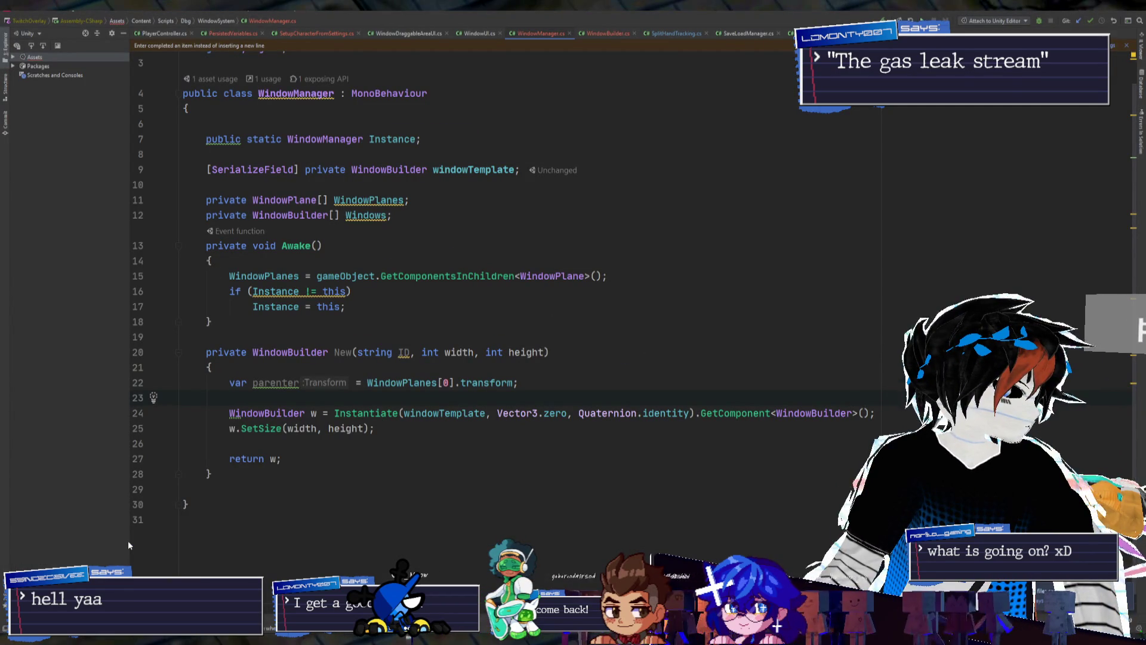
In GameSettings.cs, start a new void Start() method just below Awake
{"action": "scroll", "coordinate": [554, 258], "scroll_direction": "up", "scroll_amount": 2}
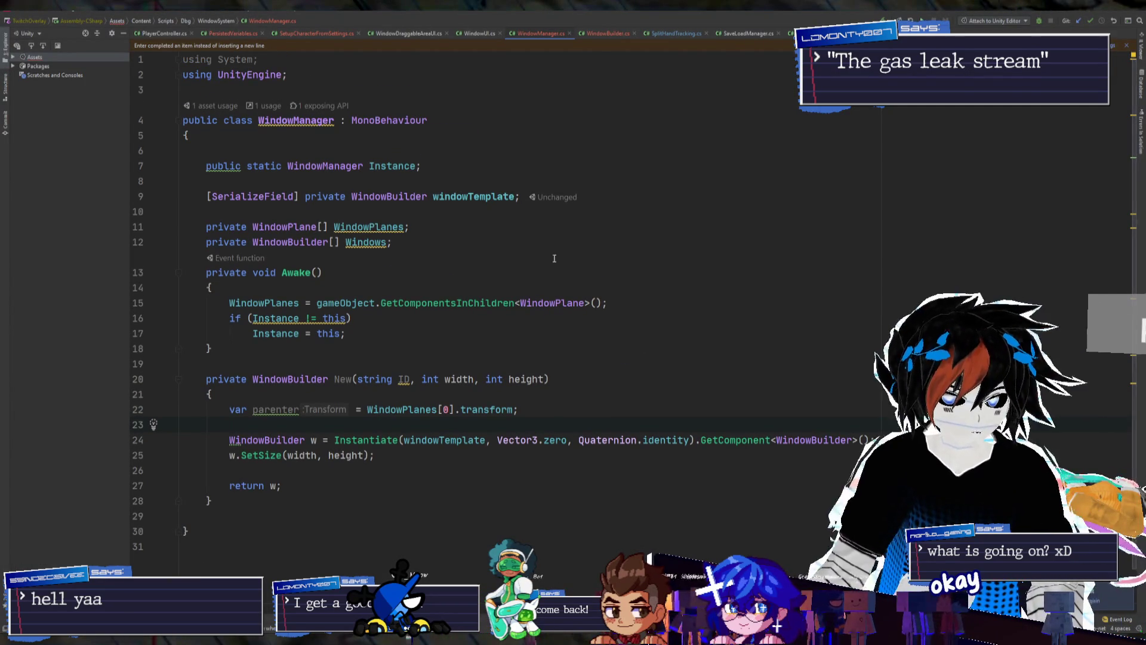
{"action": "left_click", "coordinate": [793, 33]}
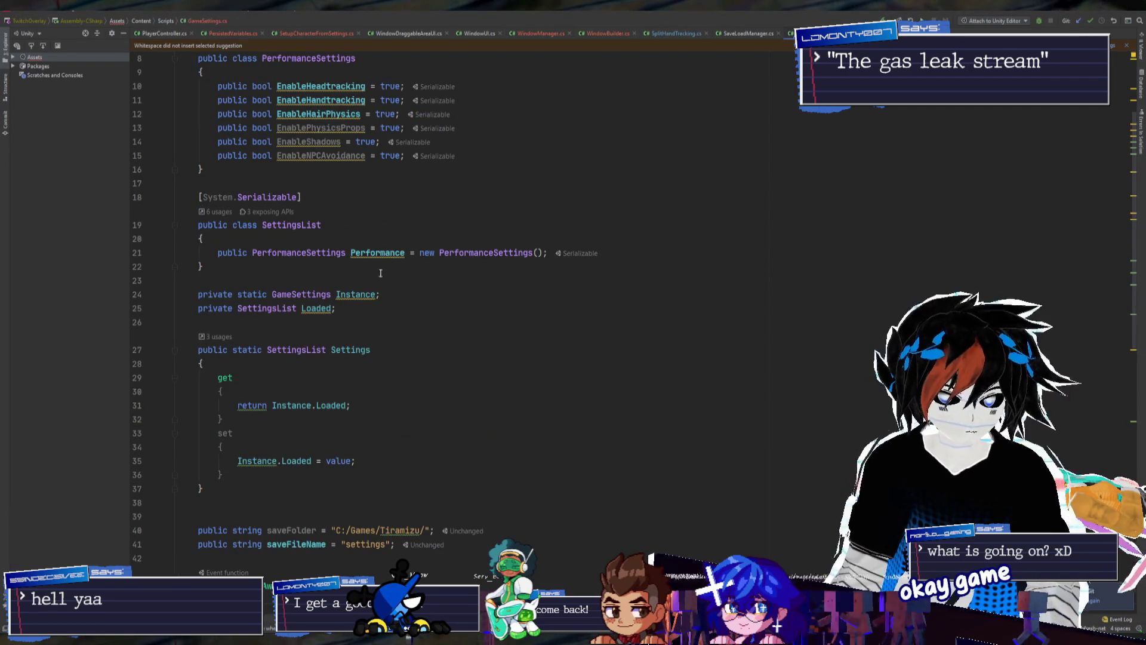
{"action": "scroll", "coordinate": [381, 273], "scroll_direction": "up", "scroll_amount": 2}
{"action": "scroll", "coordinate": [342, 328], "scroll_direction": "down", "scroll_amount": 10}
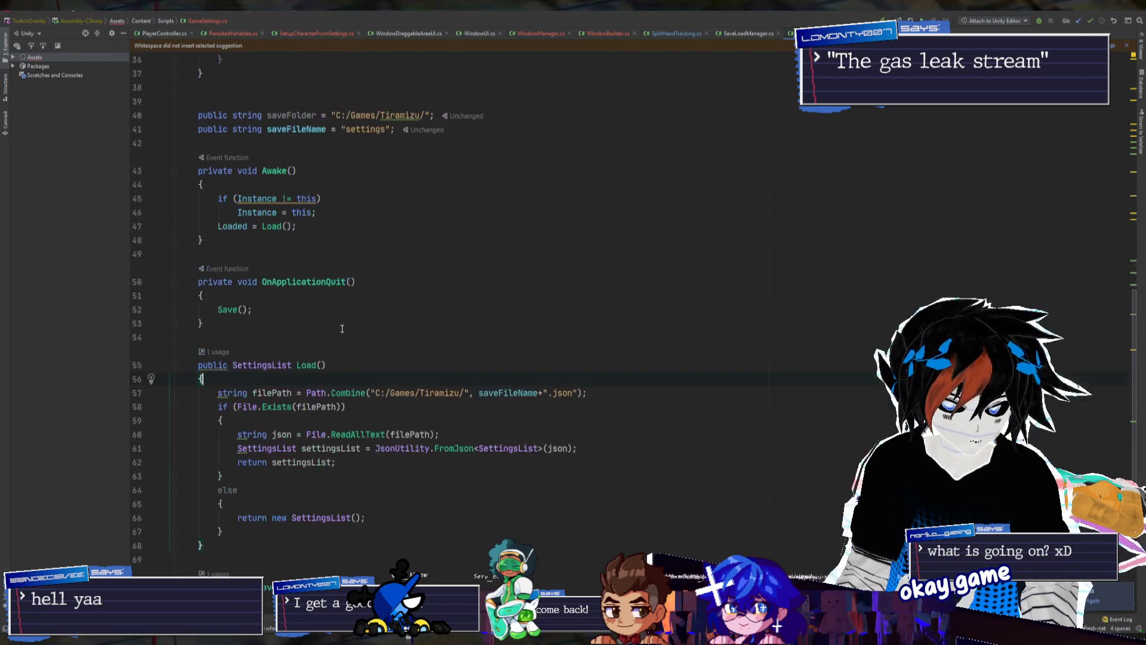
{"action": "left_click", "coordinate": [342, 309]}
{"action": "scroll", "coordinate": [343, 309], "scroll_direction": "up", "scroll_amount": 3}
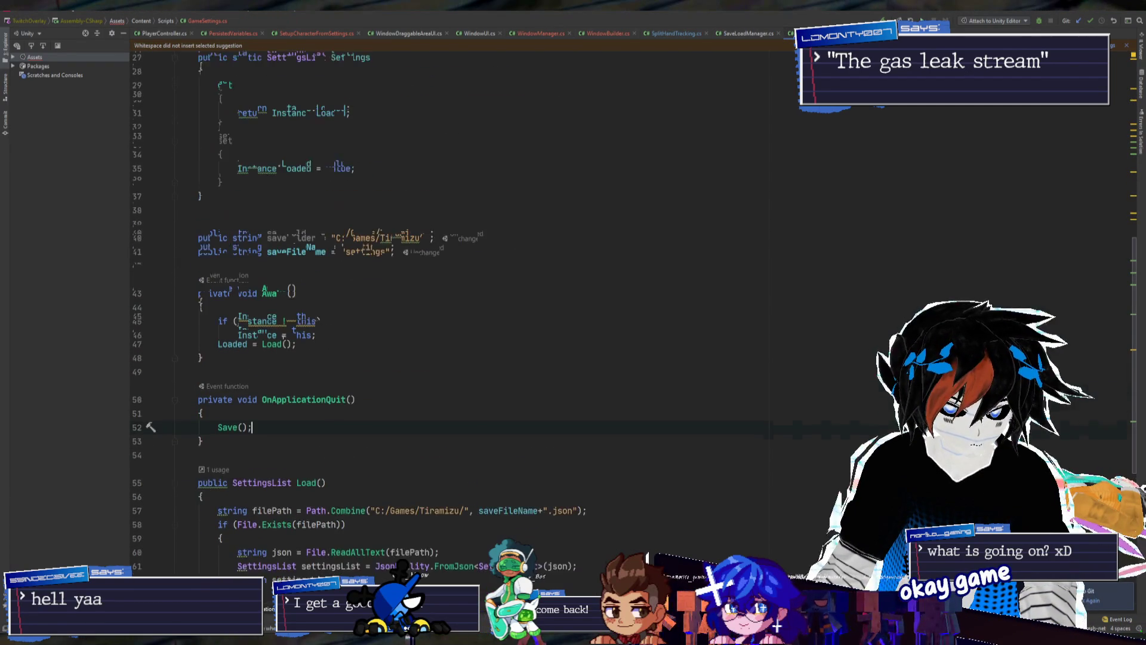
{"action": "left_click", "coordinate": [198, 372]}
{"action": "key", "text": "Return"}
{"action": "key", "text": "Return"}
{"action": "key", "text": "Up"}
{"action": "type", "text": "void St"}
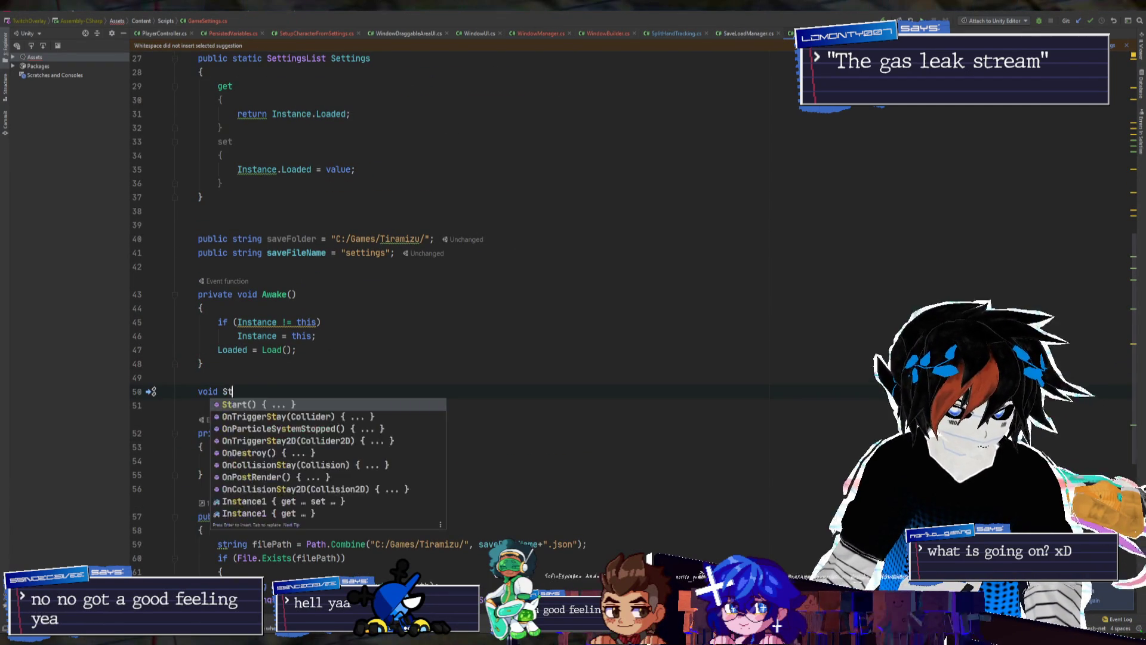
{"action": "type", "text": "art("}
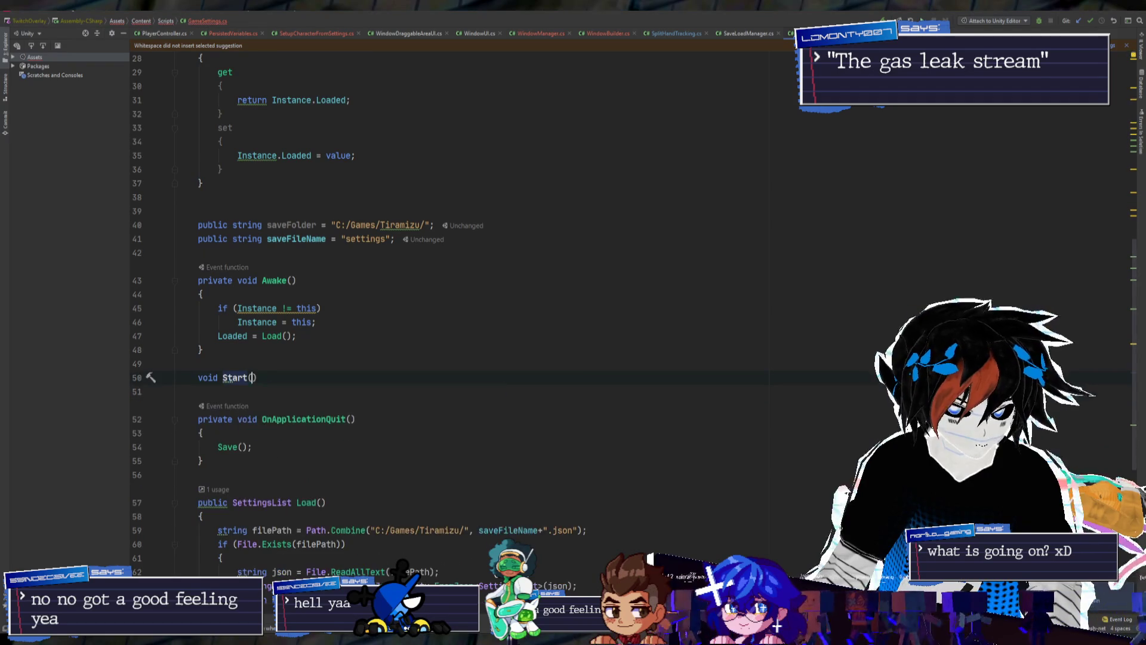